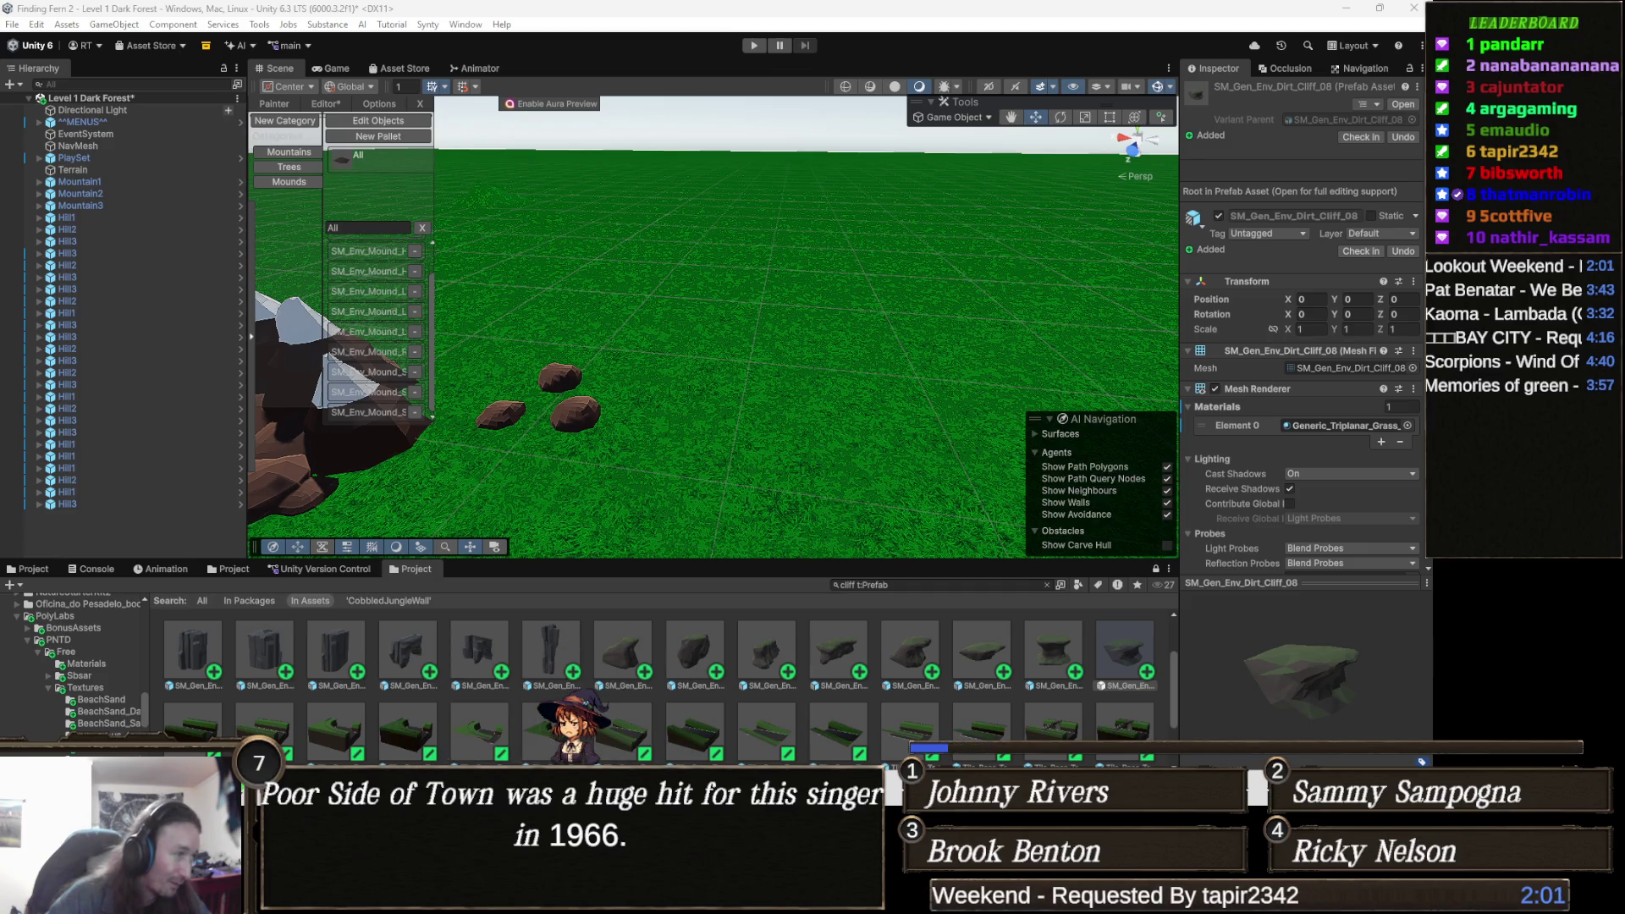
Switch from the Unity editor to the web browser window.
key("alt+Tab")
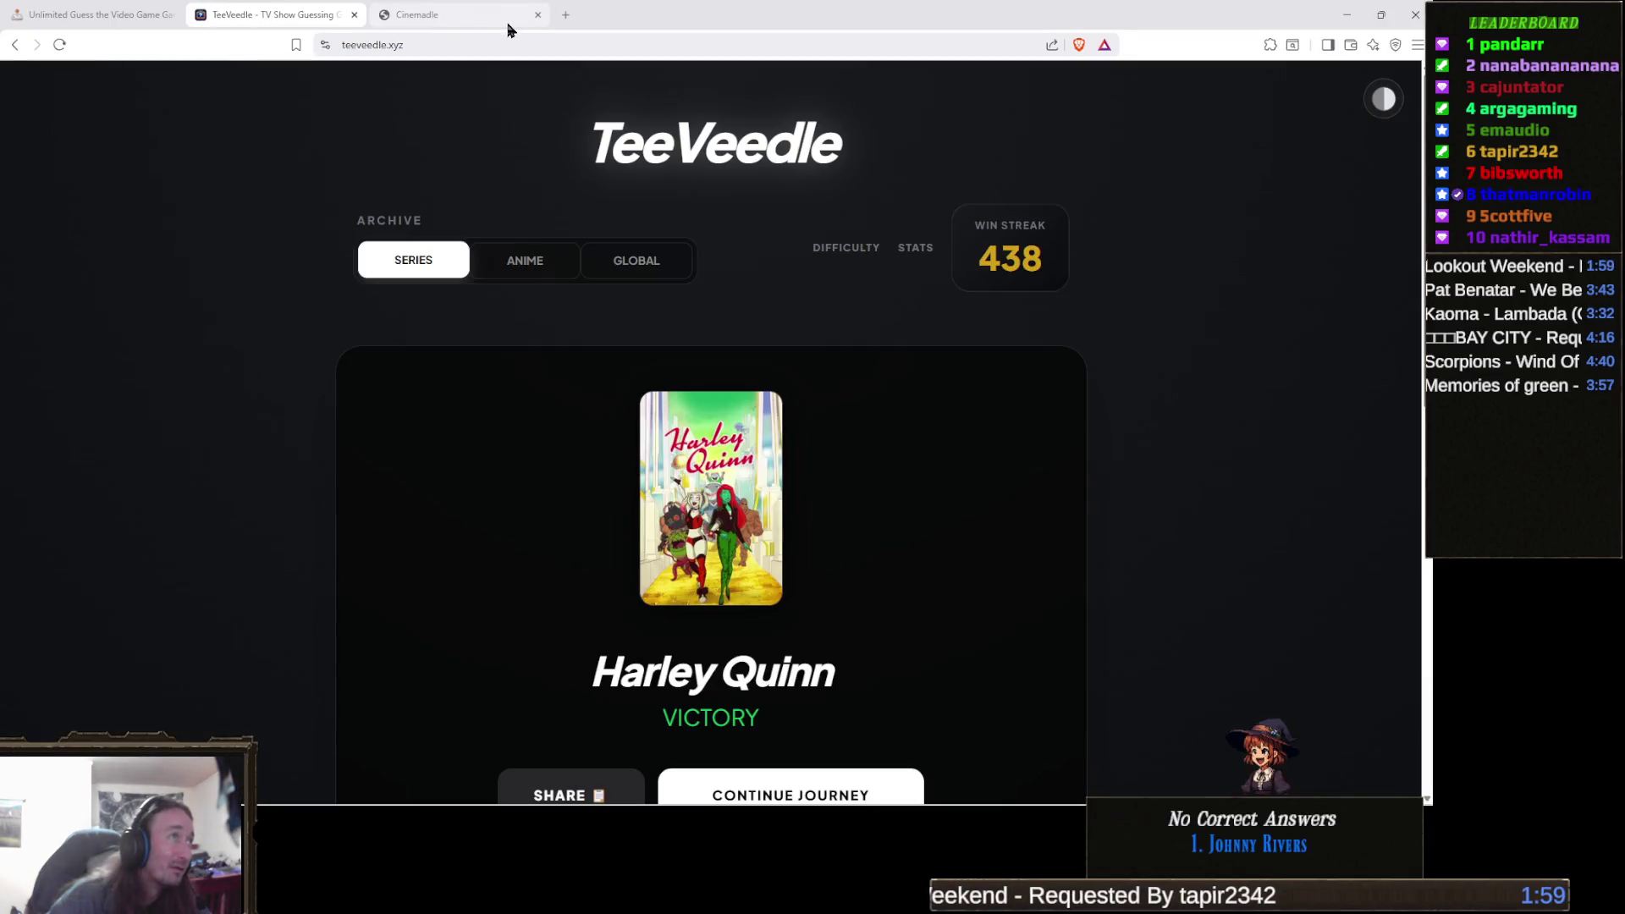
Load play.cityguesser.eu in a new browser tab.
left_click(565, 14)
type("play.cityguesser.eu")
key("Return")
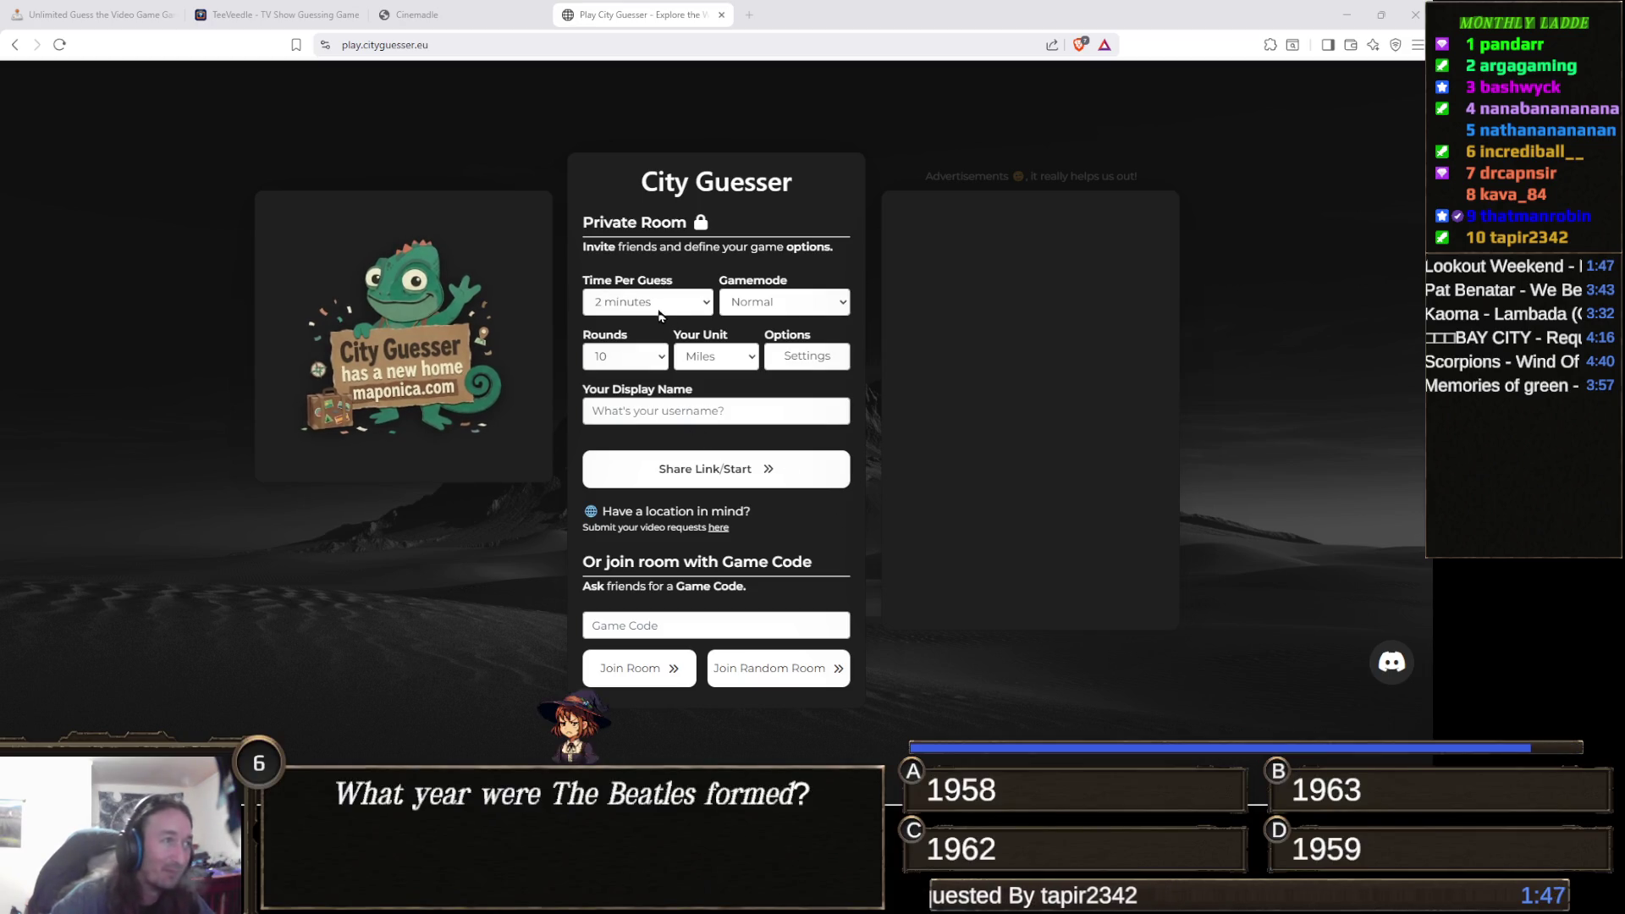
Set the room to 1 minute 30 seconds per guess and 5 rounds.
left_click(657, 309)
left_click(636, 408)
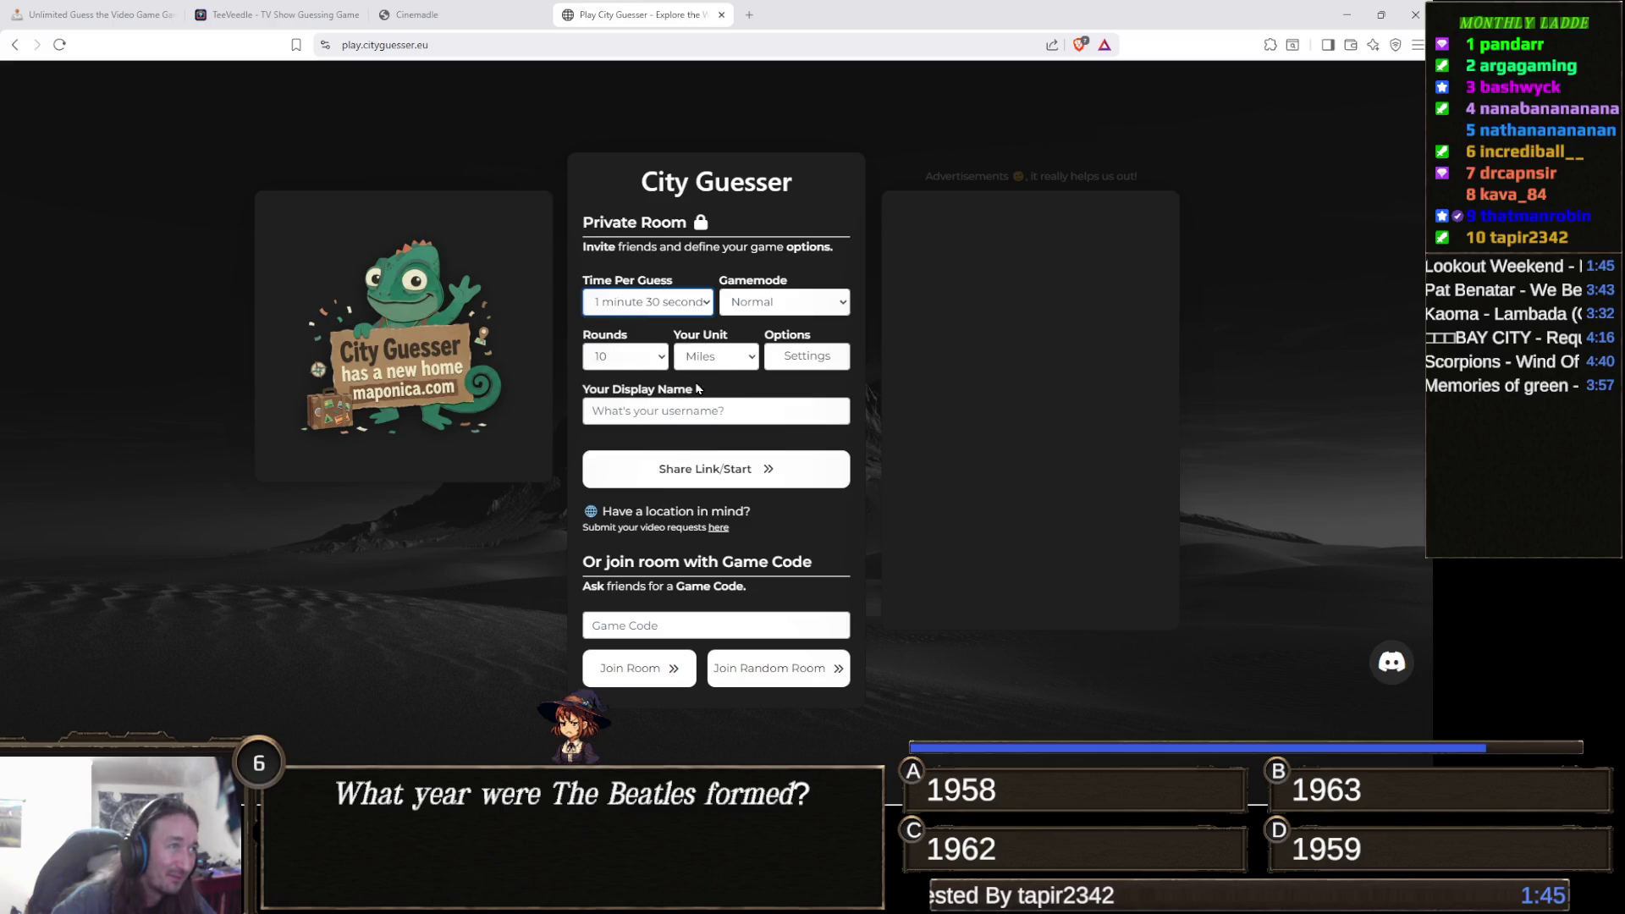
left_click(636, 360)
left_click(631, 448)
Fill in the saved display name and create the private room with its share link.
left_click(703, 413)
left_click(703, 441)
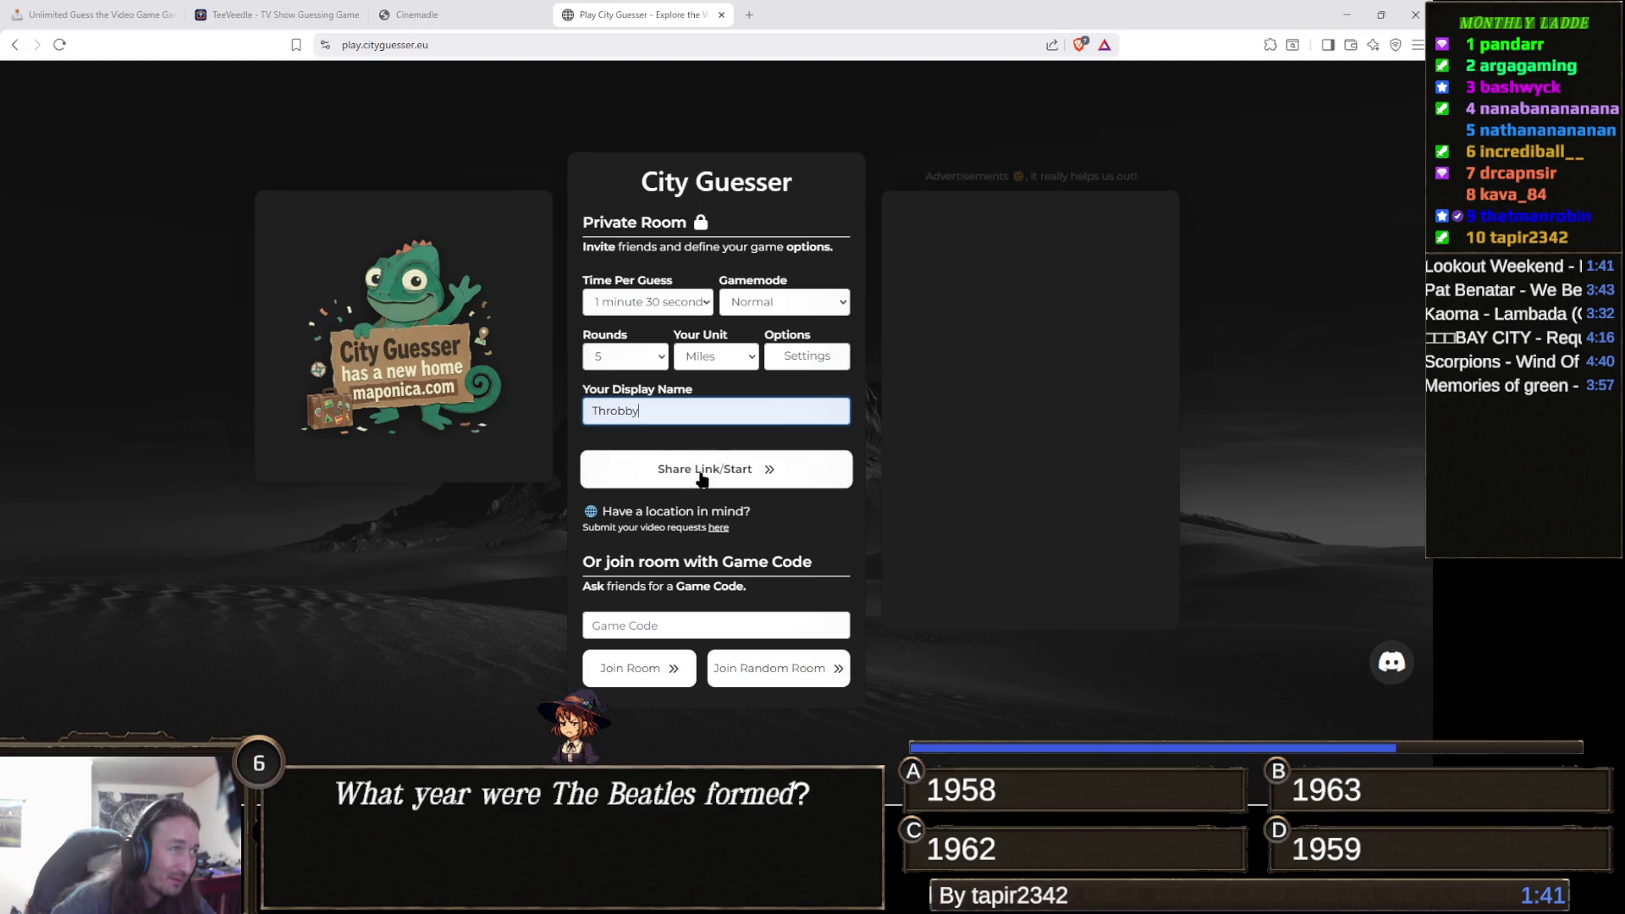
left_click(704, 476)
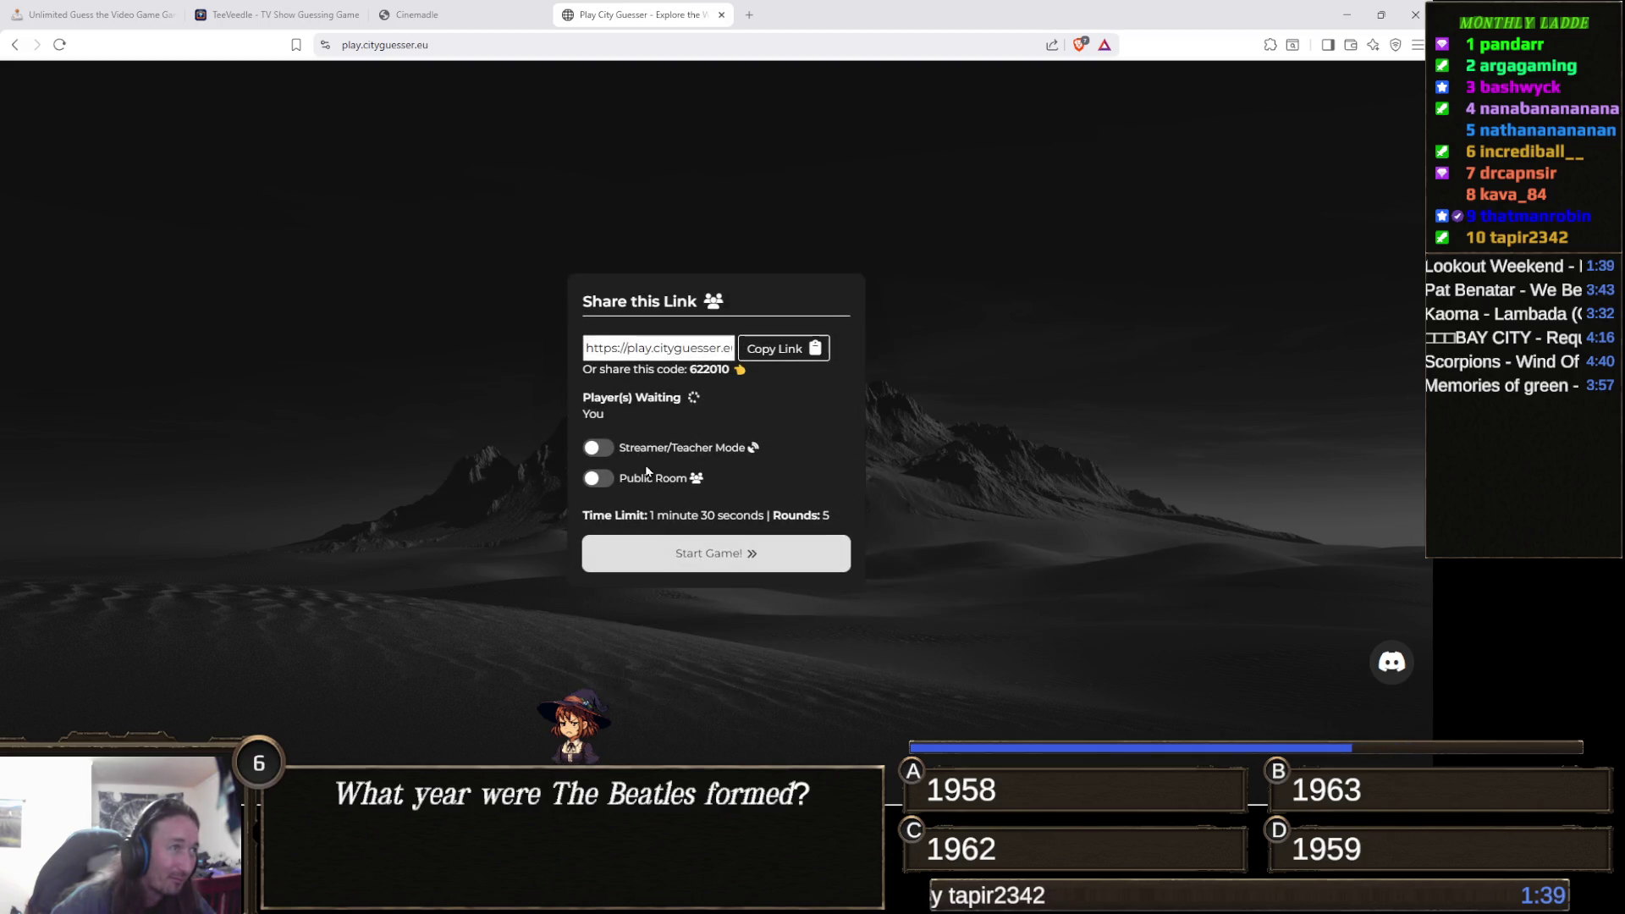
Turn on Streamer/Teacher Mode and copy the room's invite link.
left_click(597, 447)
left_click(775, 349)
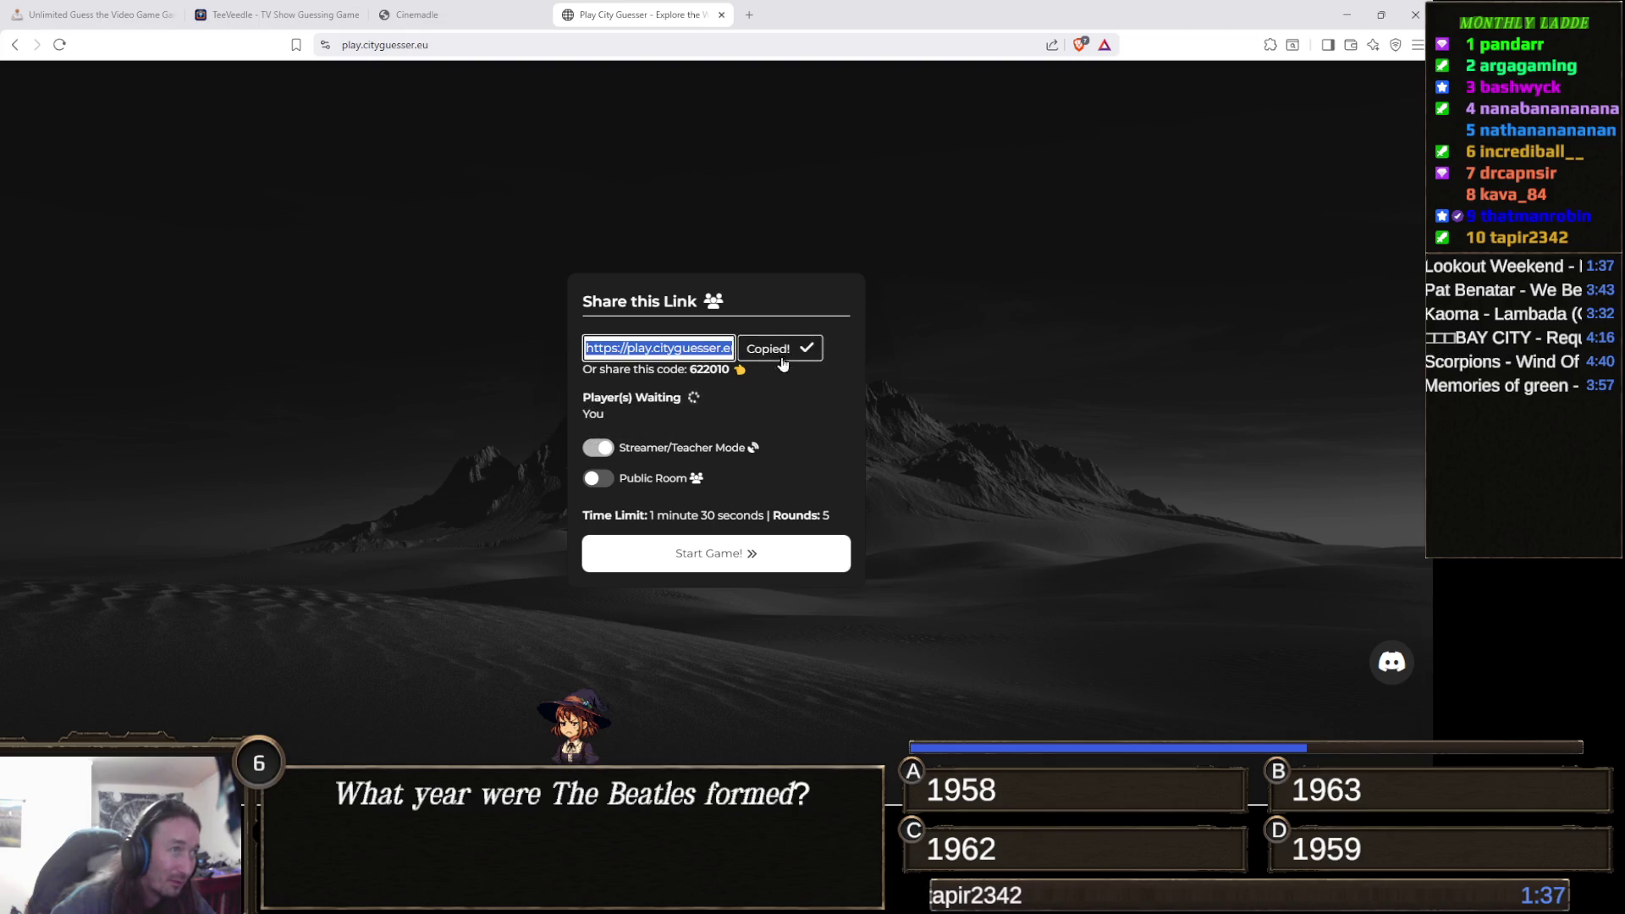
key("alt+Tab")
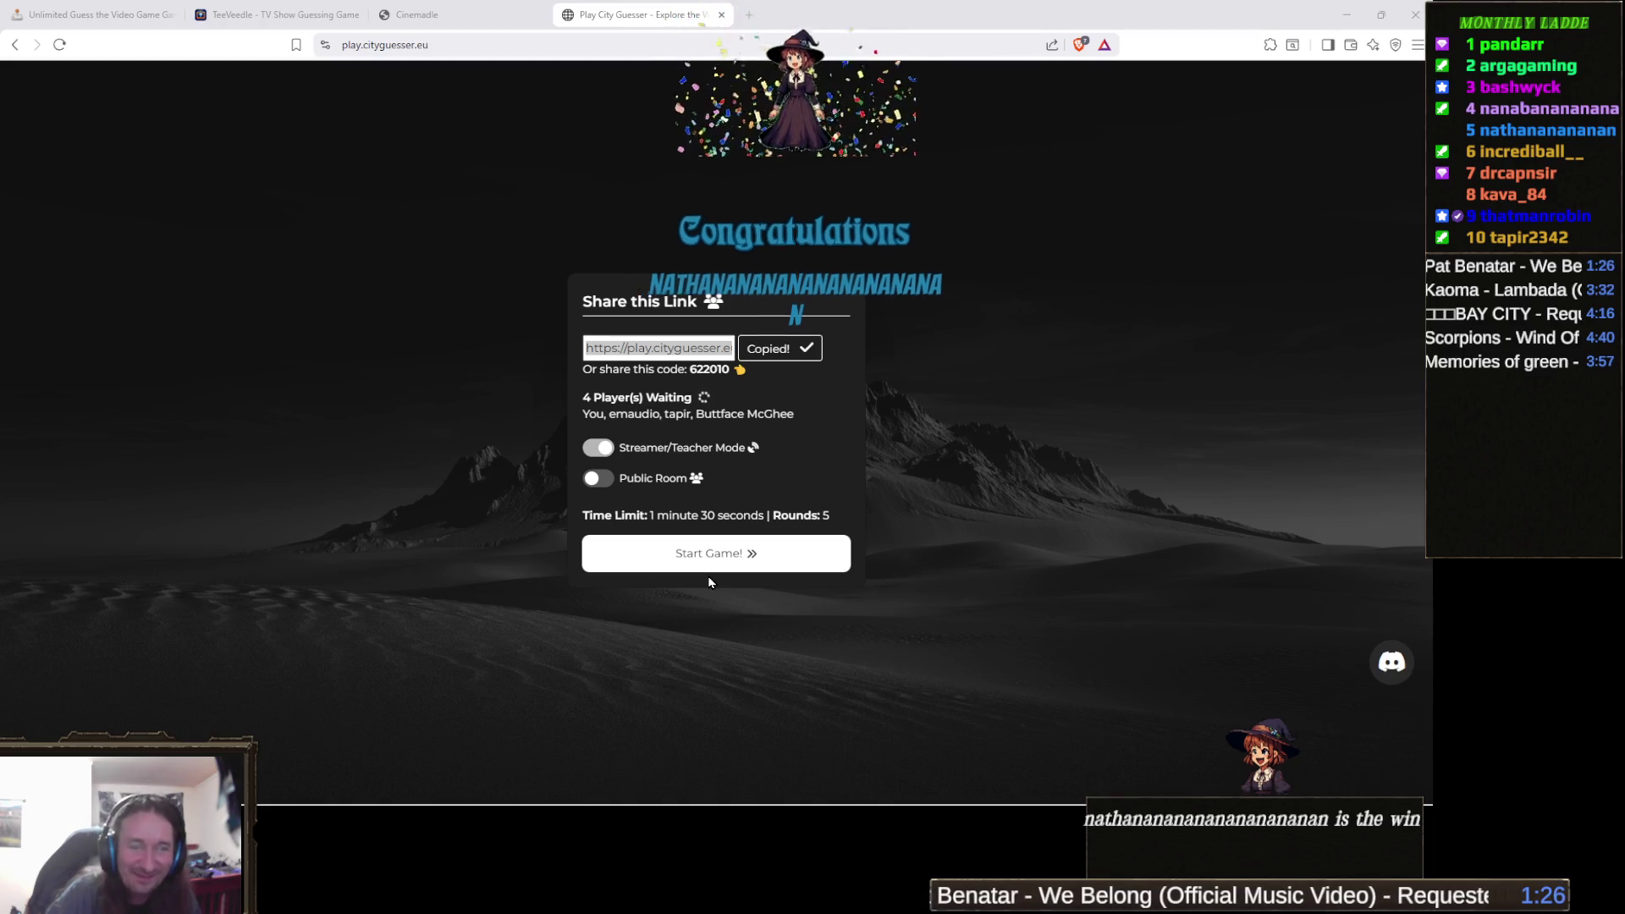
With all four players waiting, start the game for everyone in the room.
left_click(767, 561)
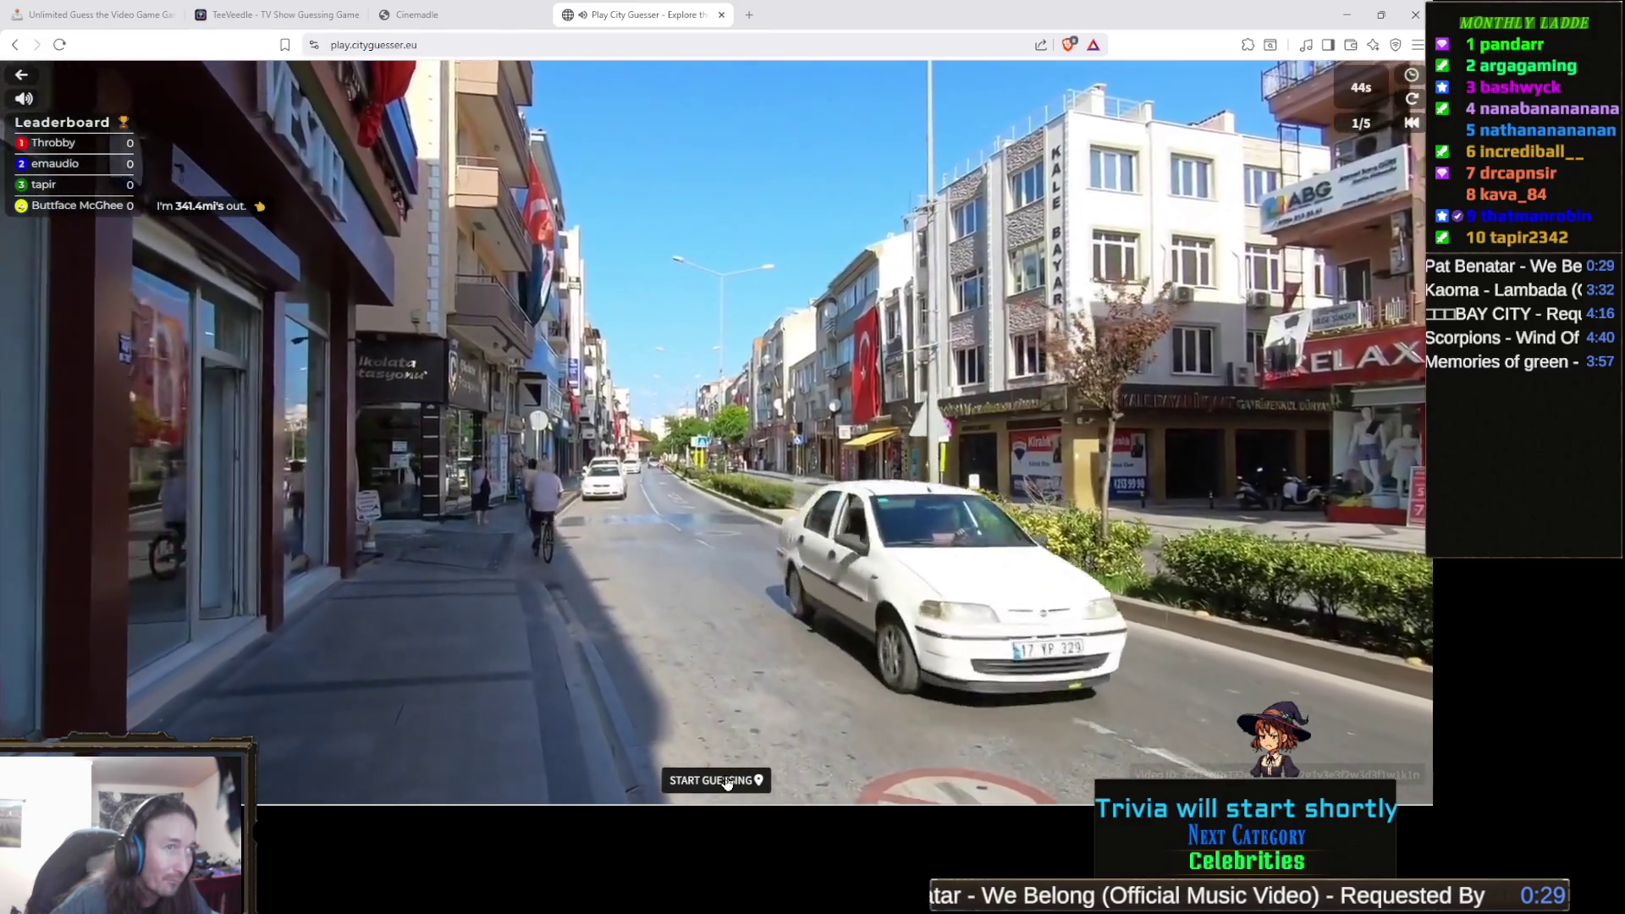
Open the round 1 guess map after the first street video.
left_click(725, 780)
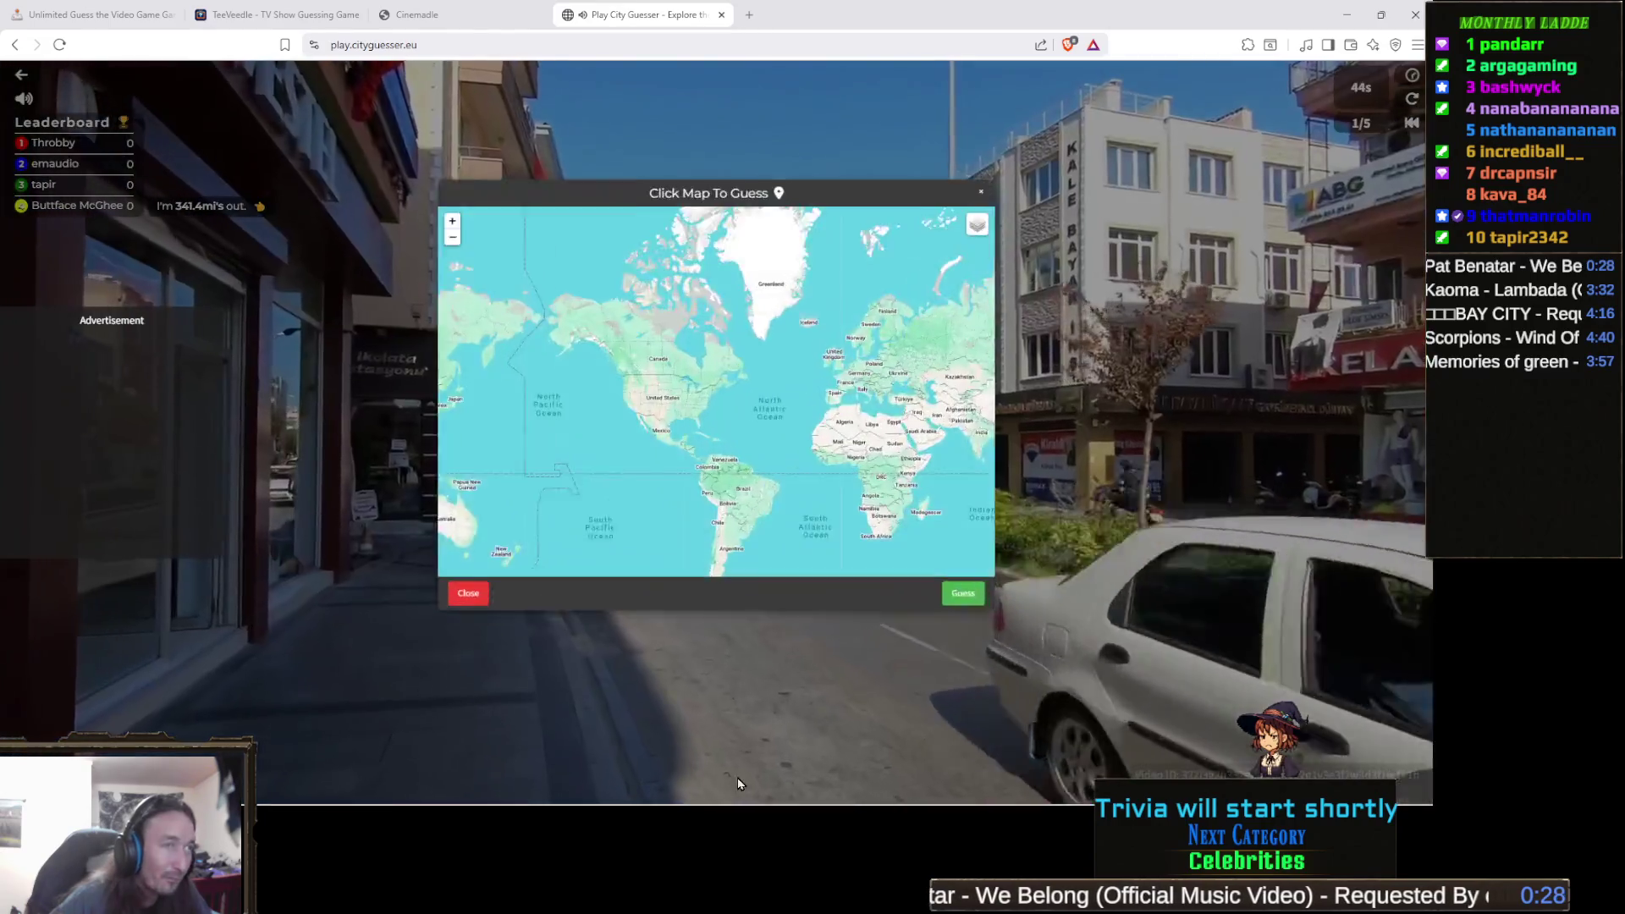
Zoom and pan the map to the Balkans, pin Bulgaria and submit the guess.
scroll(790, 264, "up", 3)
left_click_drag(853, 395, 674, 351)
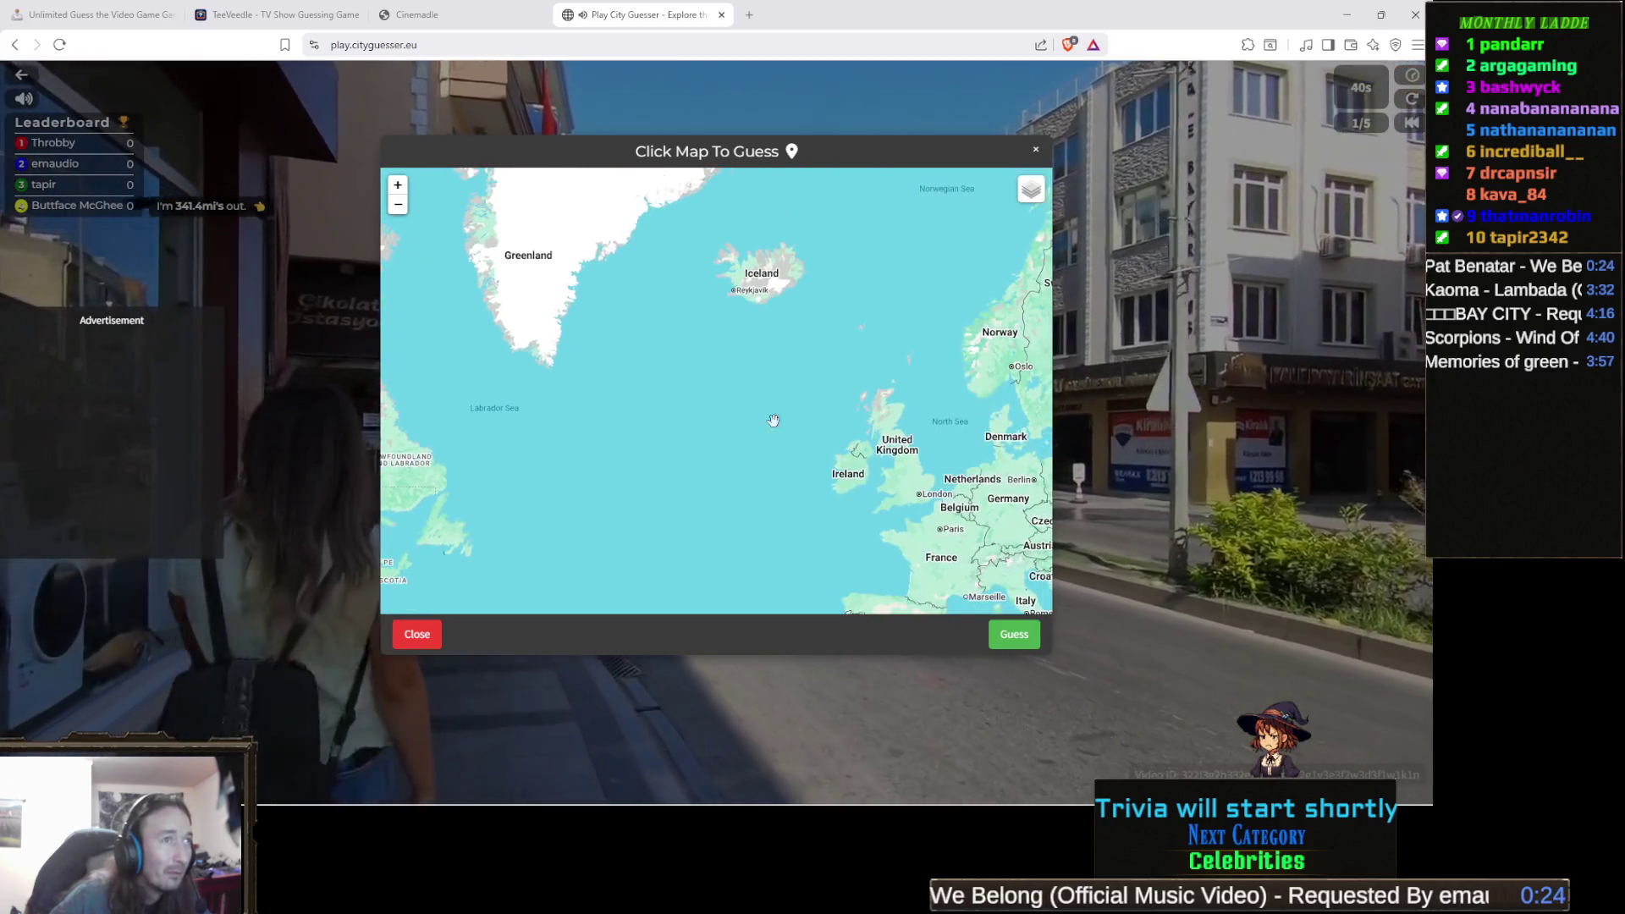
left_click_drag(949, 540, 738, 468)
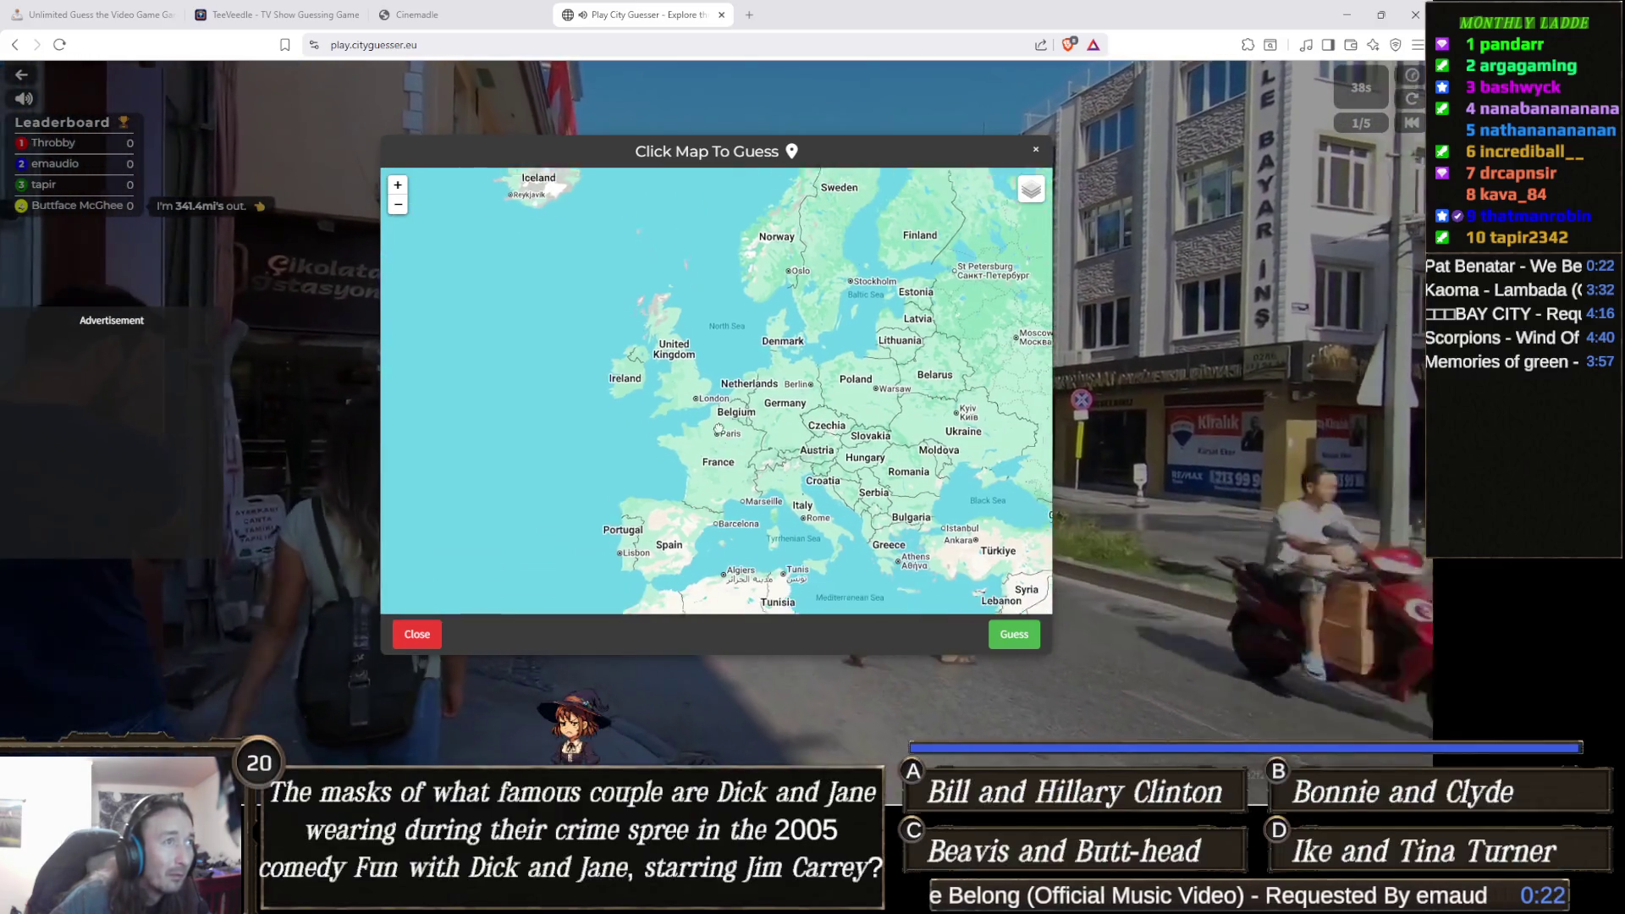
mouse_move(821, 562)
left_mouse_down()
mouse_move(701, 406)
mouse_move(679, 425)
left_mouse_up()
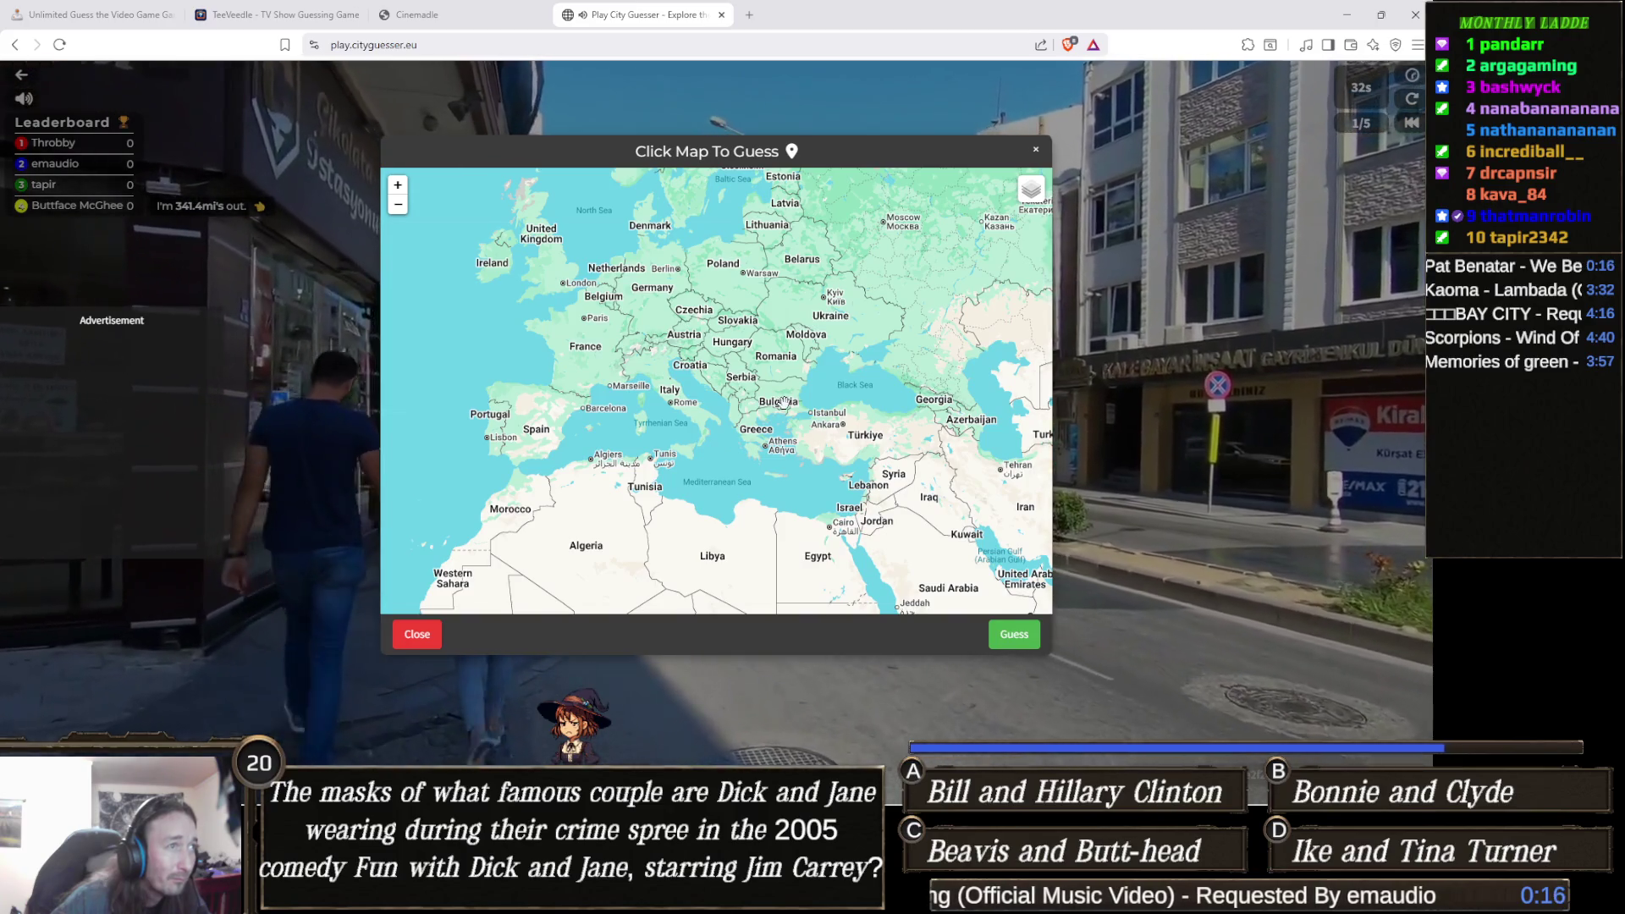
left_click(779, 401)
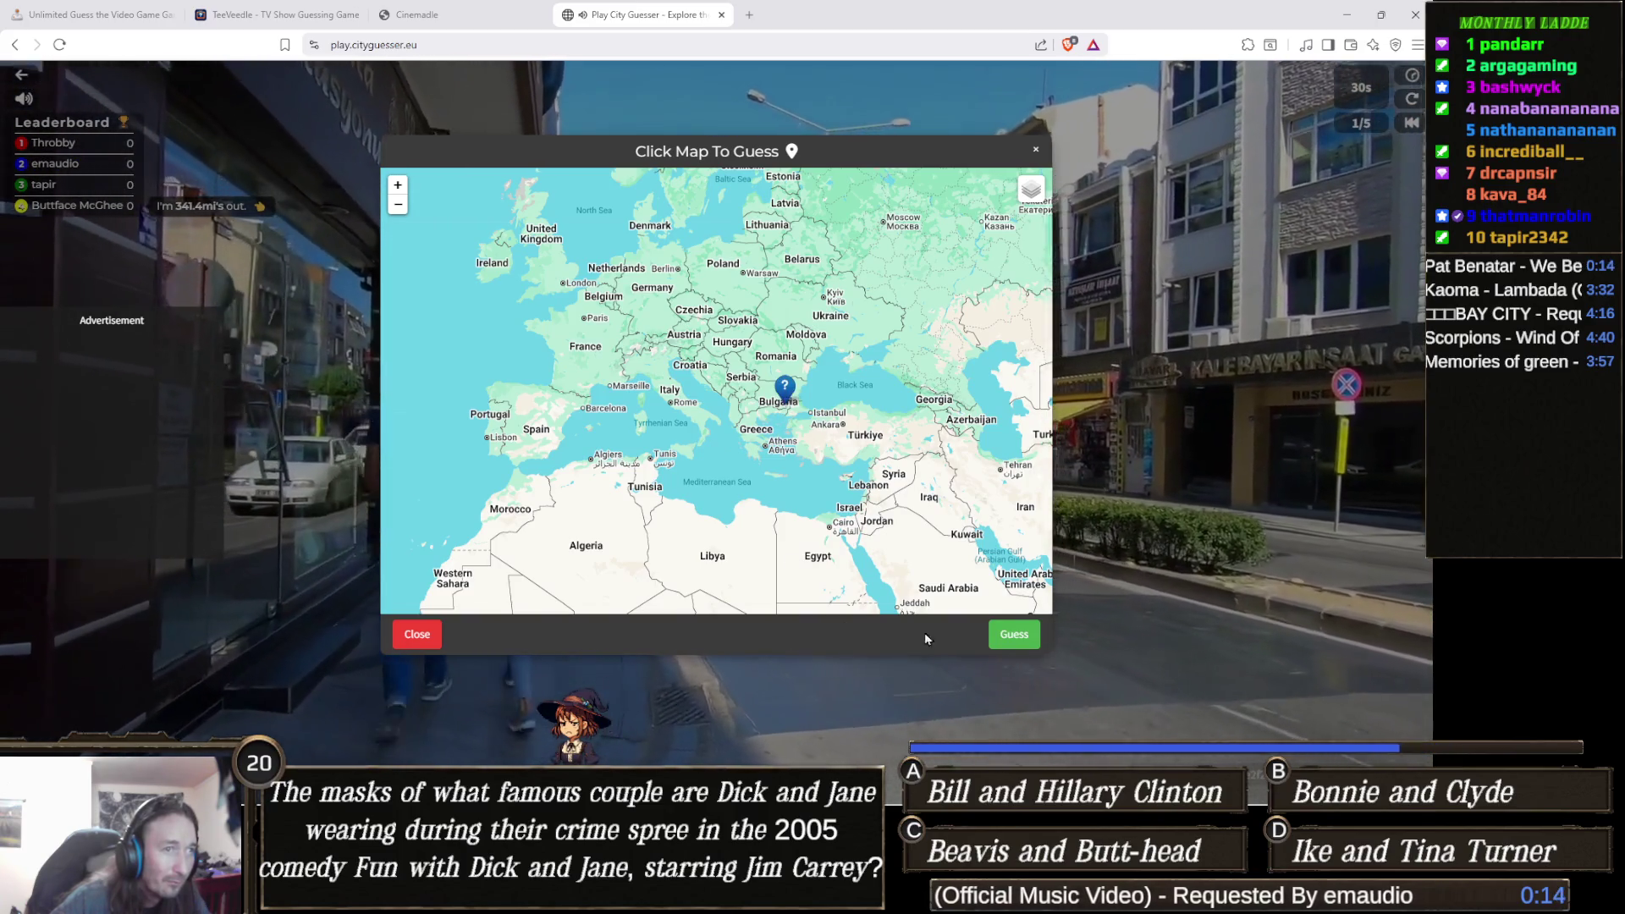
left_click(1012, 635)
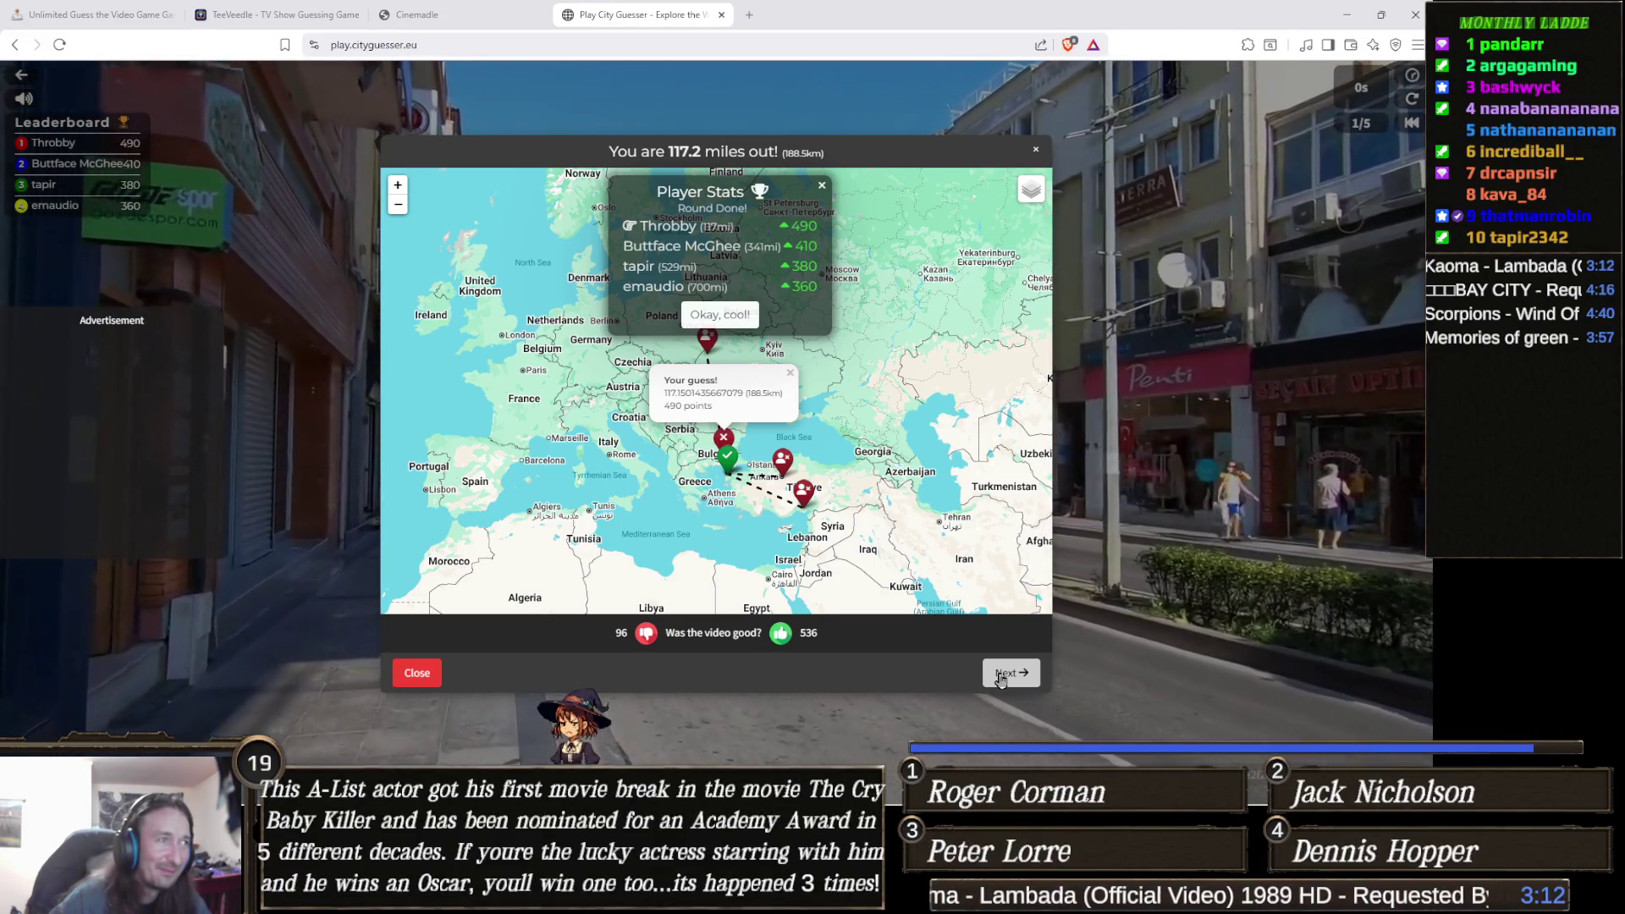
left_click(1000, 676)
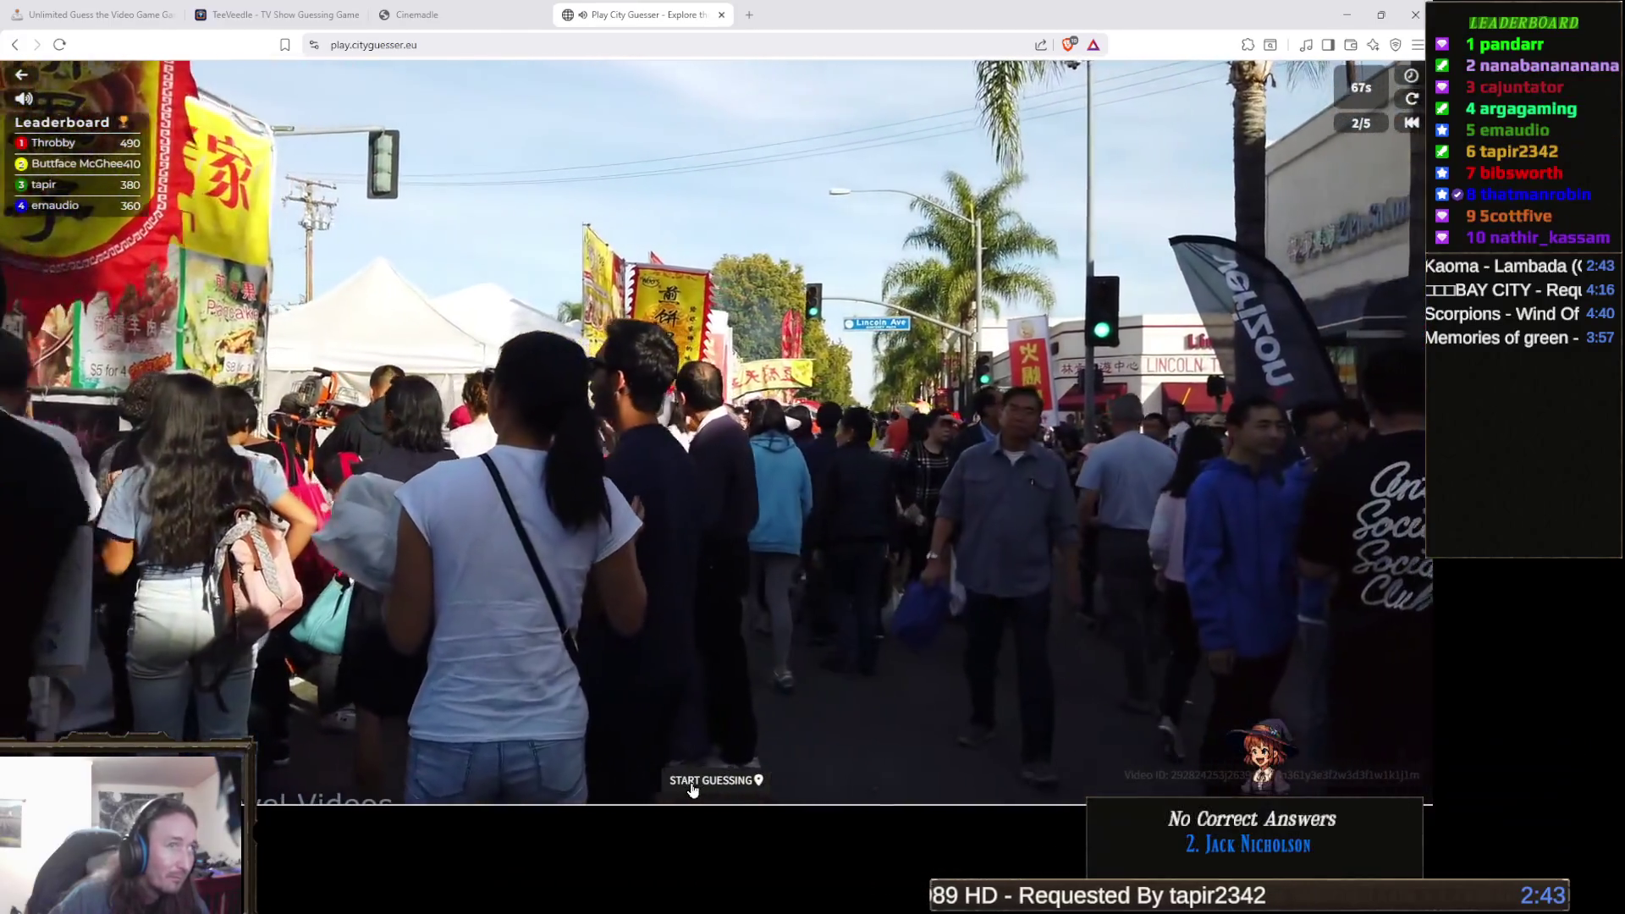
Open the round 2 guess map and pan east from Africa past India toward Southeast Asia.
left_click(683, 780)
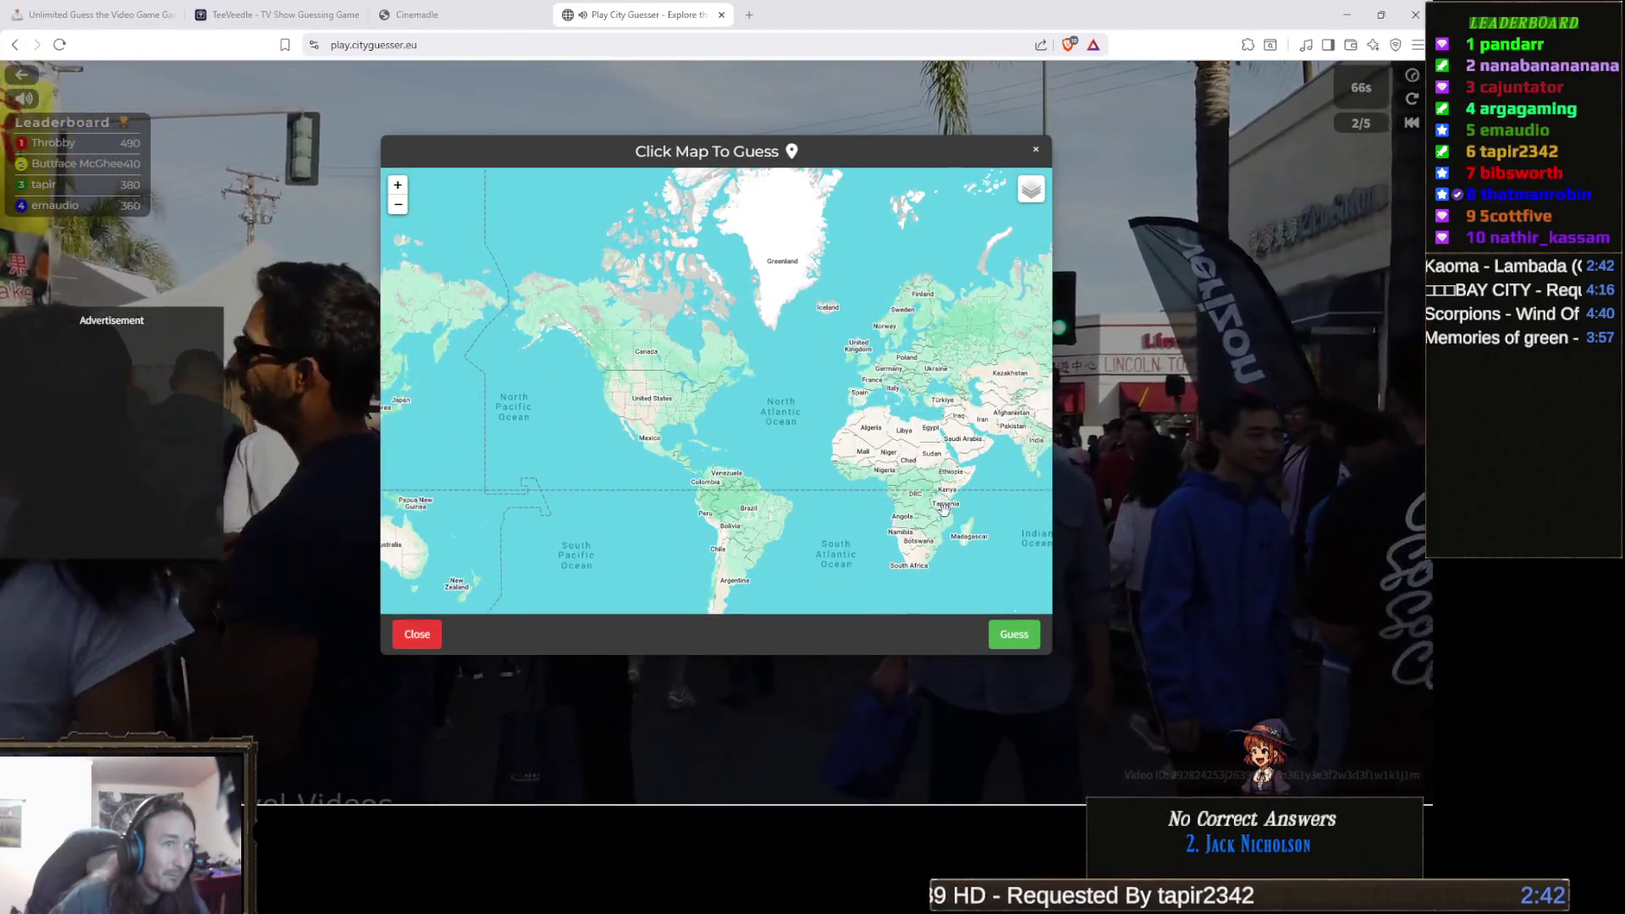
scroll(922, 551, "up", 2)
left_click_drag(922, 551, 660, 516)
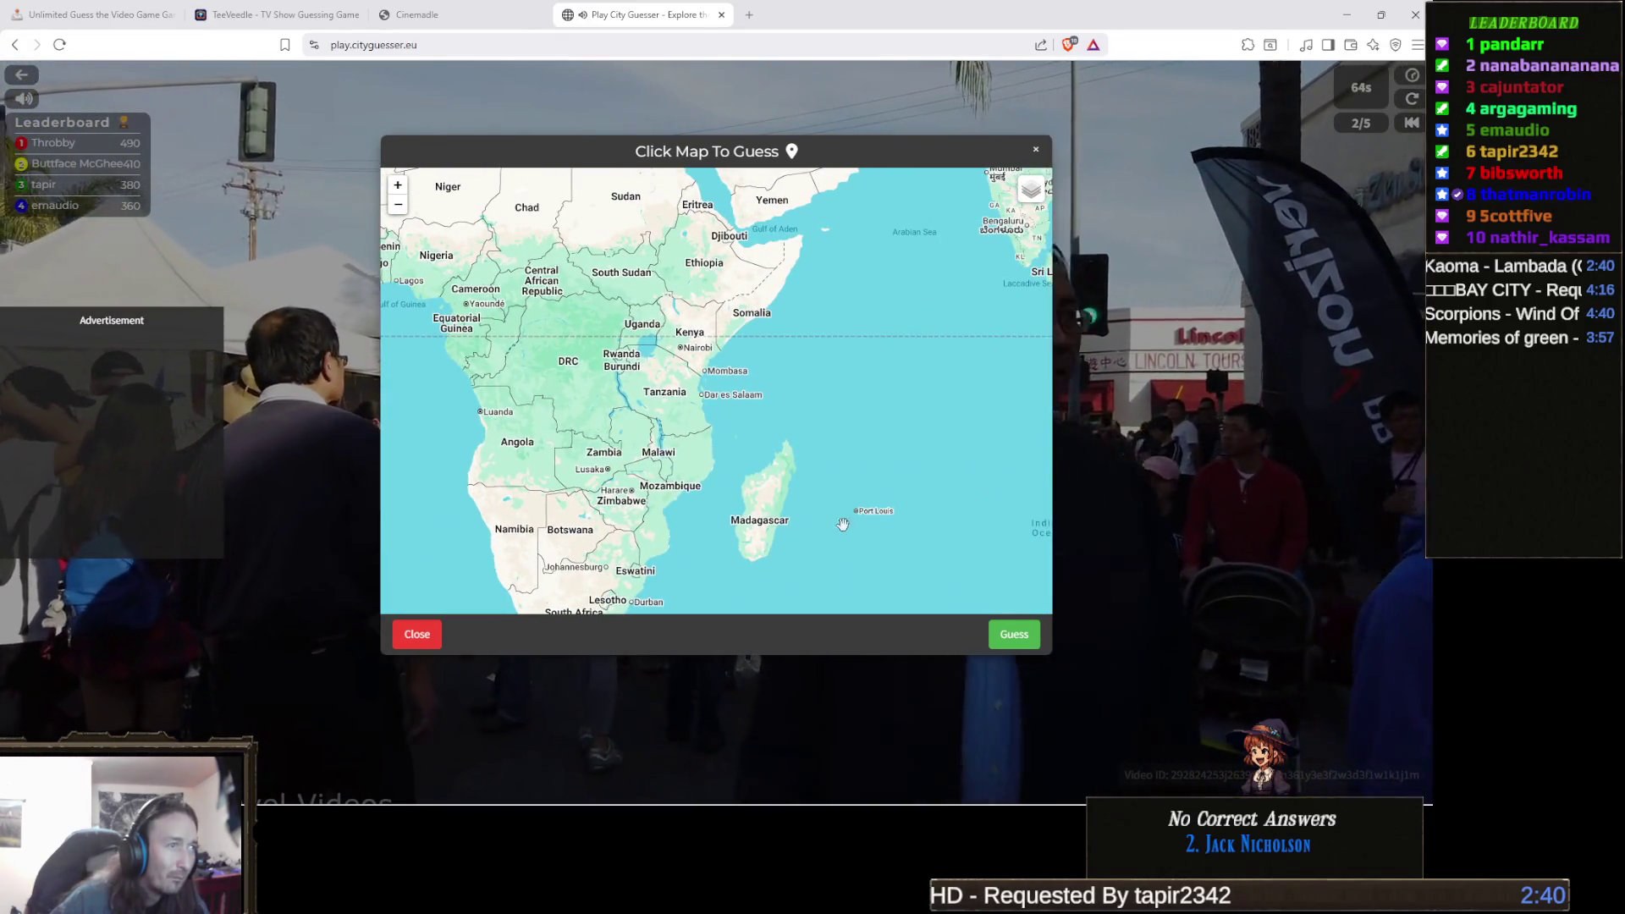
left_click_drag(844, 524, 779, 562)
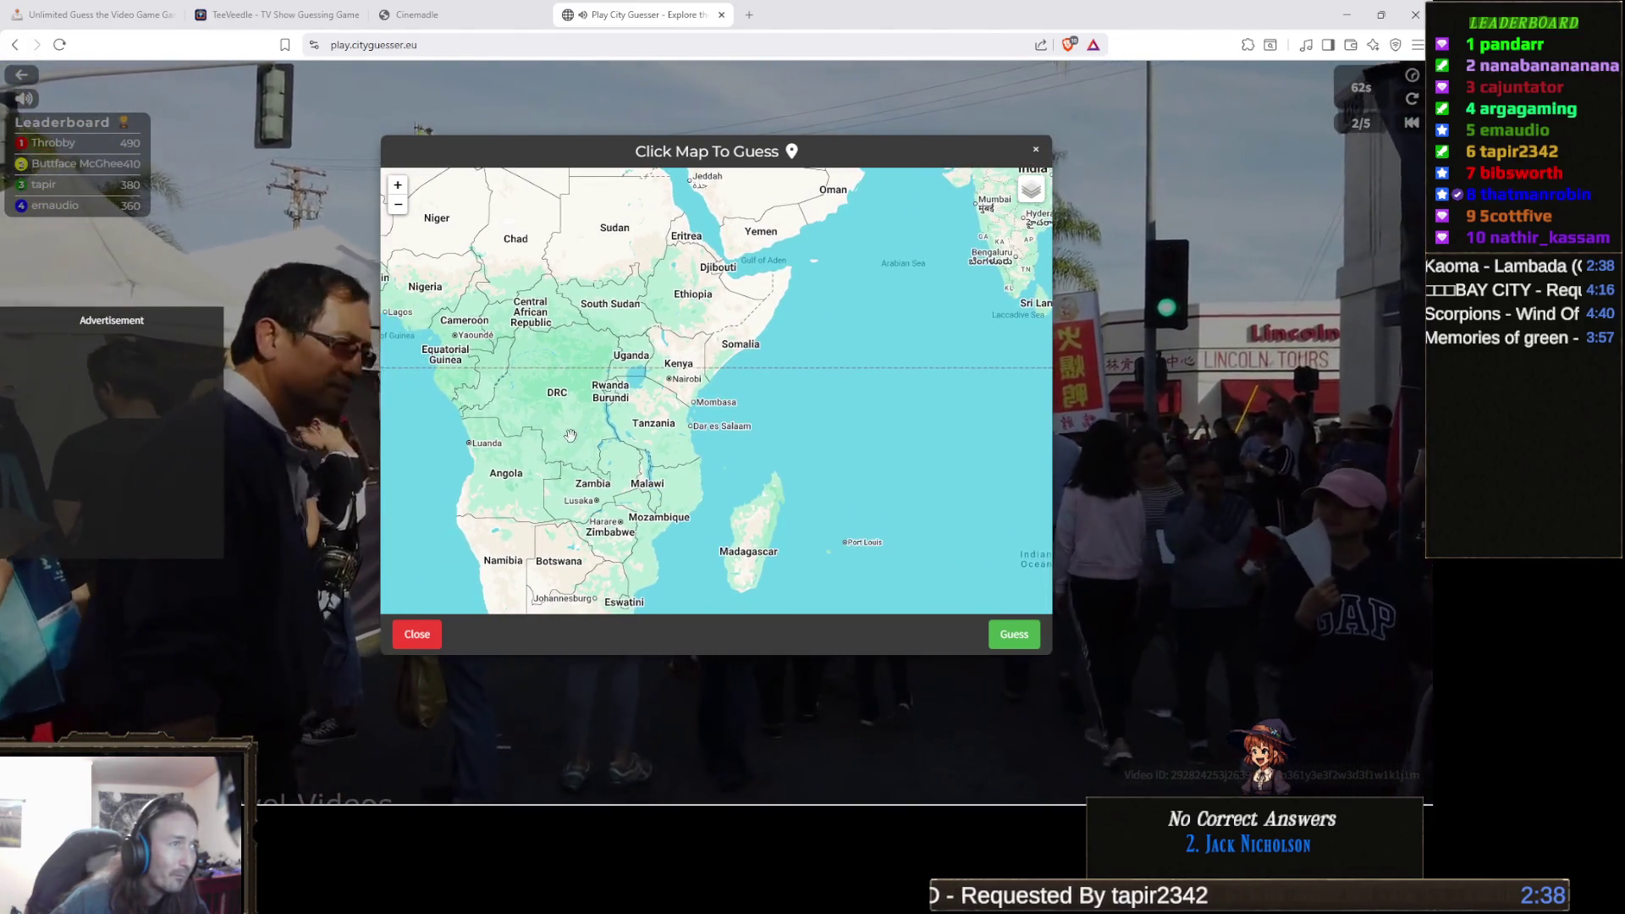
scroll(657, 465, "up", 1)
scroll(747, 477, "down", 1)
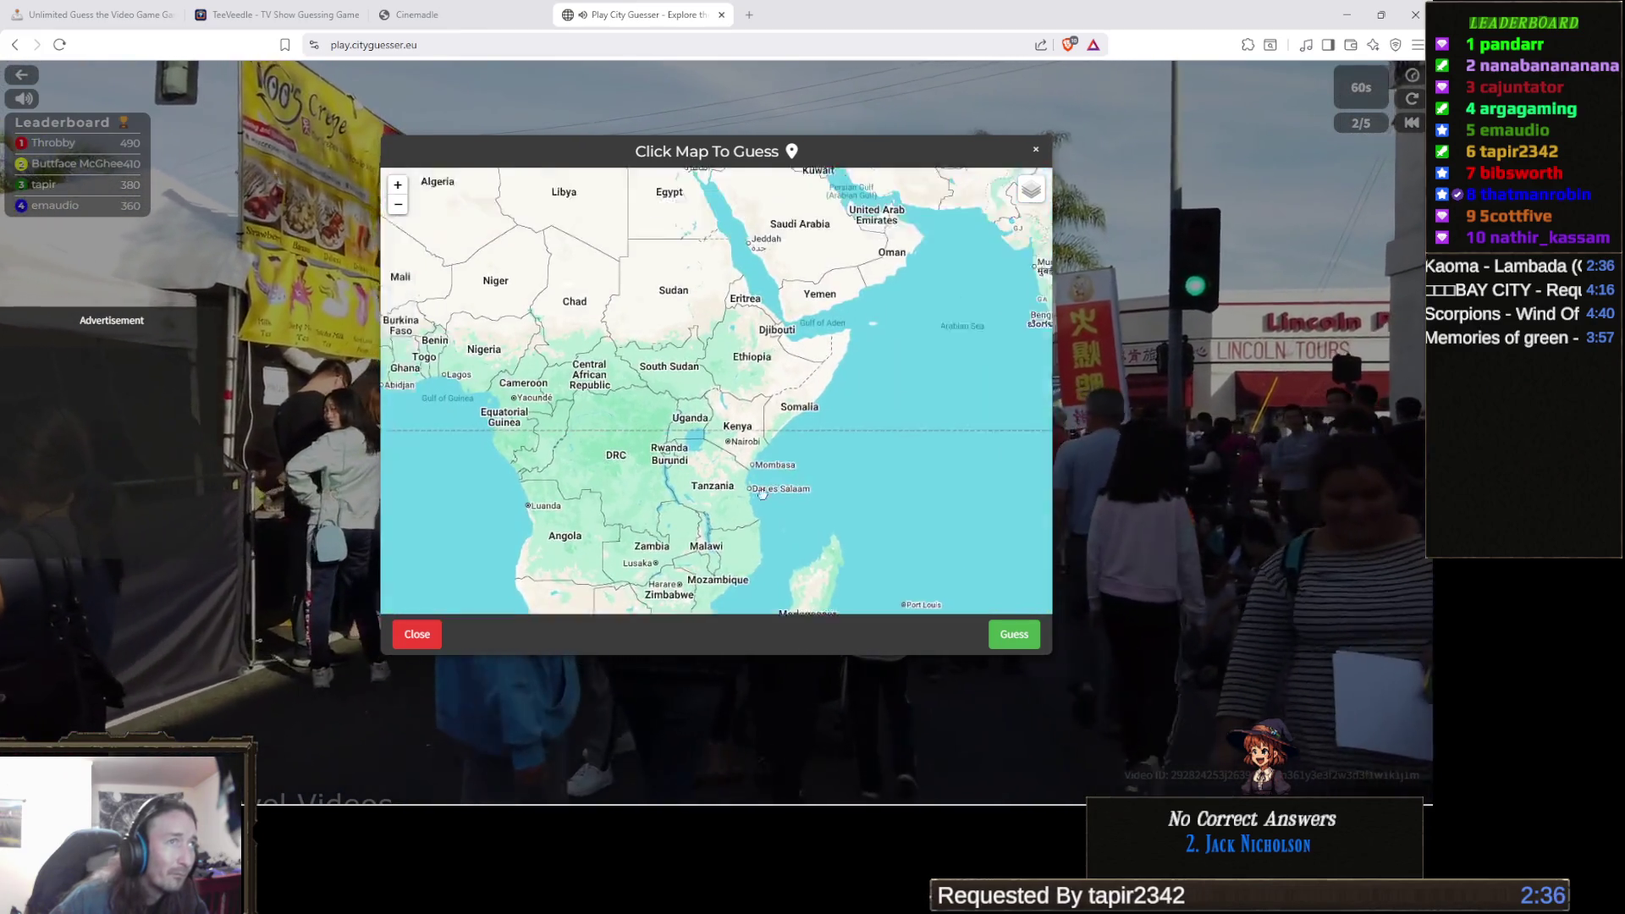
left_click_drag(748, 477, 643, 507)
mouse_move(846, 473)
left_mouse_down()
mouse_move(524, 496)
mouse_move(453, 605)
left_mouse_up()
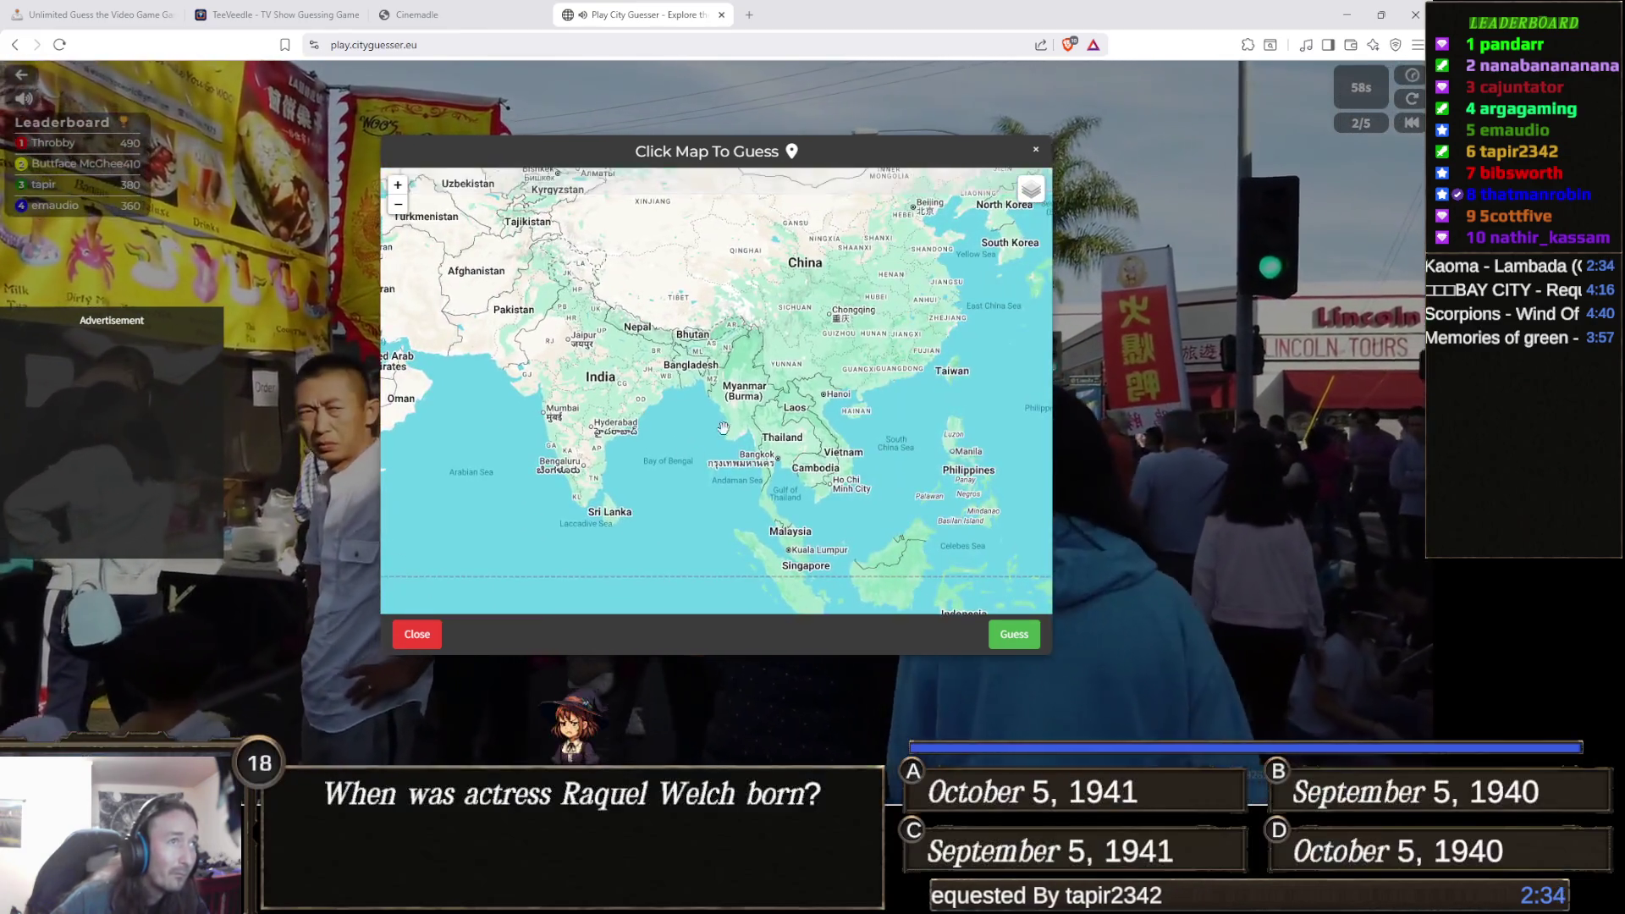
left_click_drag(636, 483, 516, 449)
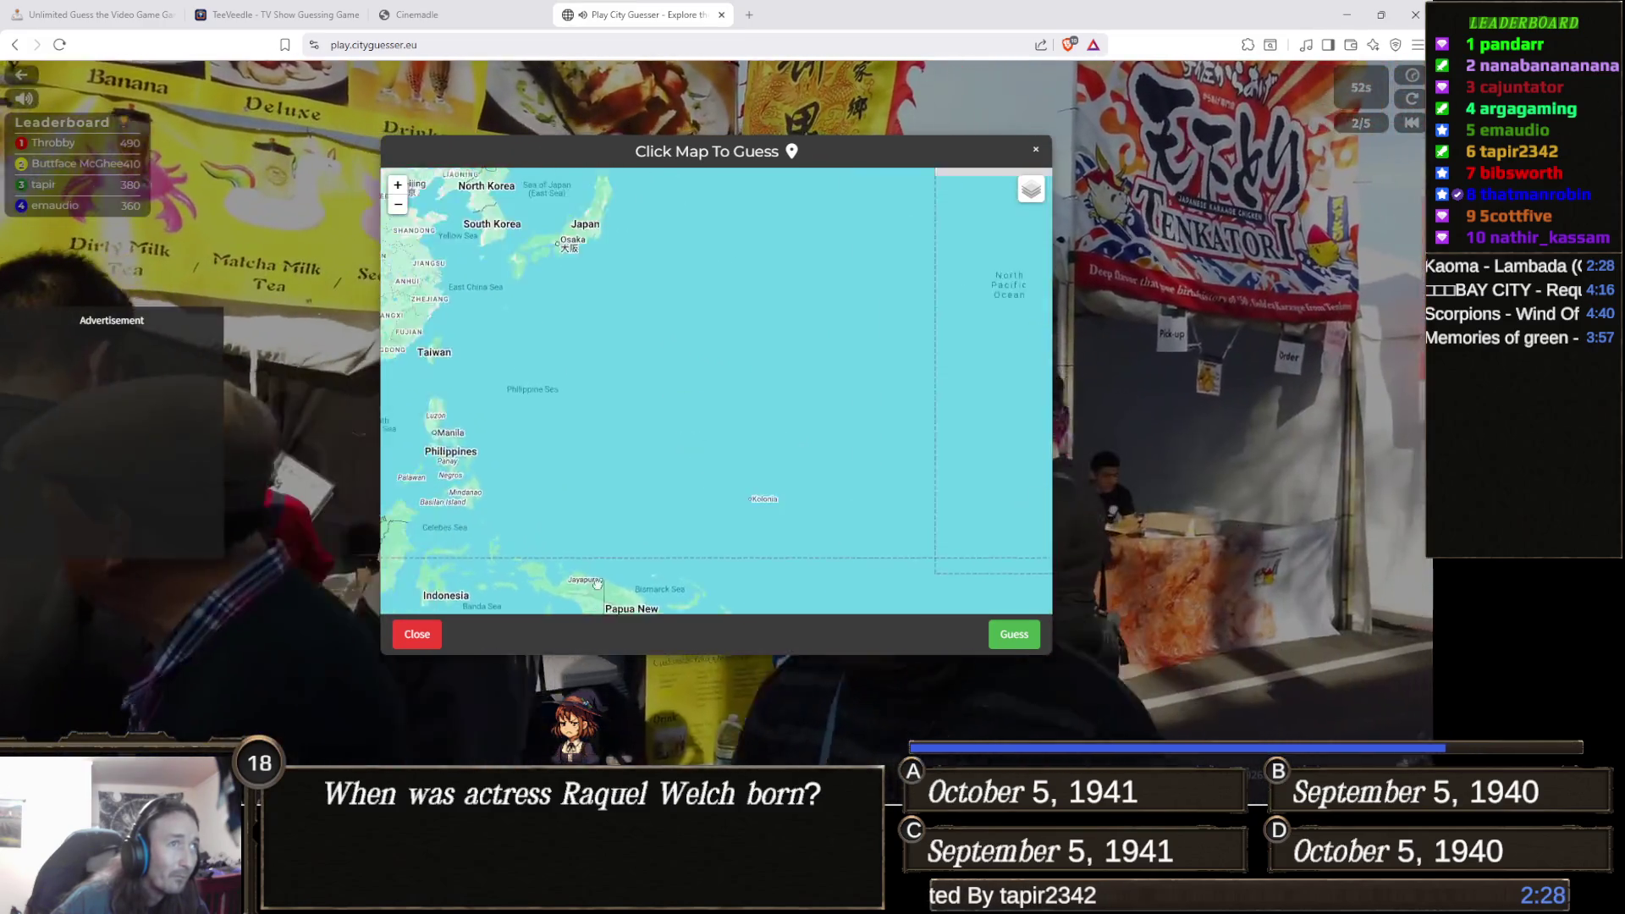
Zoom into southwestern Korea, drop the marker on Gwangju and submit the guess.
left_click_drag(673, 327, 693, 518)
left_click_drag(623, 298, 657, 366)
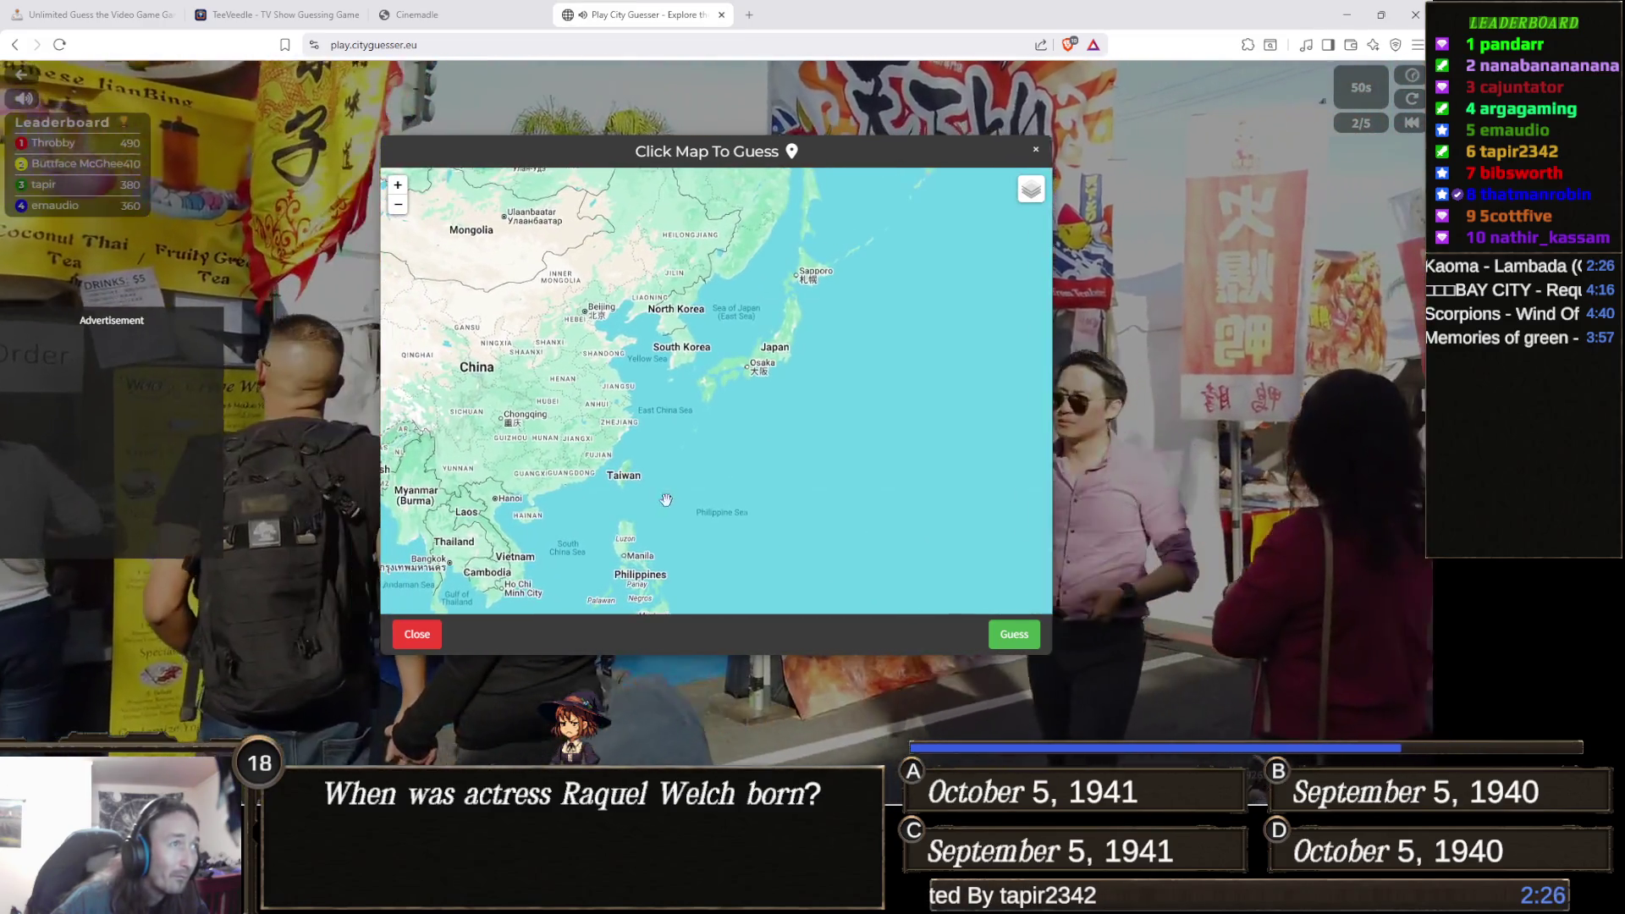
scroll(657, 366, "up", 2)
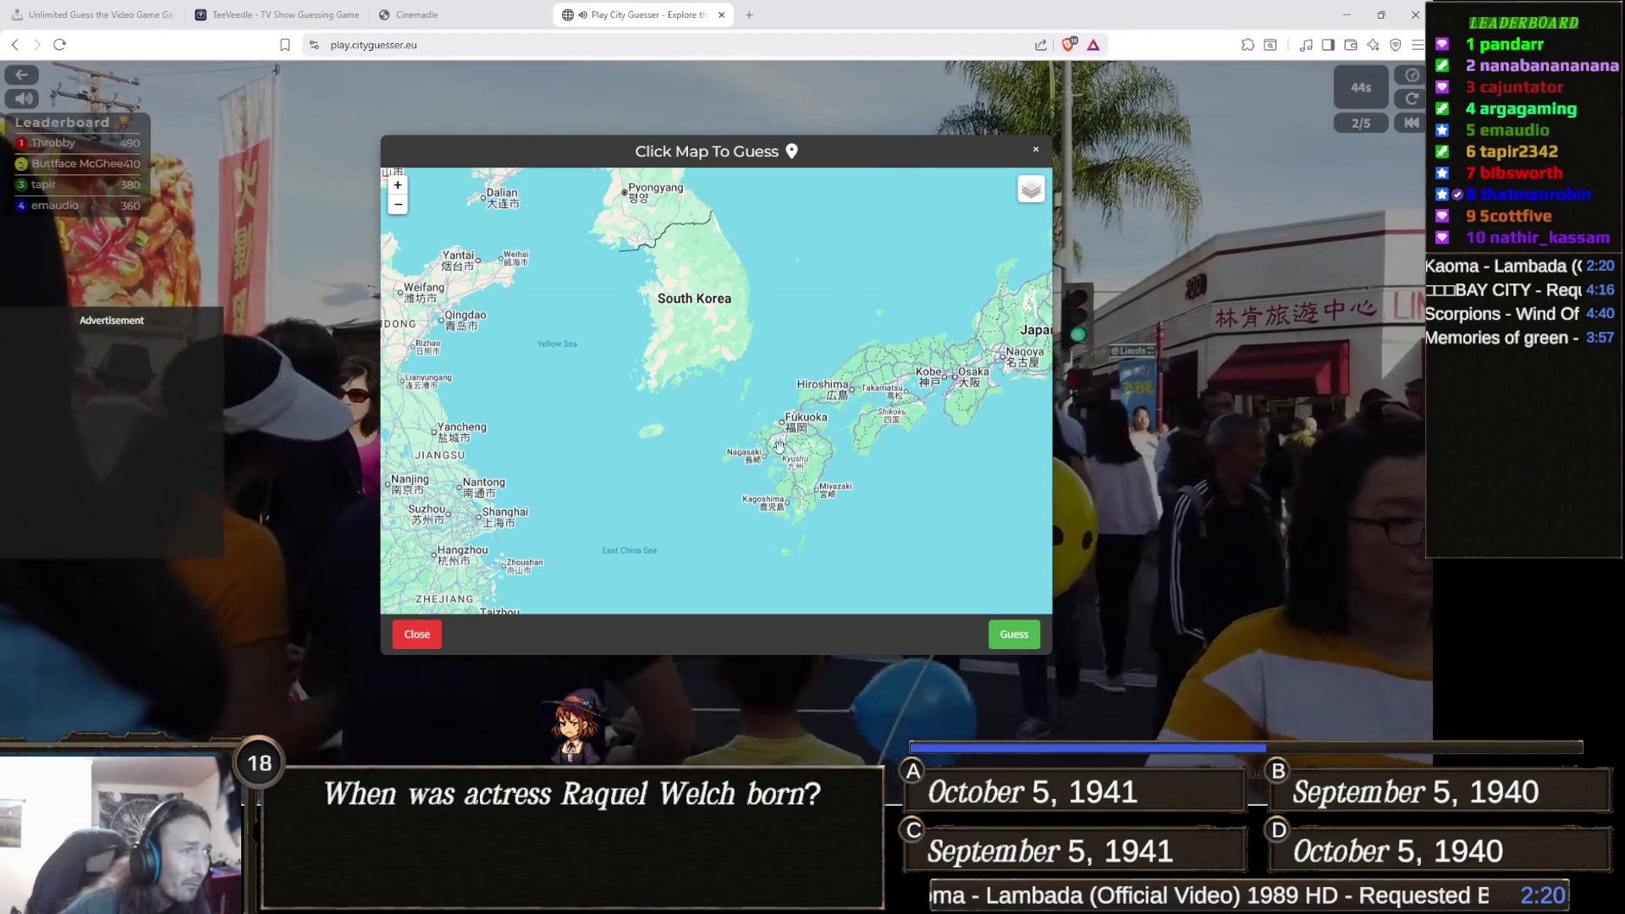
scroll(786, 484, "up", 1)
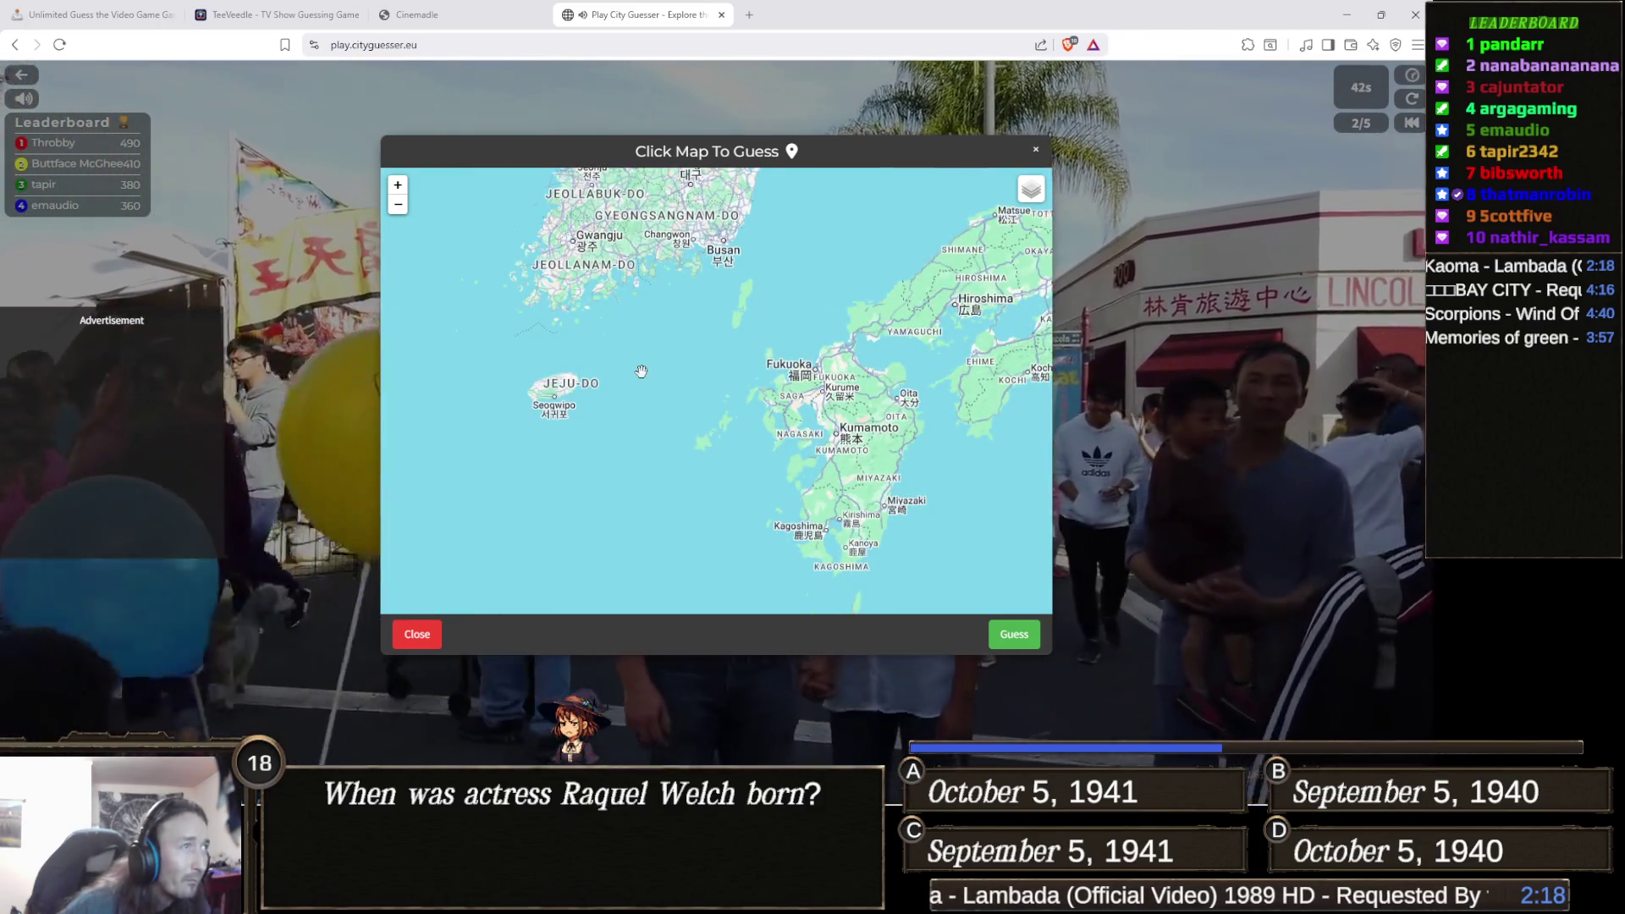
left_click_drag(641, 371, 666, 399)
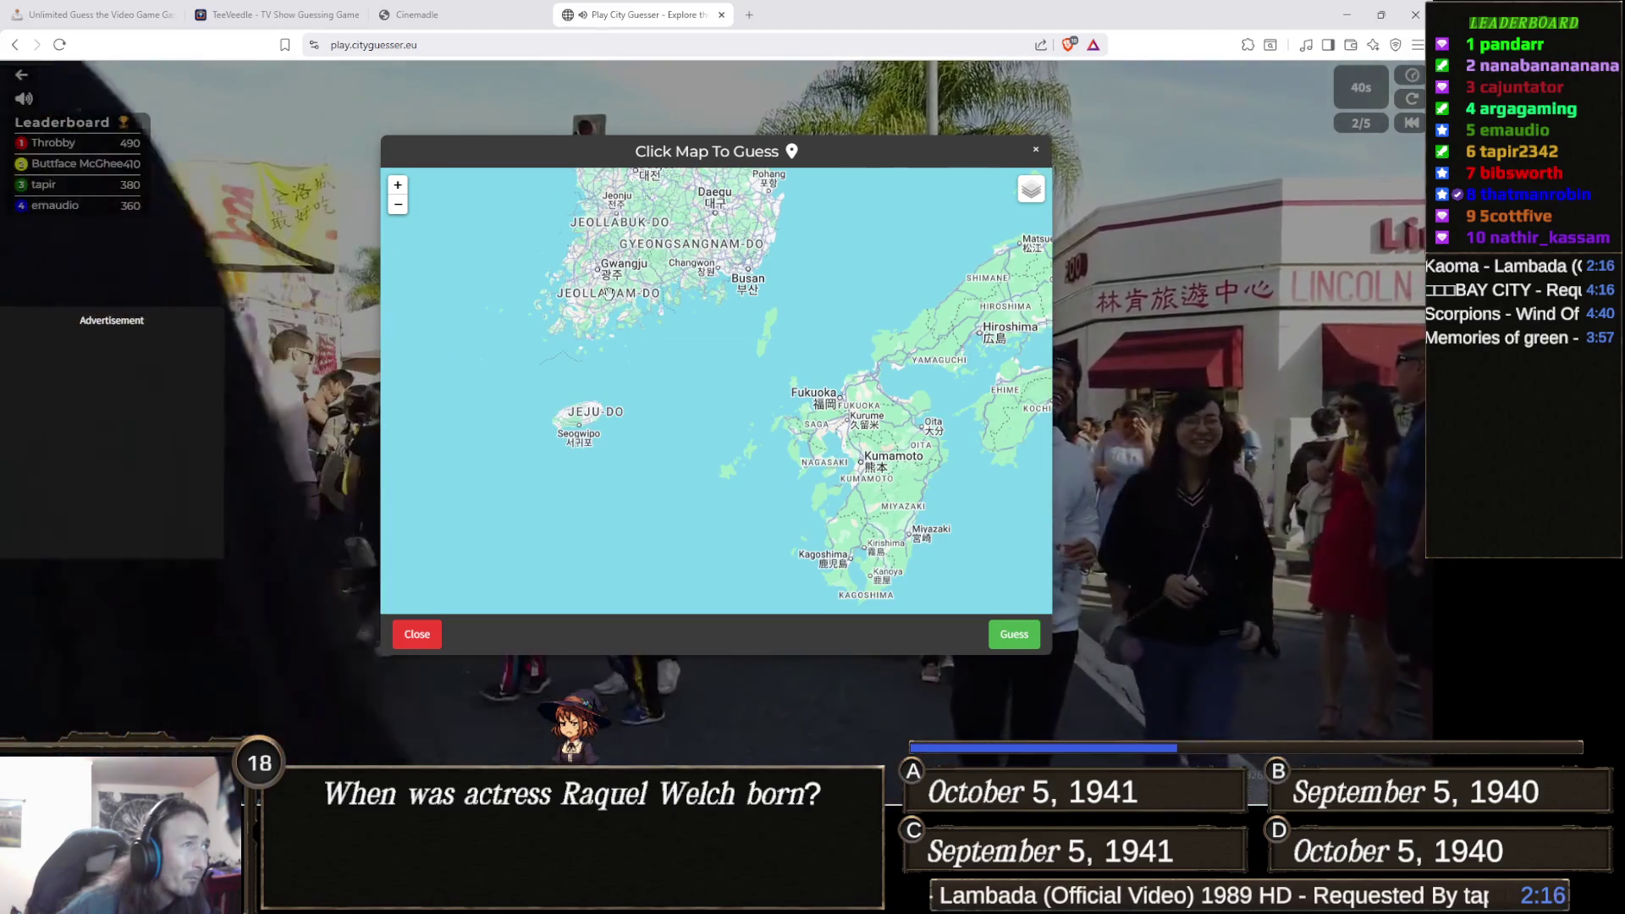
left_click(615, 264)
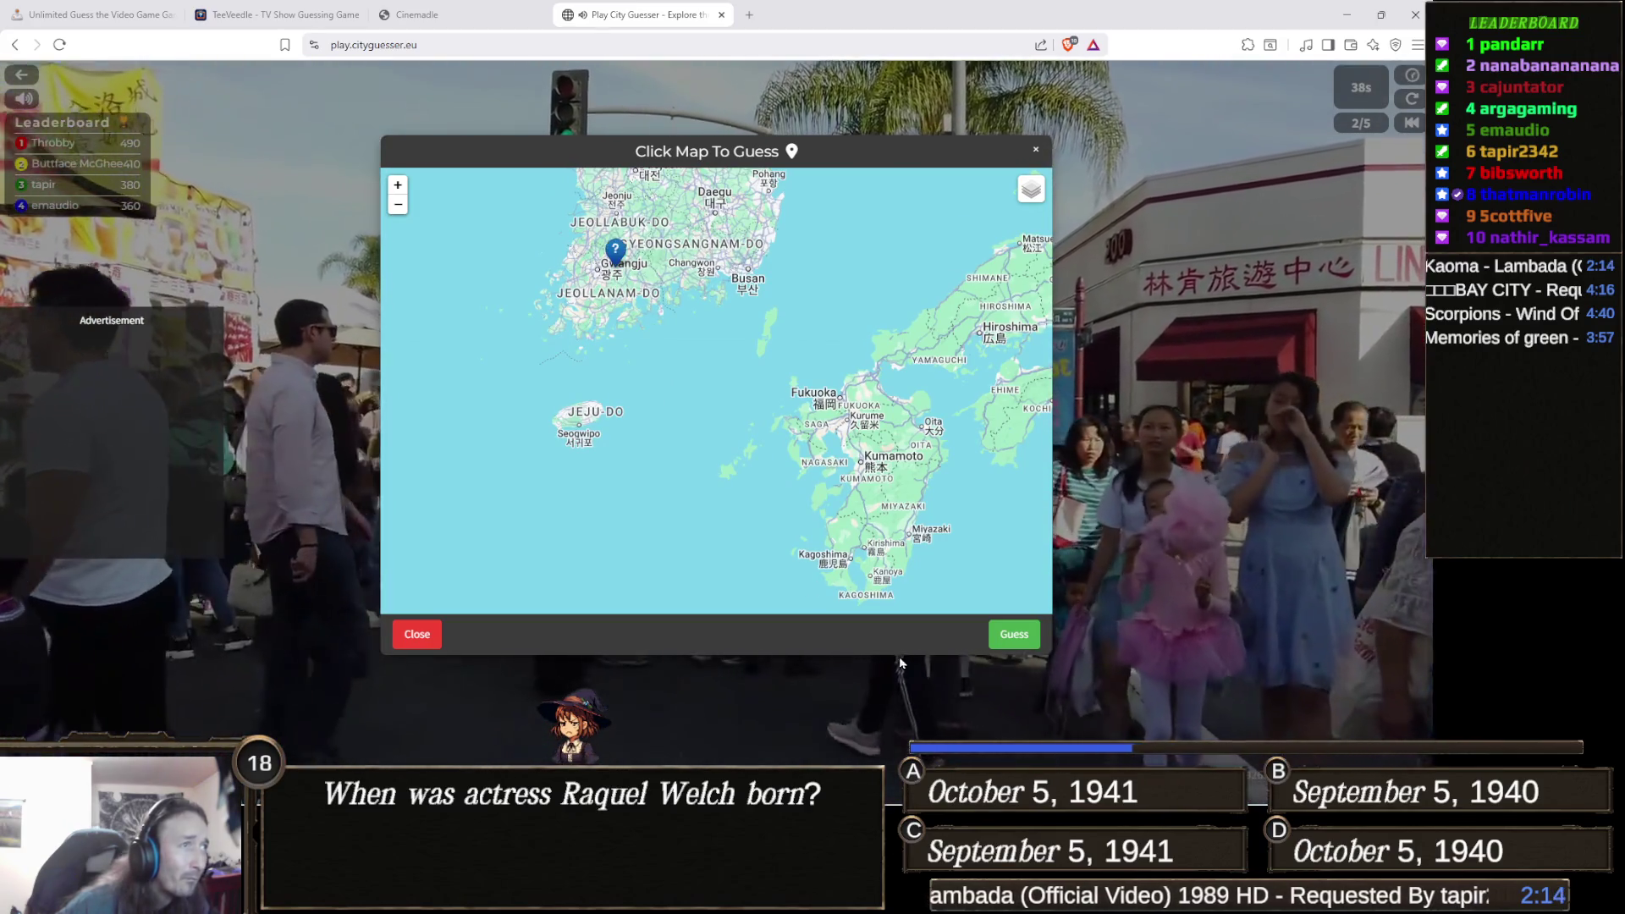
left_click(1014, 634)
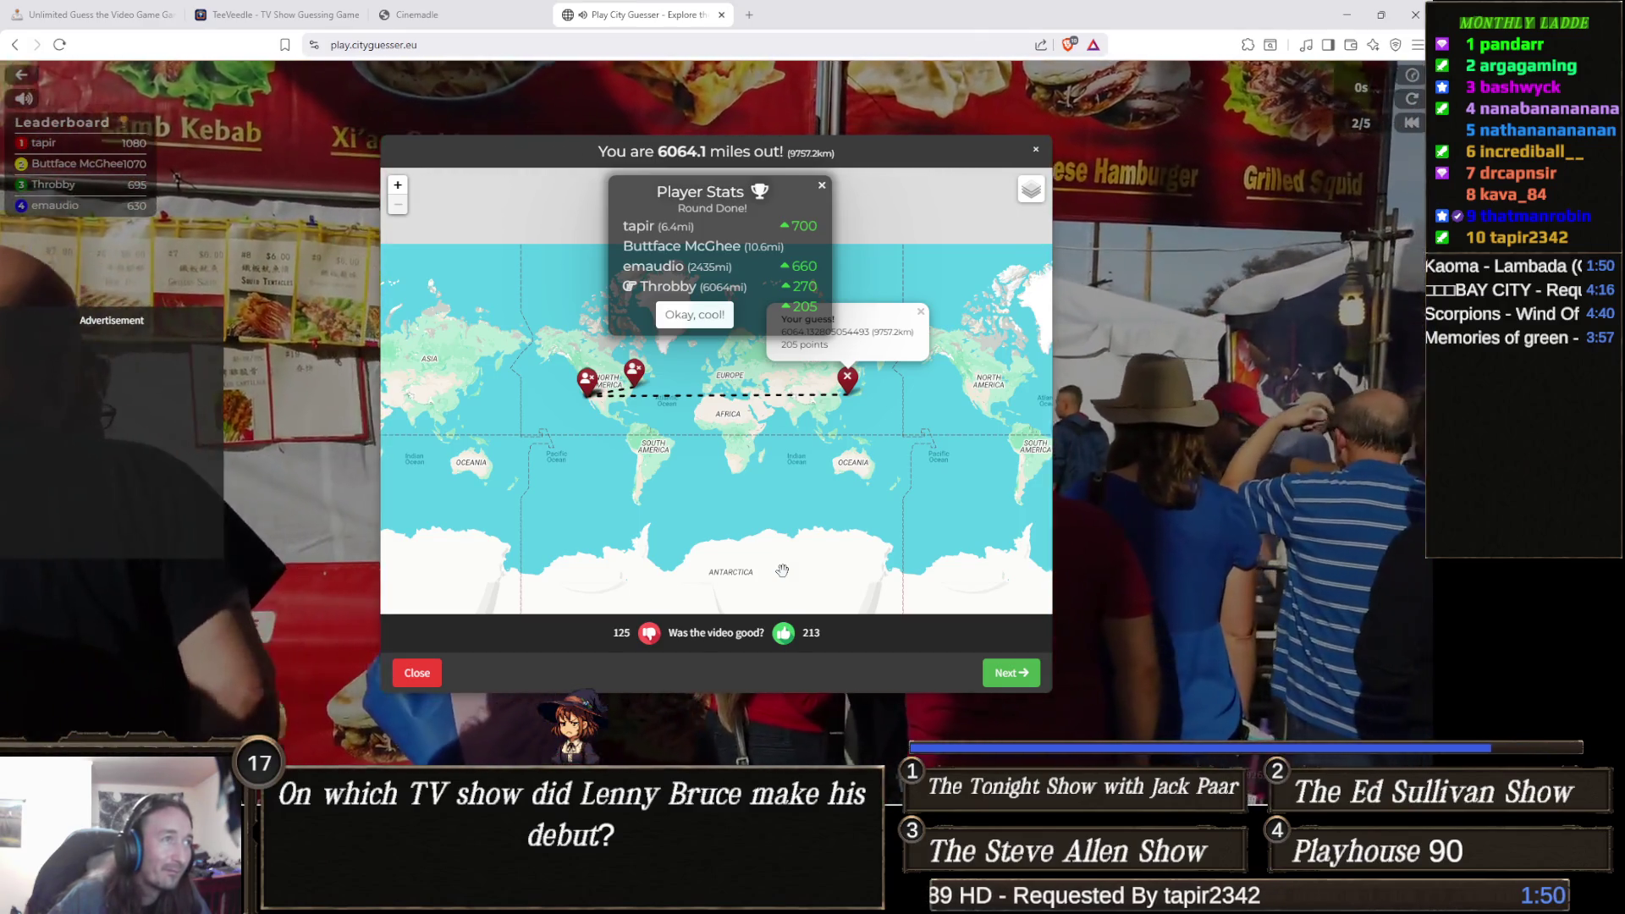
Close the round 2 results and continue to round 3.
left_click(1017, 670)
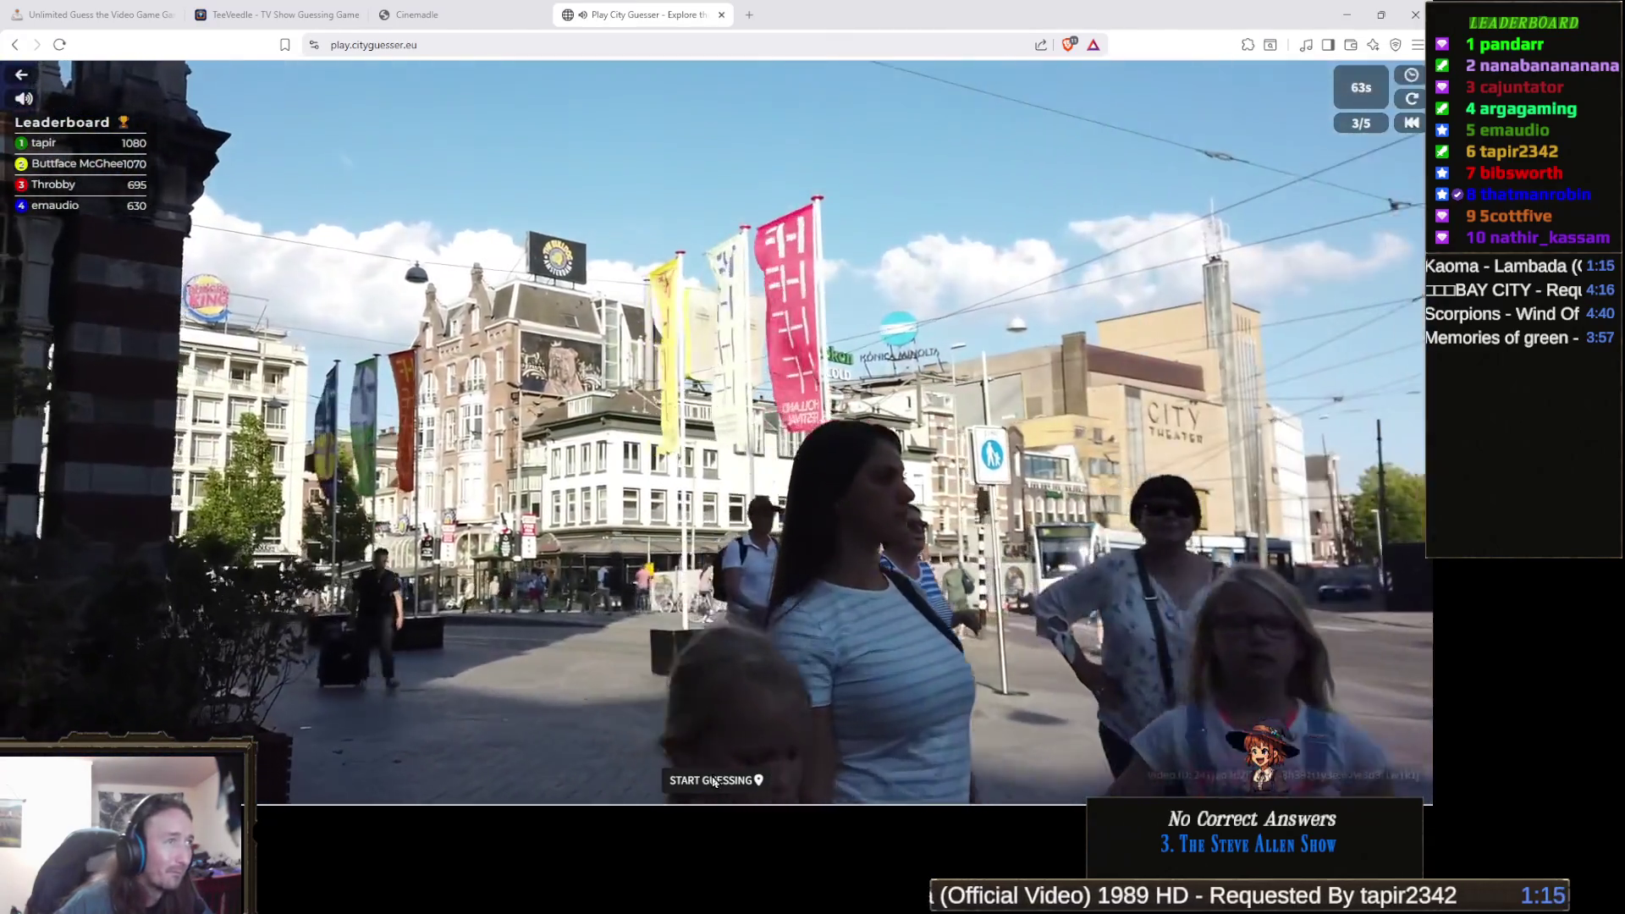
Open the round 3 guess map over the street video.
left_click(716, 780)
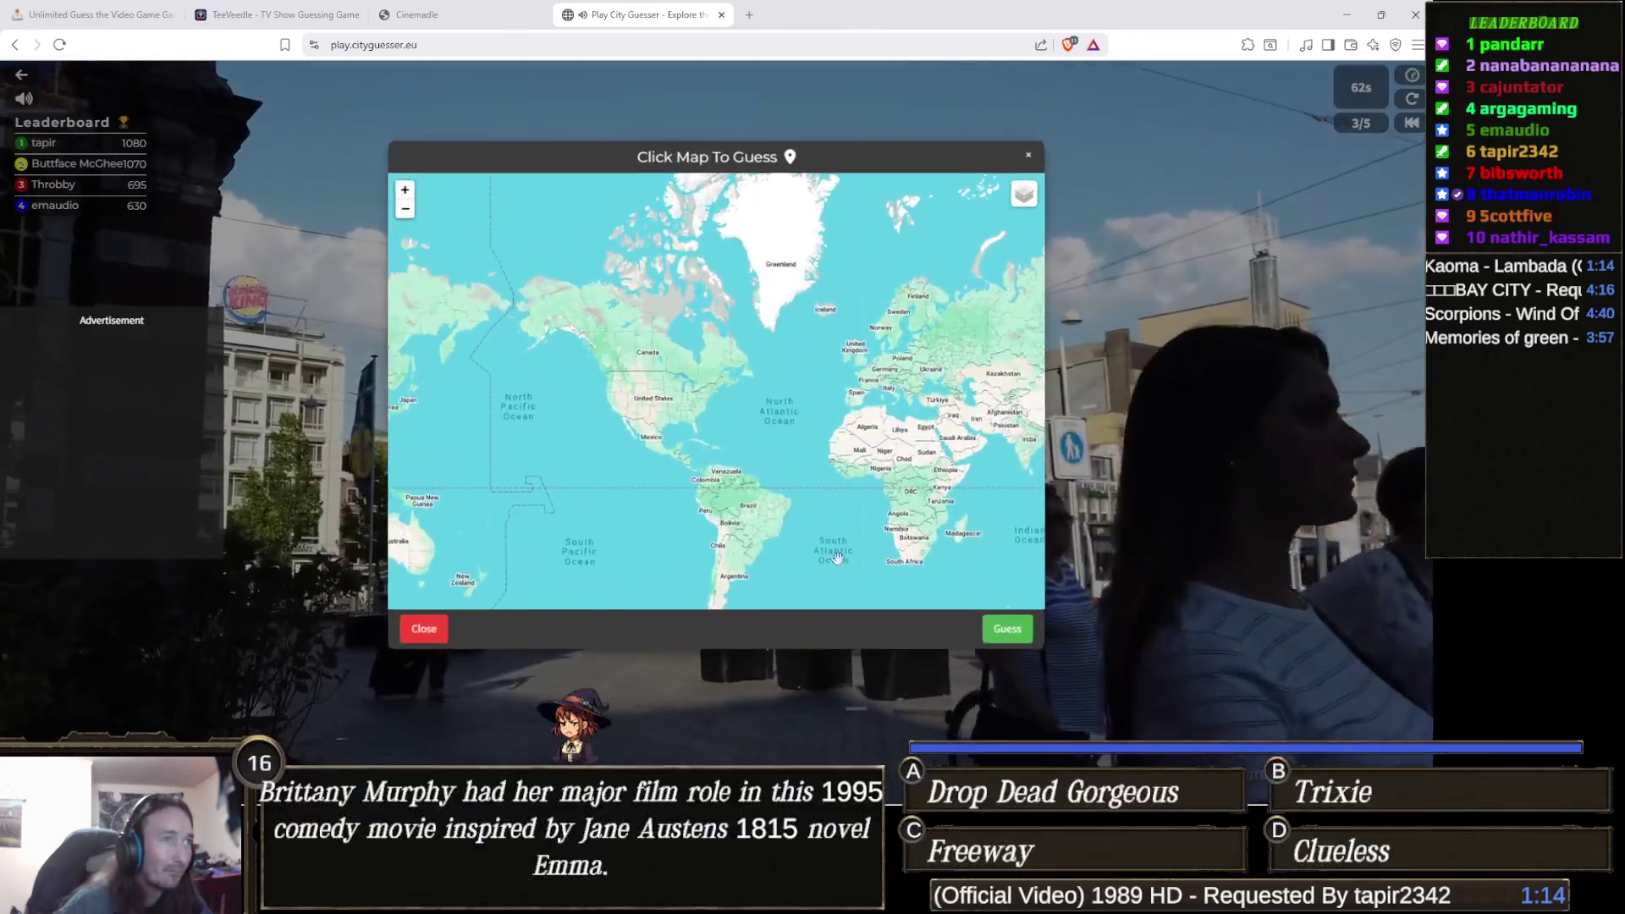
Zoom and pan the map onto the Netherlands and submit the Amsterdam guess.
scroll(862, 484, "up", 1)
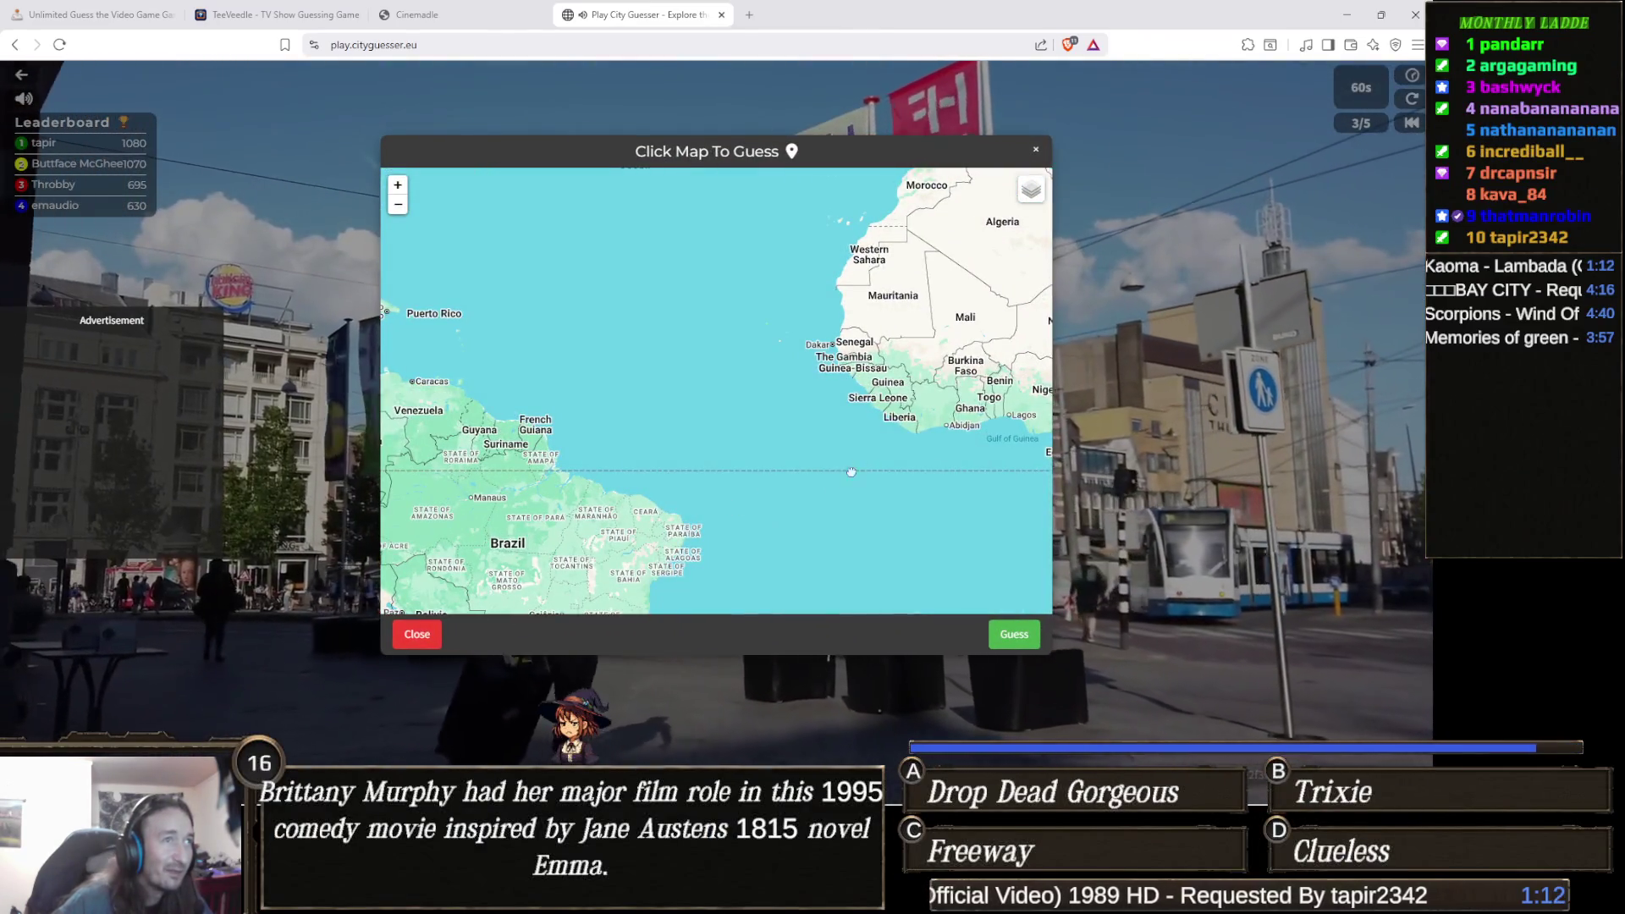
left_click_drag(701, 543, 950, 473)
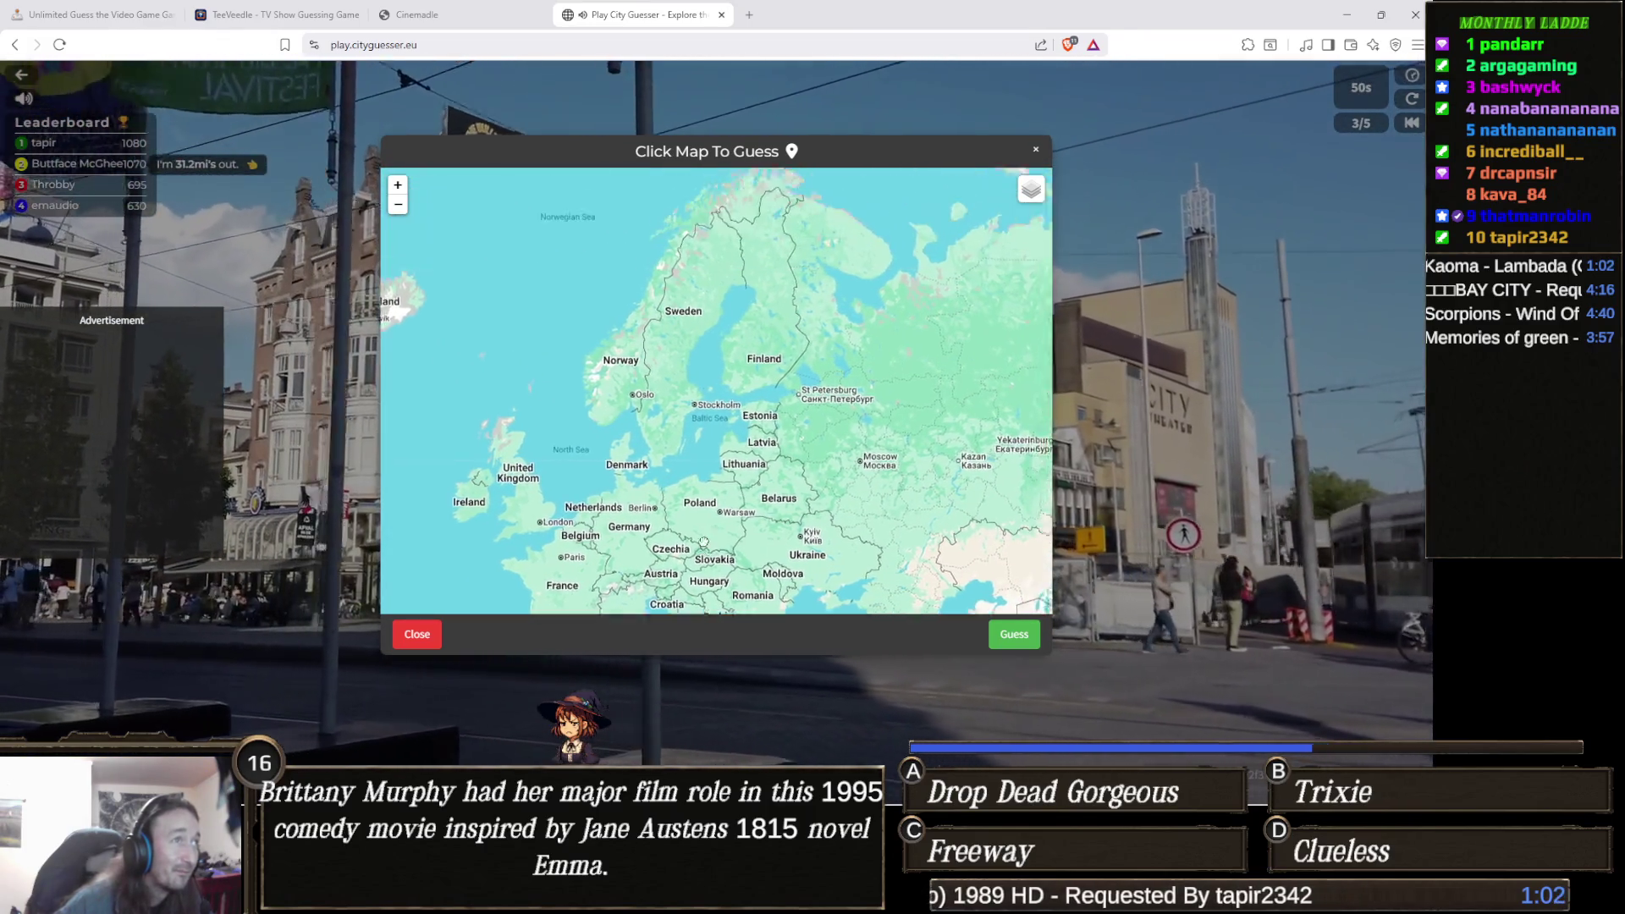
left_click_drag(702, 551, 676, 590)
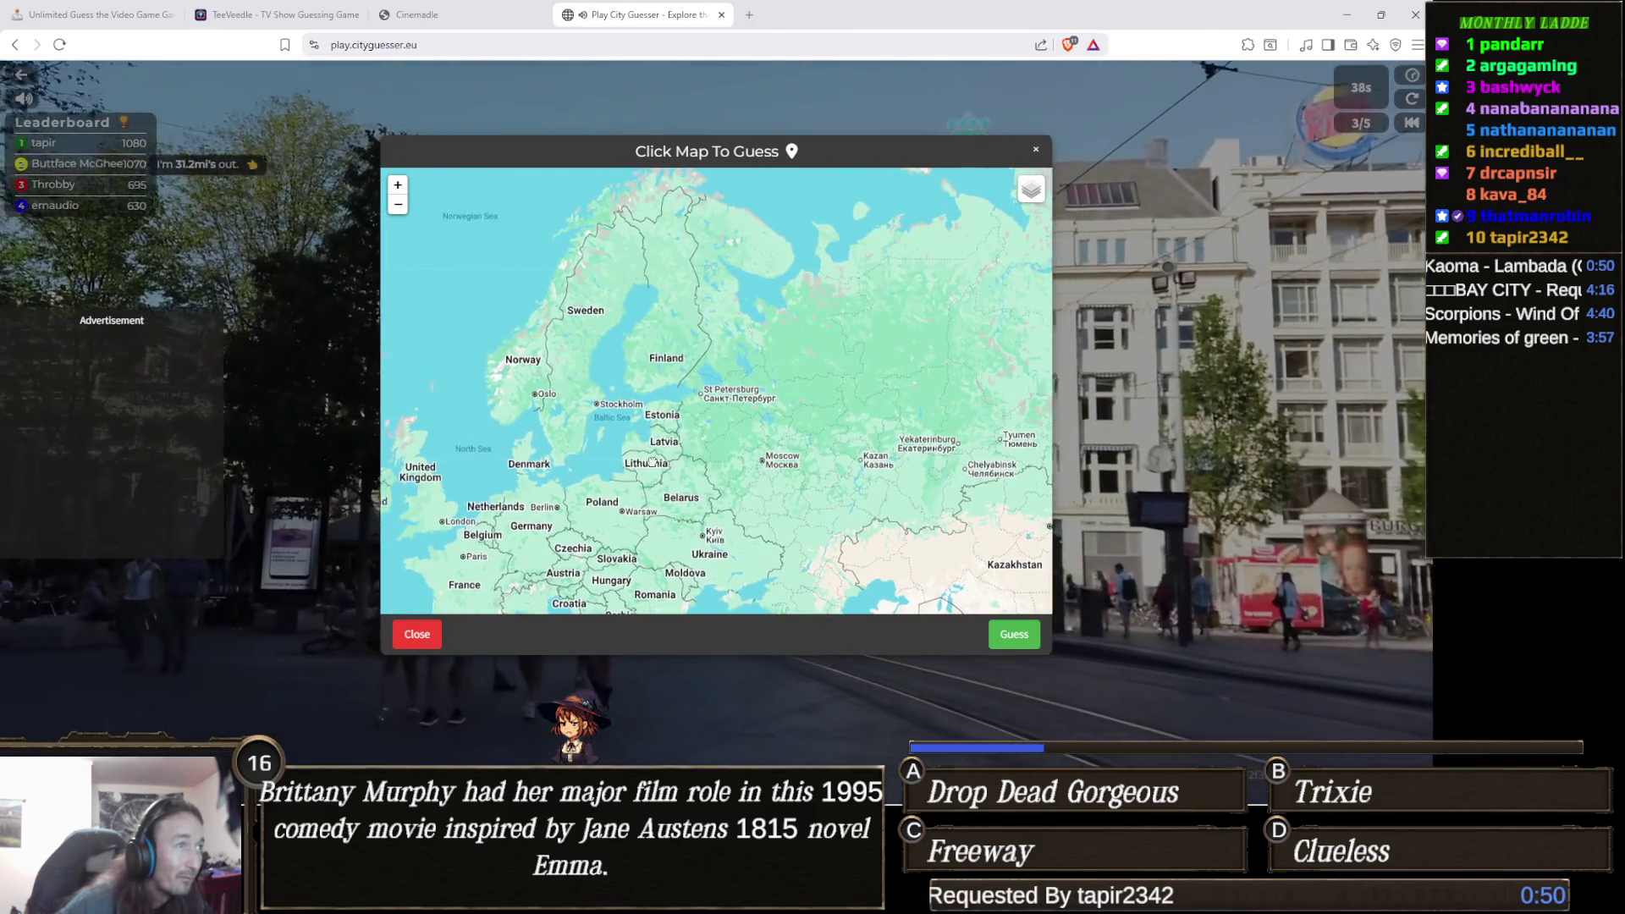
left_click_drag(635, 459, 656, 462)
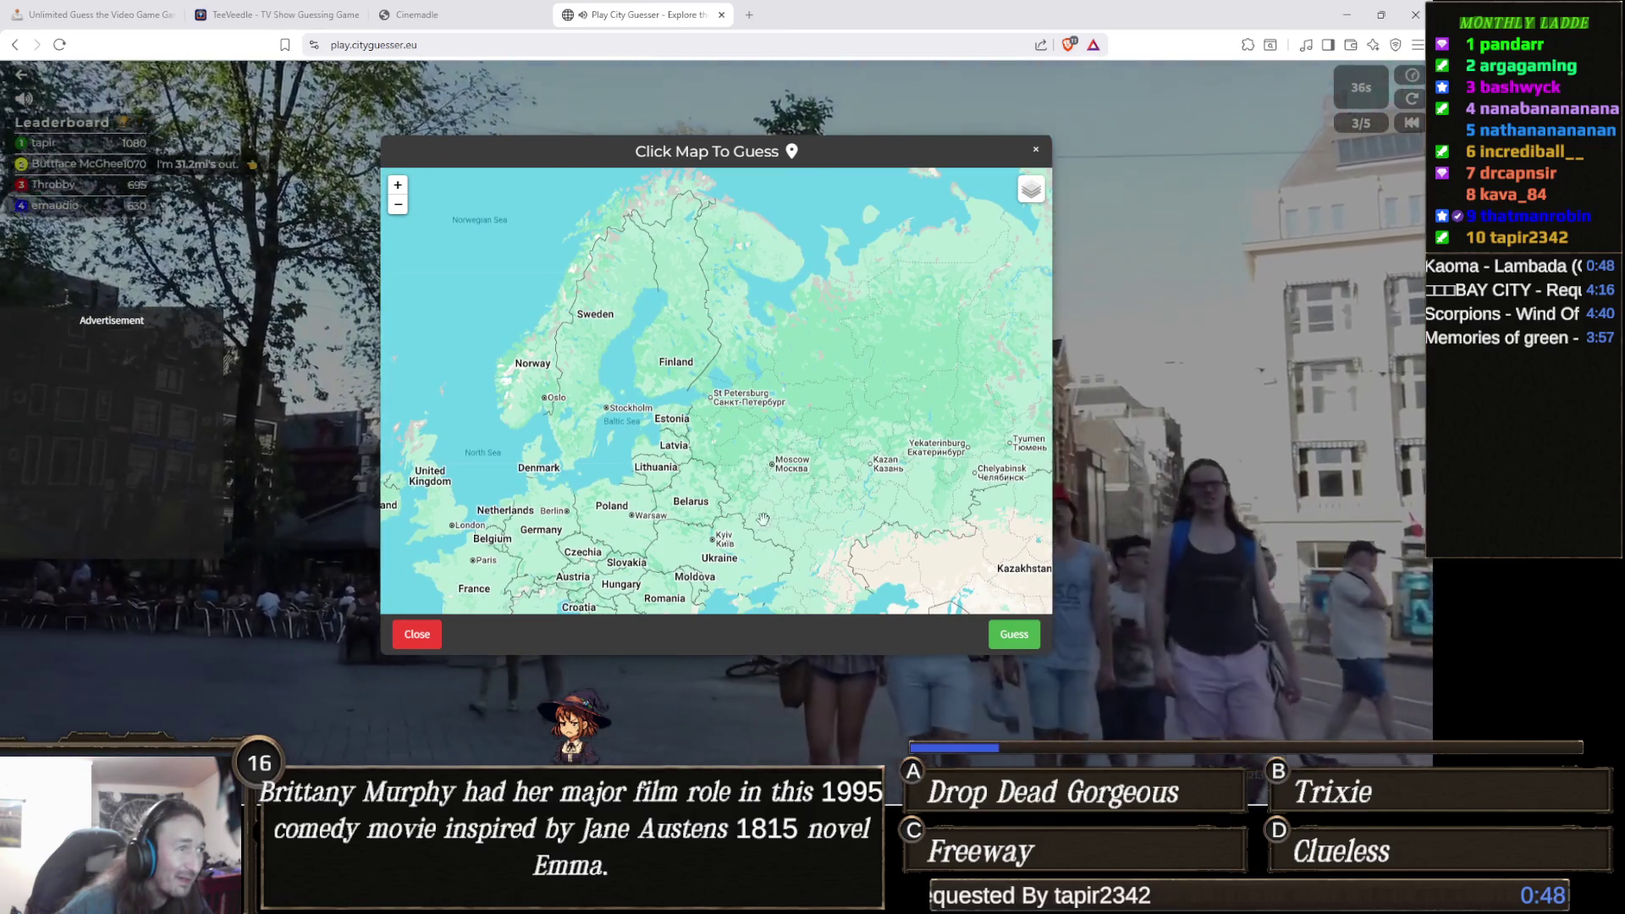
left_click_drag(768, 518, 766, 495)
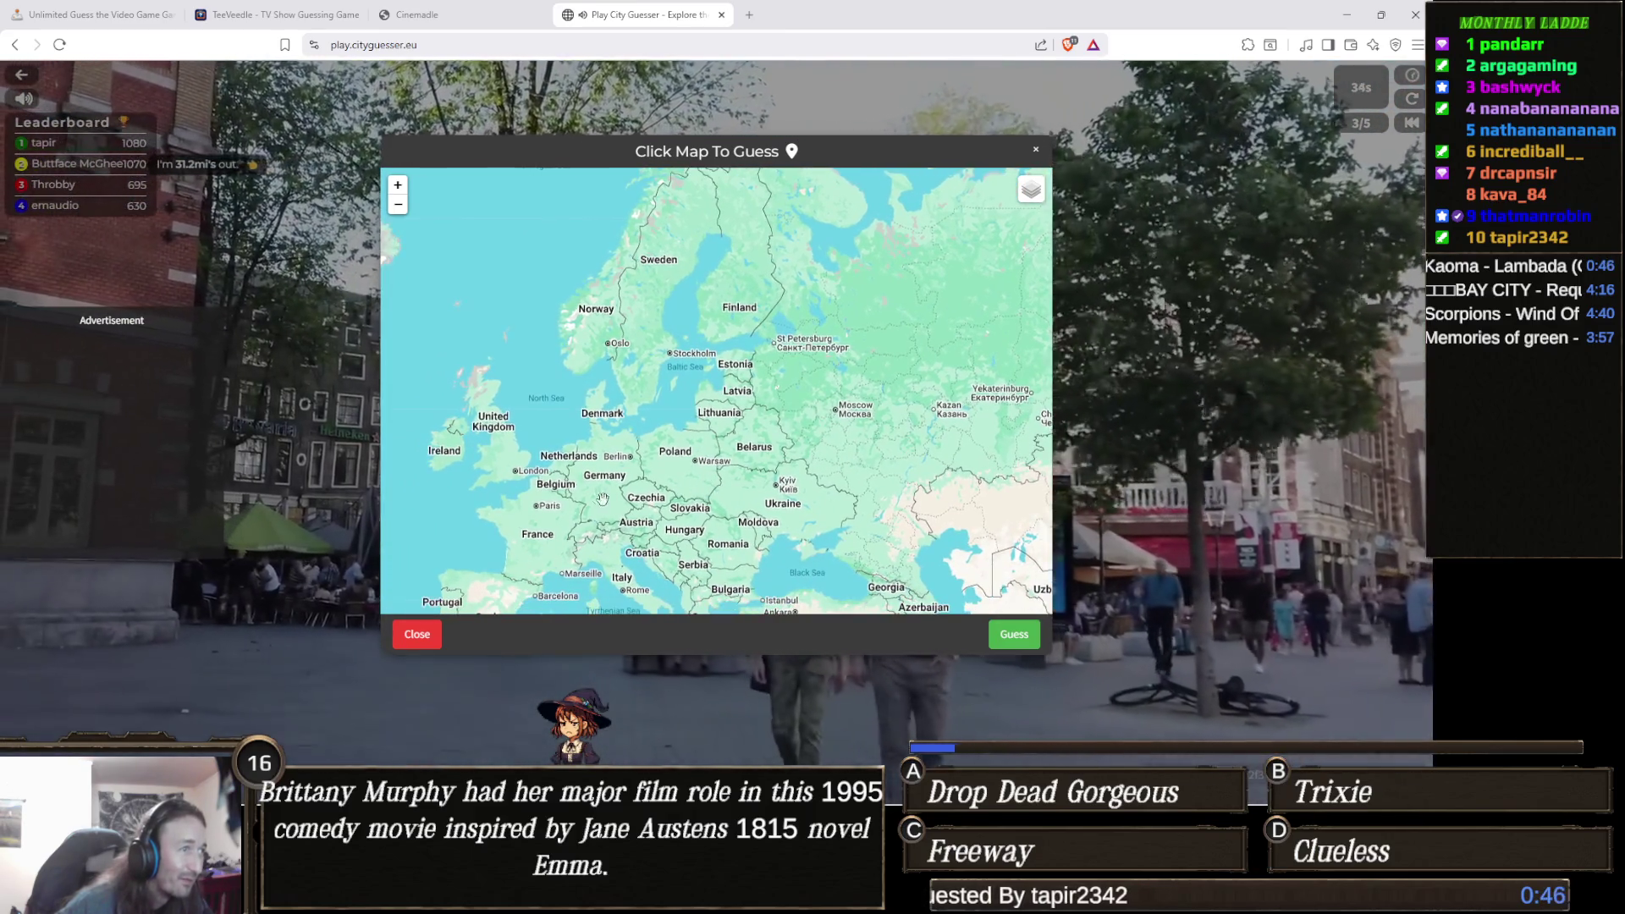
scroll(641, 468, "up", 2)
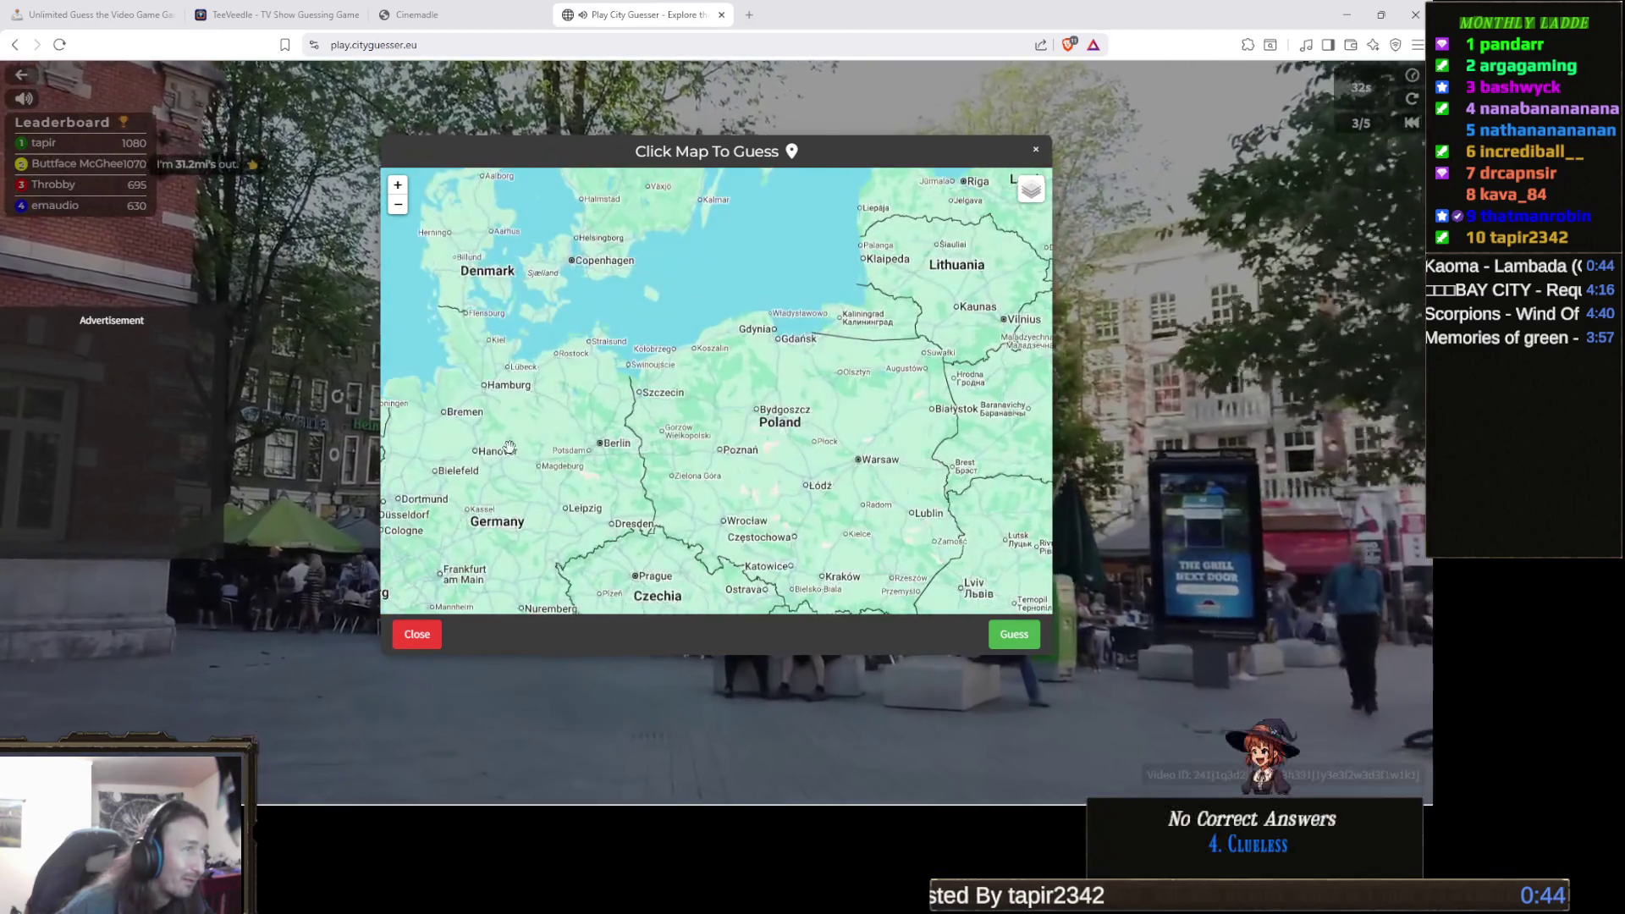
scroll(538, 440, "up", 2)
left_click_drag(584, 451, 845, 489)
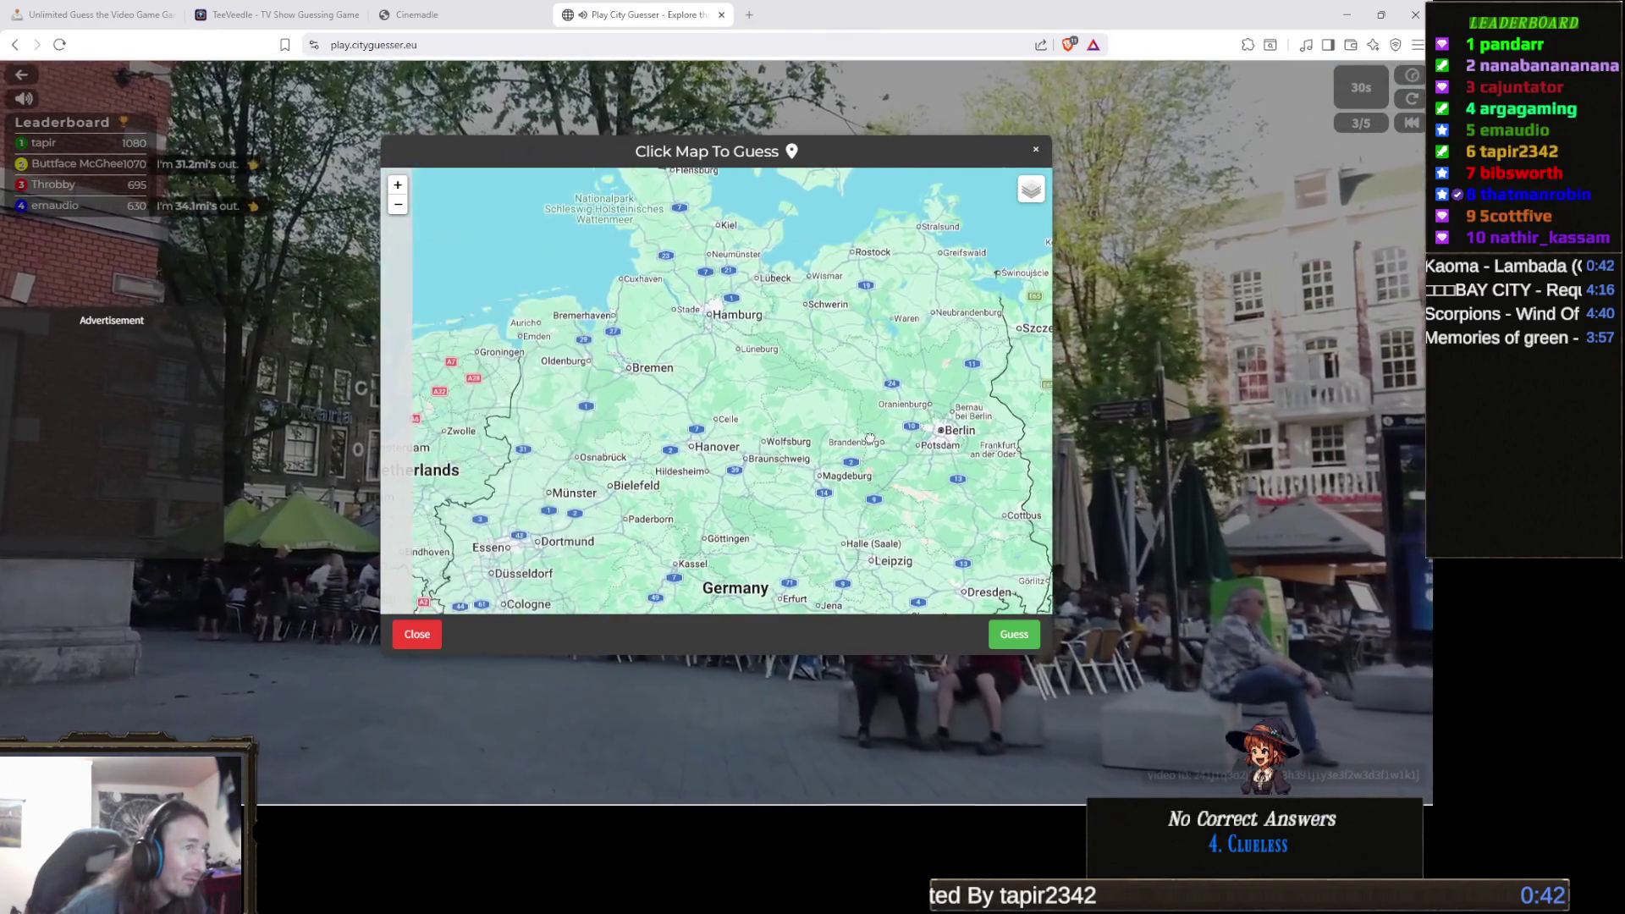
left_click_drag(699, 468, 833, 453)
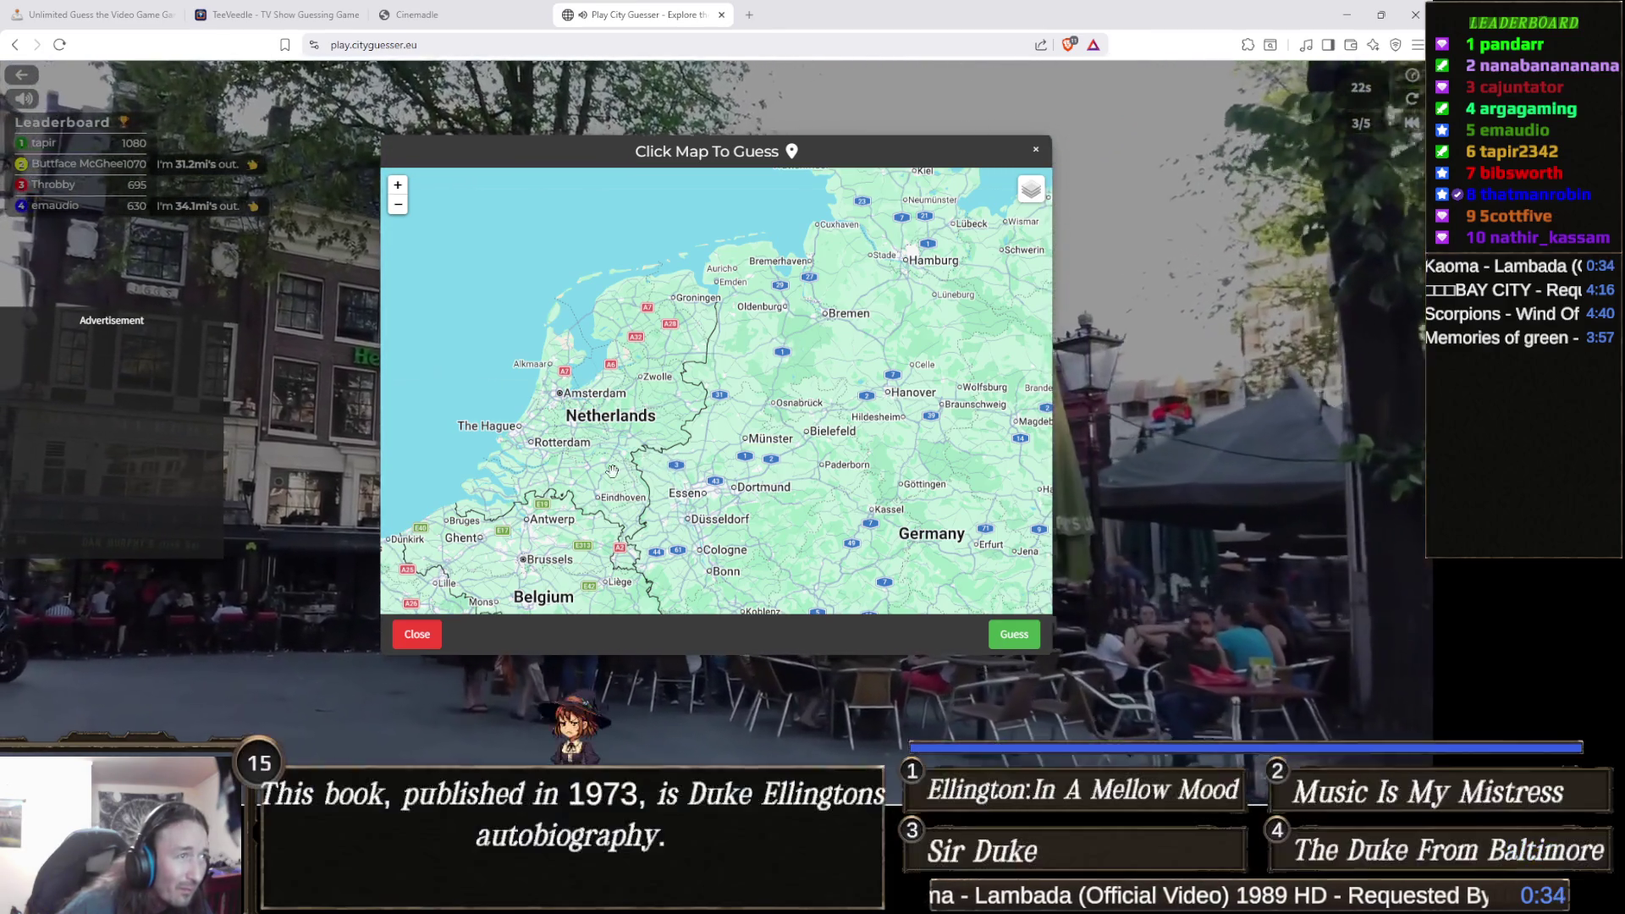
mouse_move(612, 470)
left_mouse_down()
mouse_move(704, 427)
mouse_move(652, 442)
left_mouse_up()
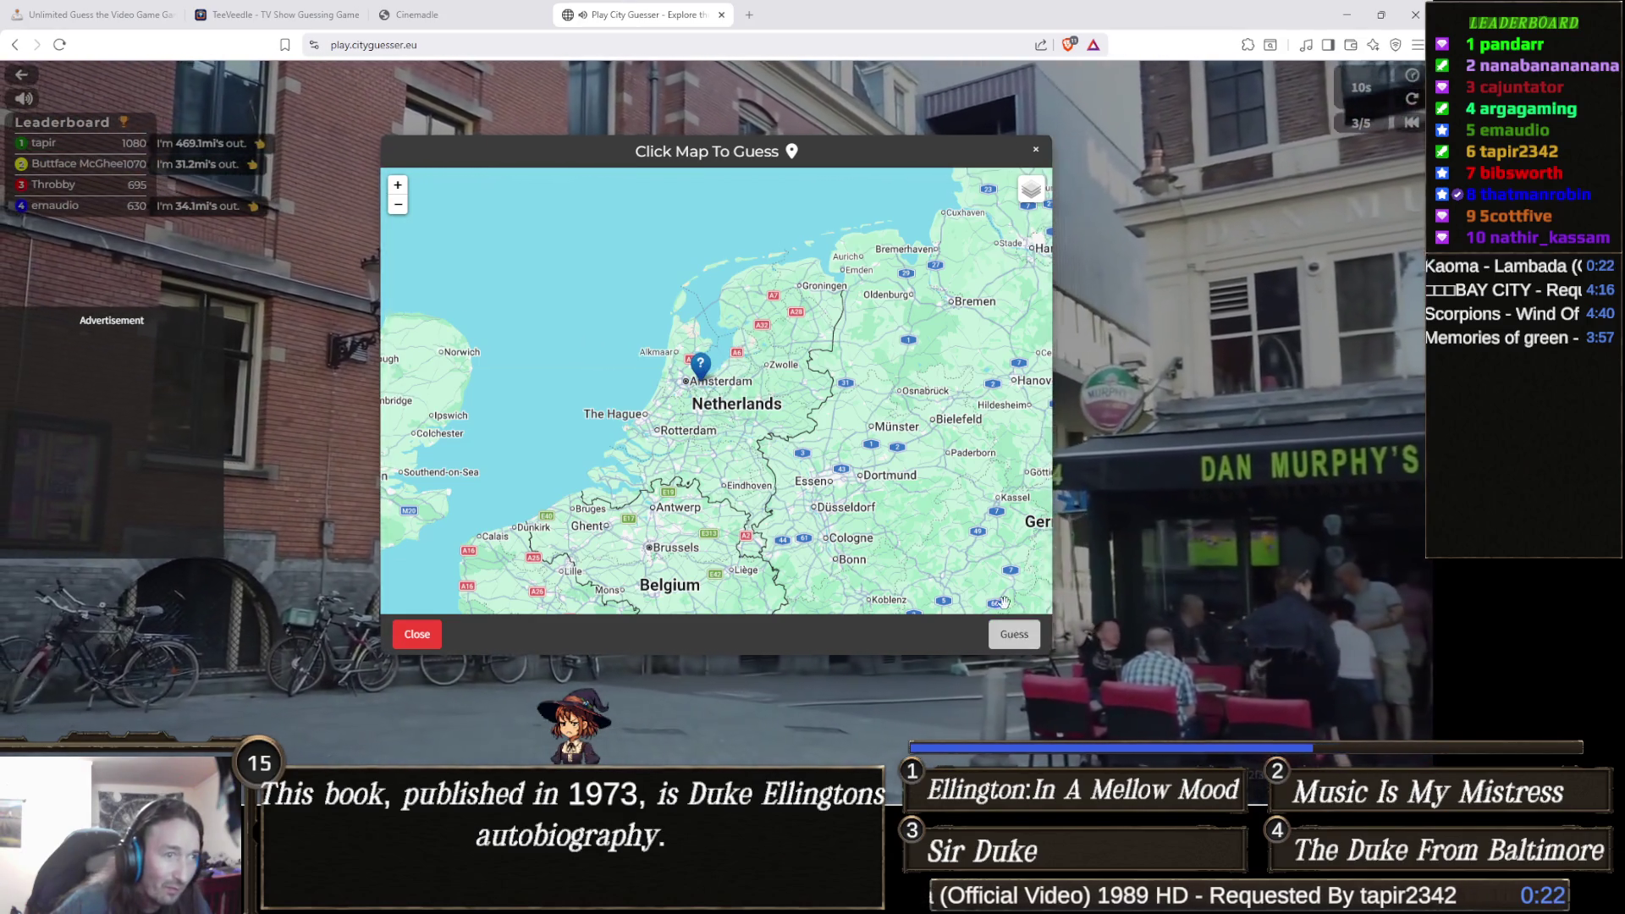
left_click(1012, 636)
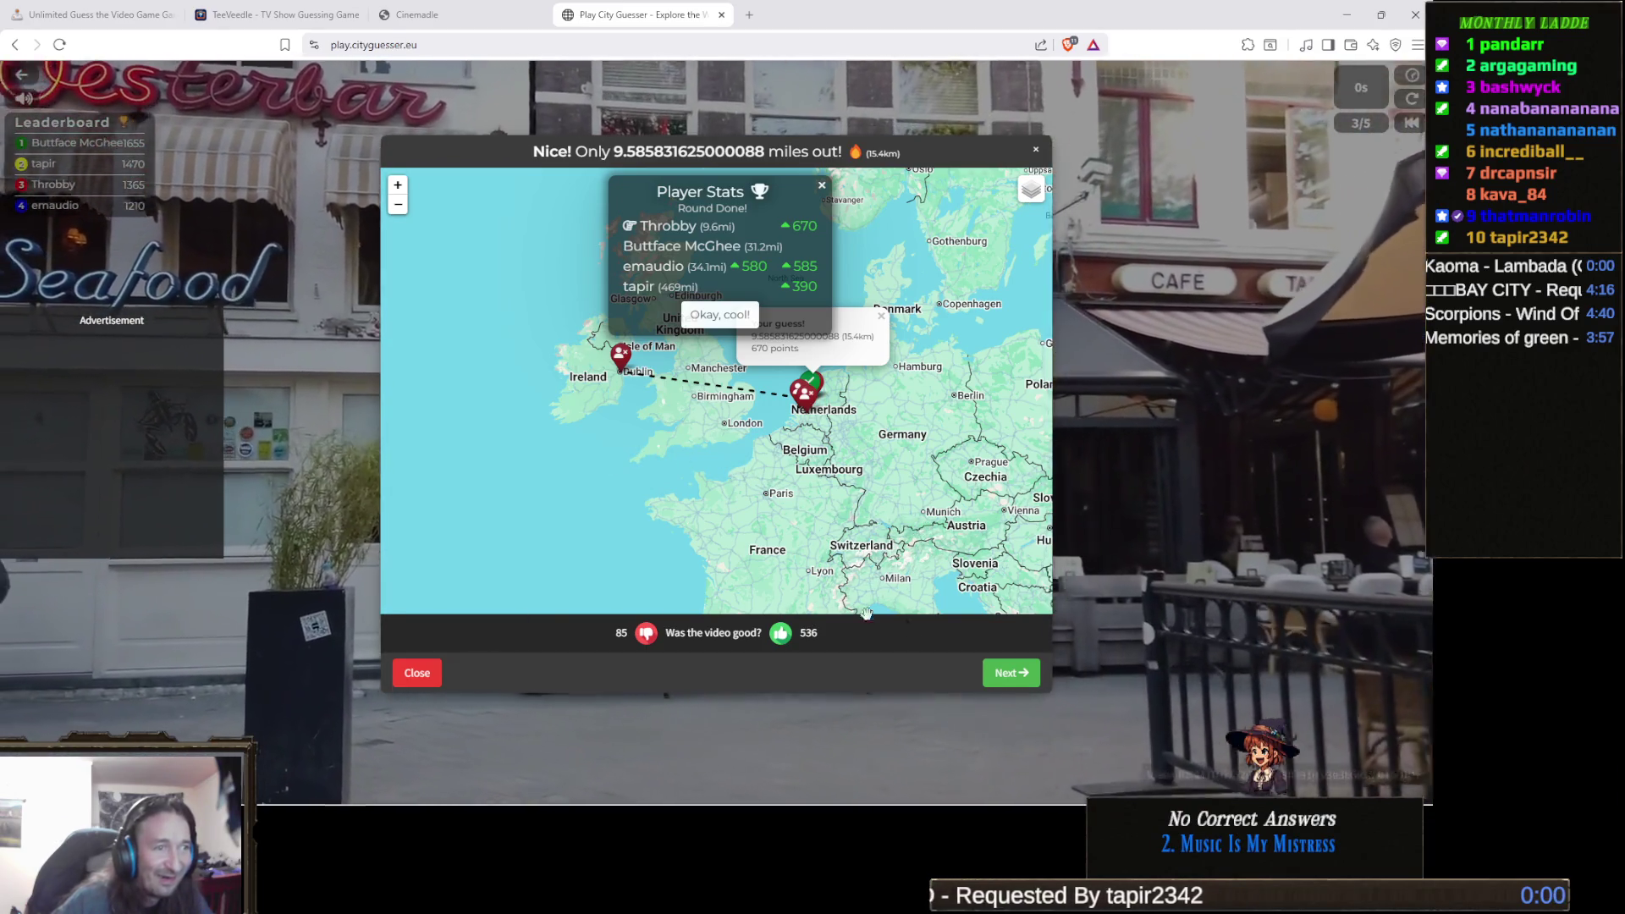
Dismiss the Amsterdam round results and continue to round 4.
left_click(1002, 672)
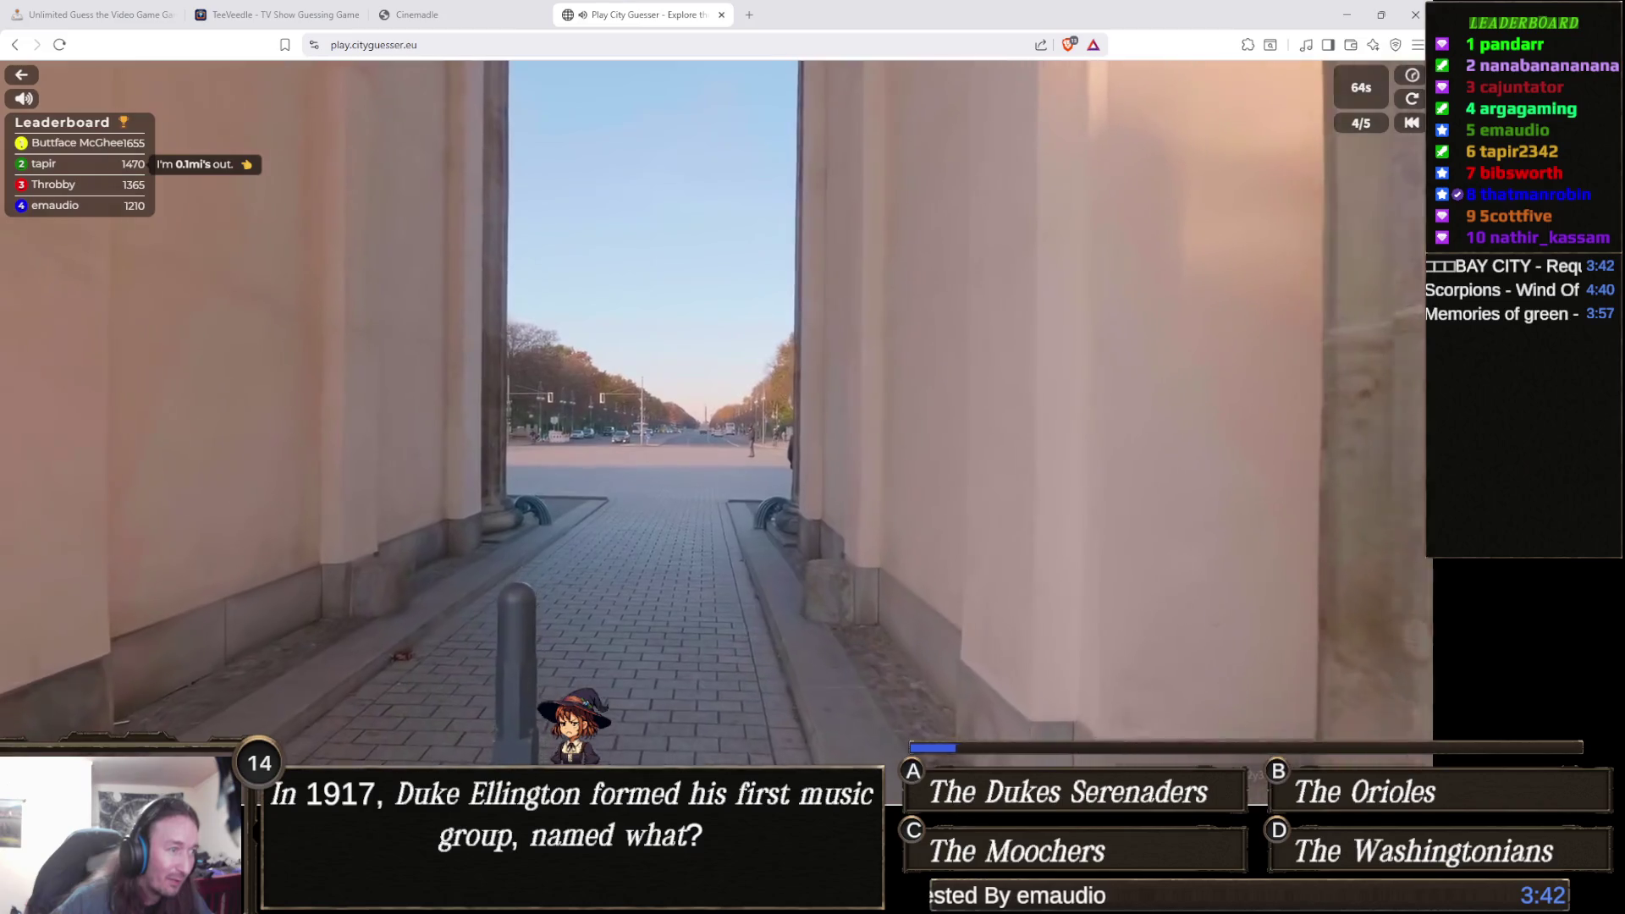
Bring up the round 4 guess map over the columned-gate street video.
key("space")
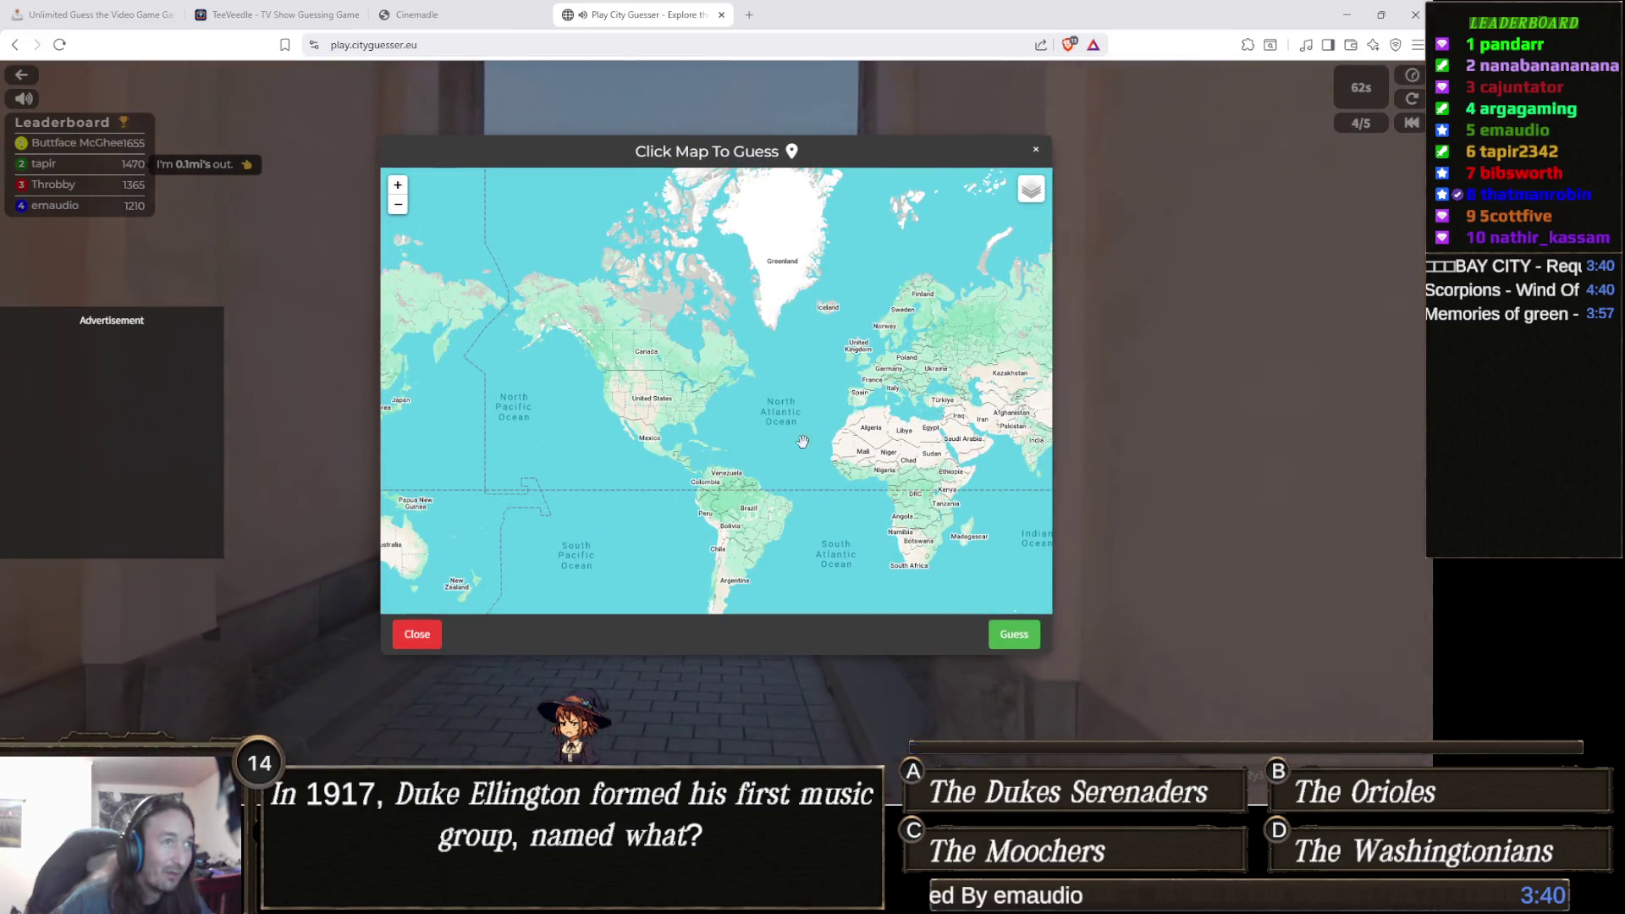
Zoom the guess map into Greece and submit an Athens guess for round 4.
scroll(857, 464, "up", 3)
mouse_move(965, 465)
left_mouse_down()
mouse_move(741, 429)
mouse_move(701, 457)
mouse_move(717, 456)
left_mouse_up()
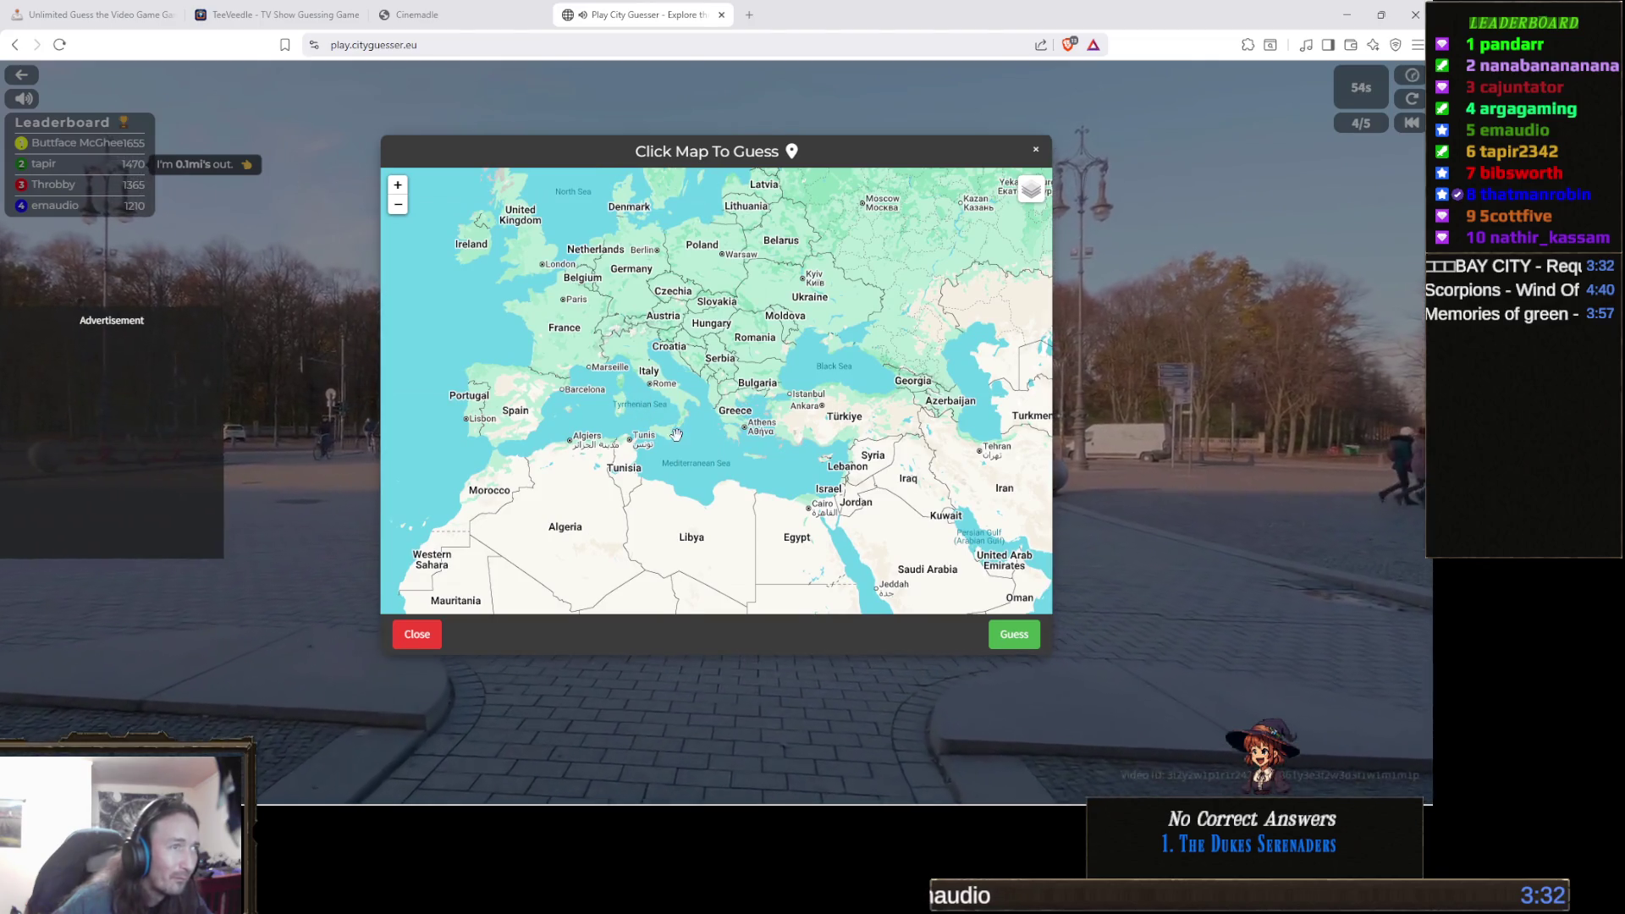
scroll(711, 433, "up", 1)
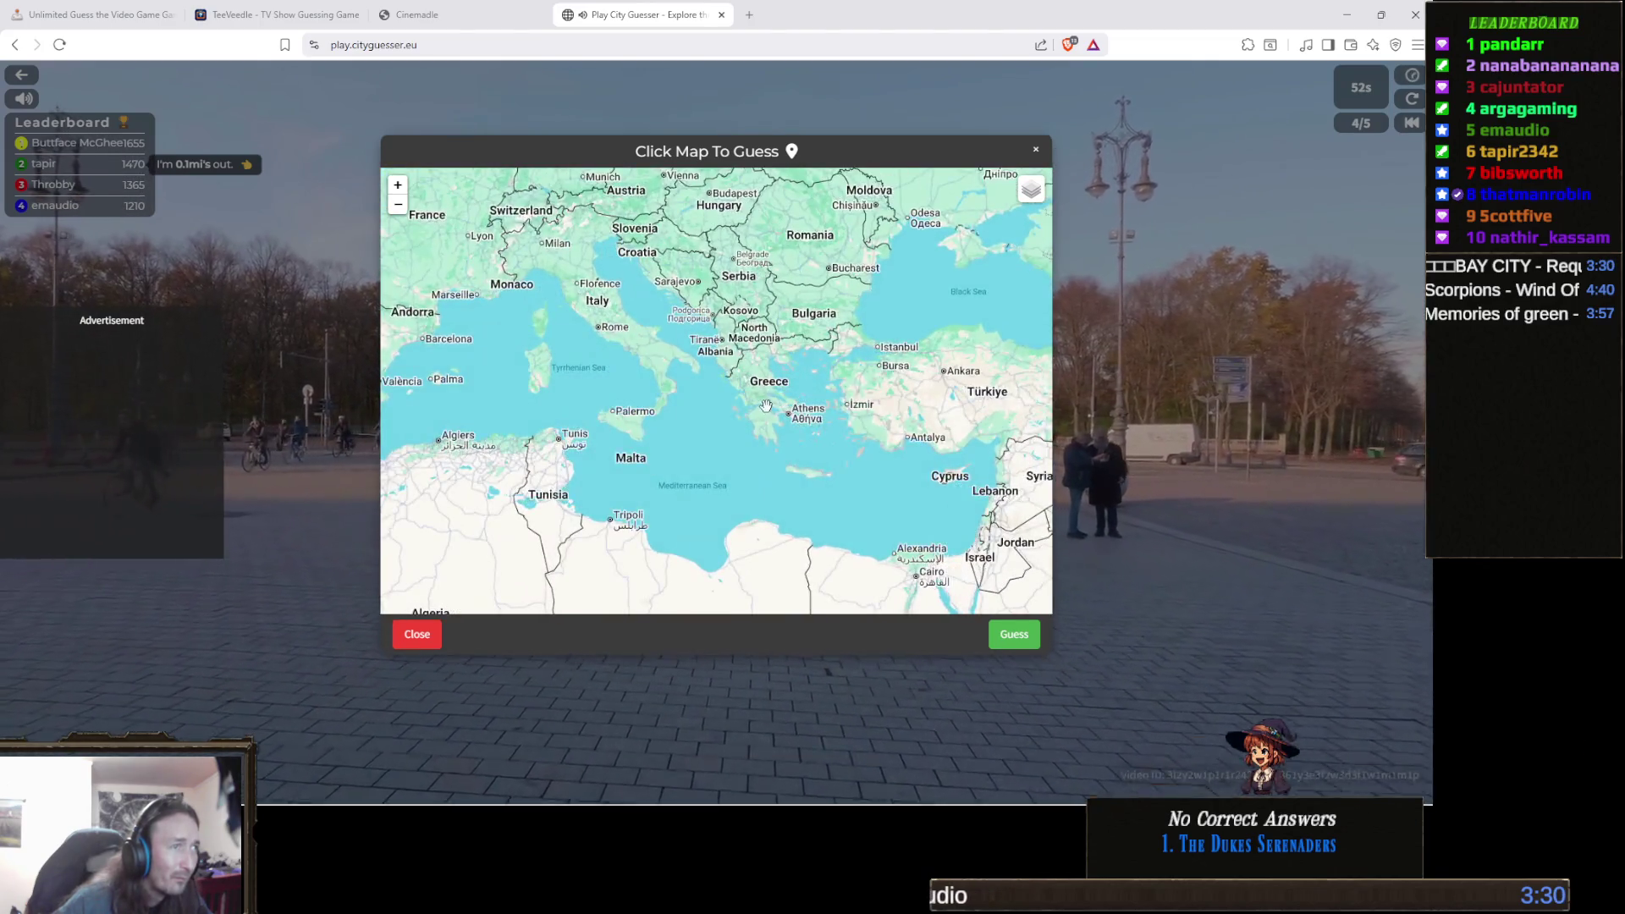
scroll(762, 391, "up", 1)
left_click_drag(766, 386, 718, 397)
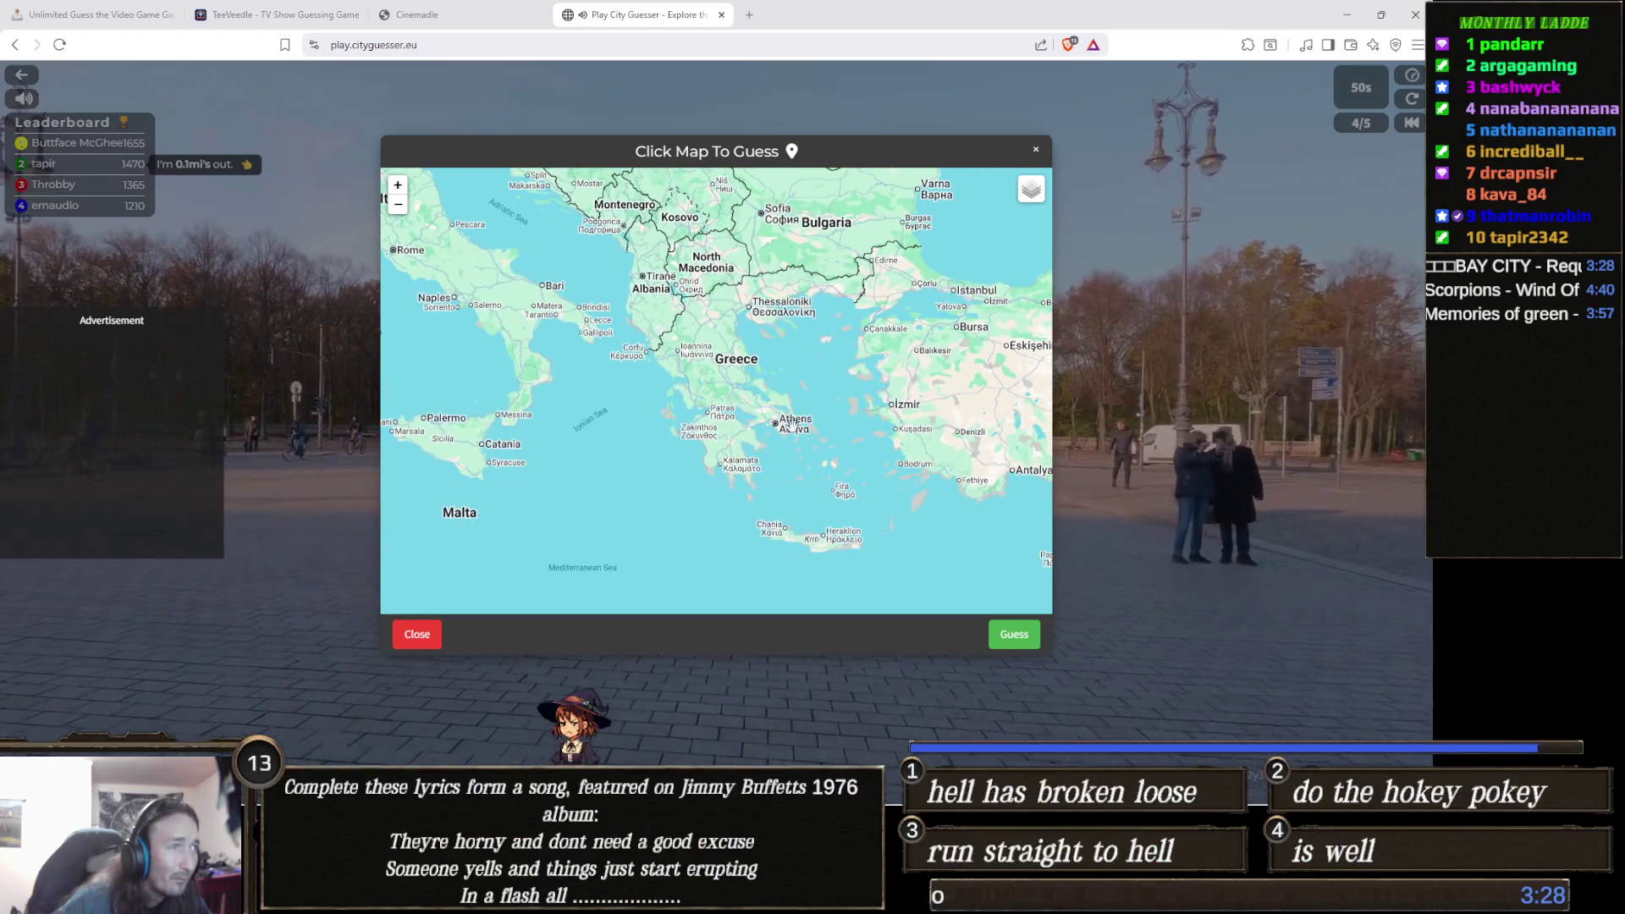
left_click(1014, 634)
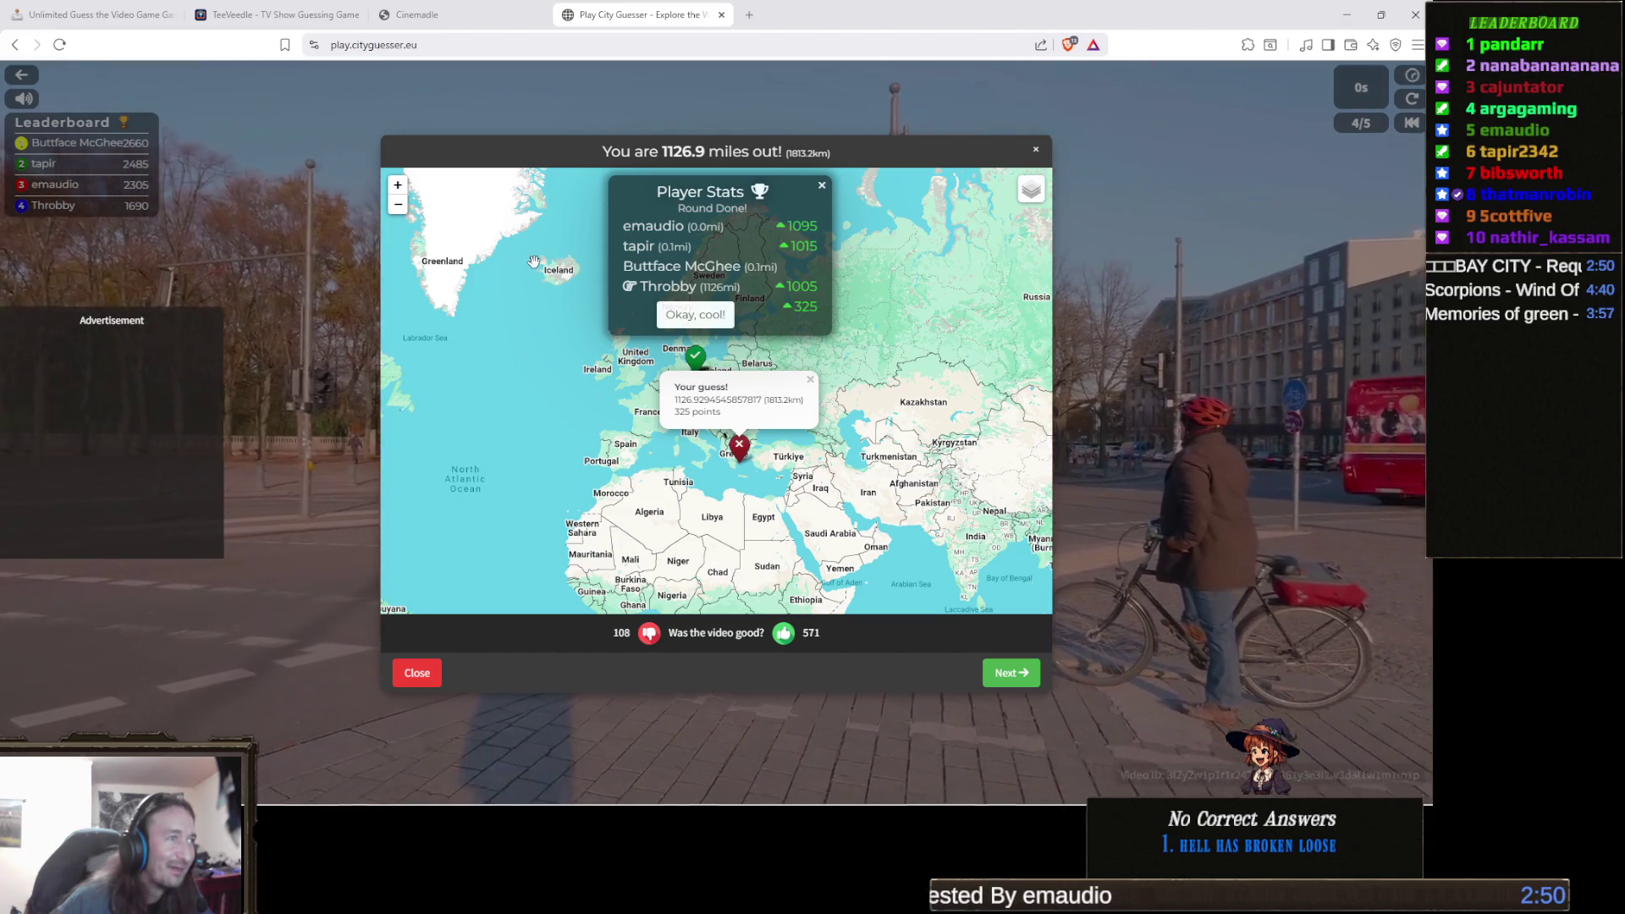
Pan the round 4 results map to the Athens marker, then move on to round 5.
scroll(534, 261, "up", 2)
left_click_drag(753, 422, 674, 369)
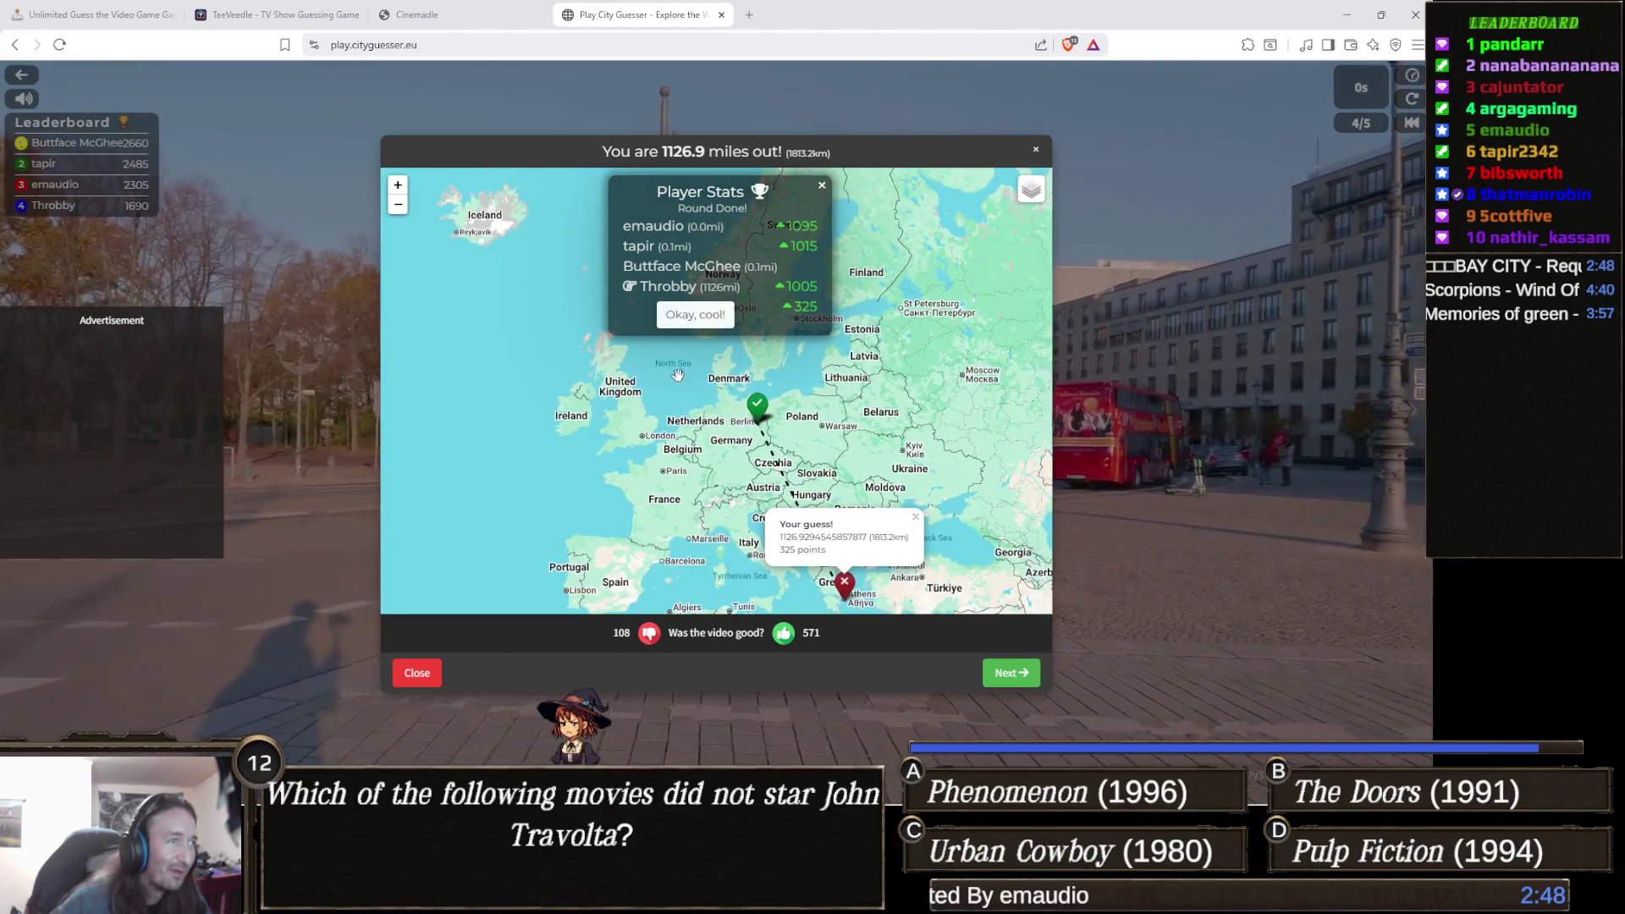
left_click_drag(795, 460, 755, 438)
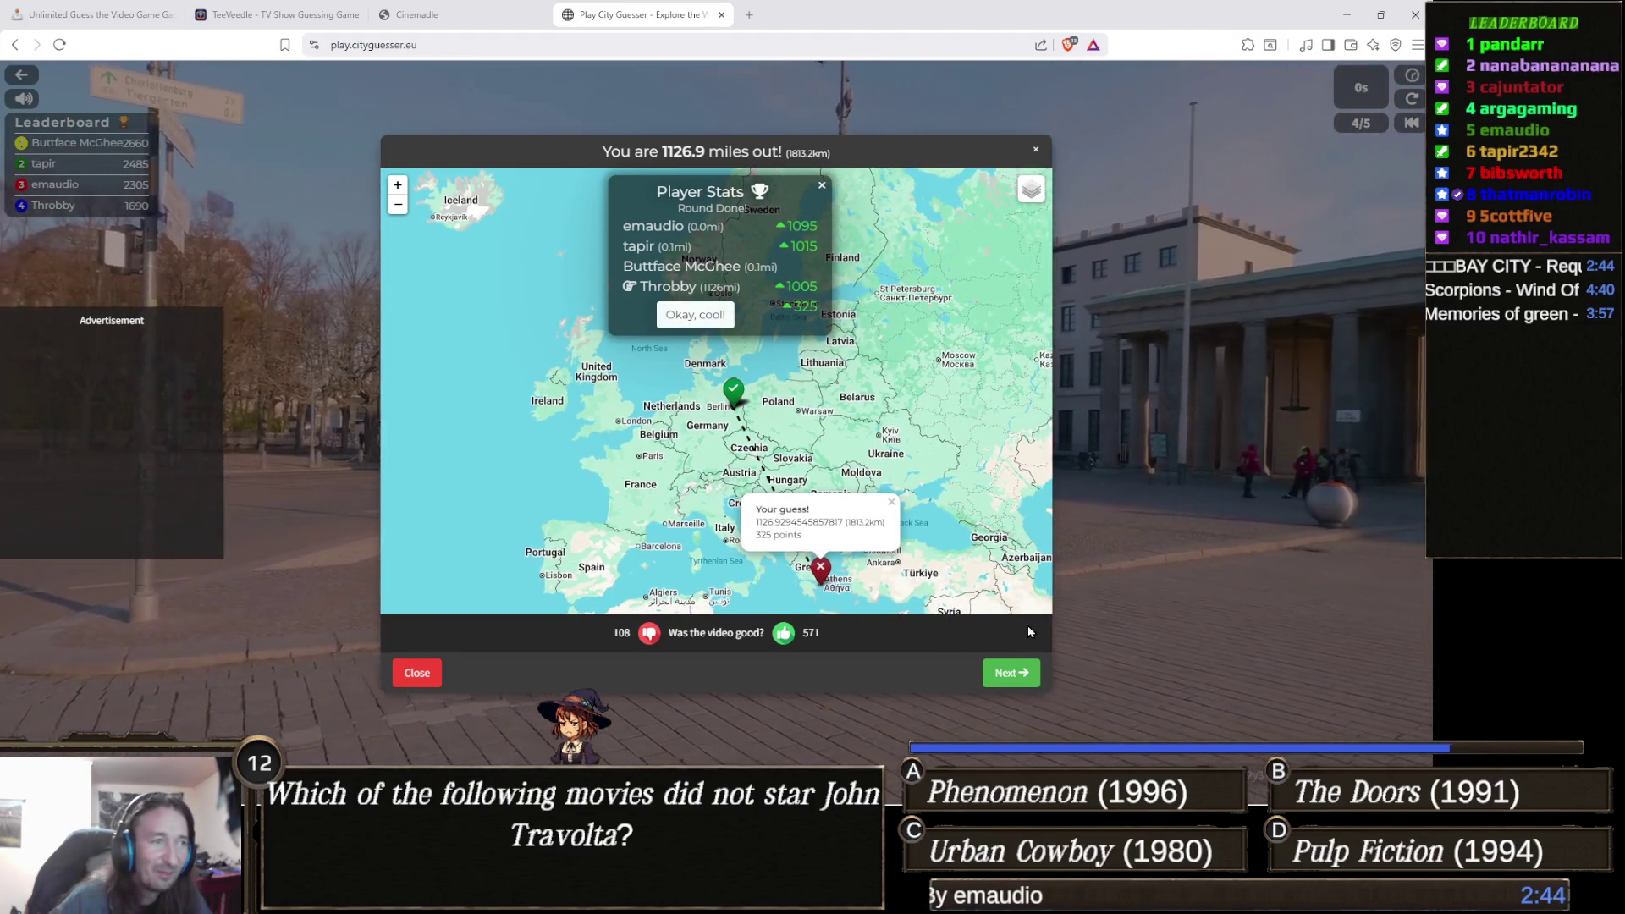
left_click(1009, 675)
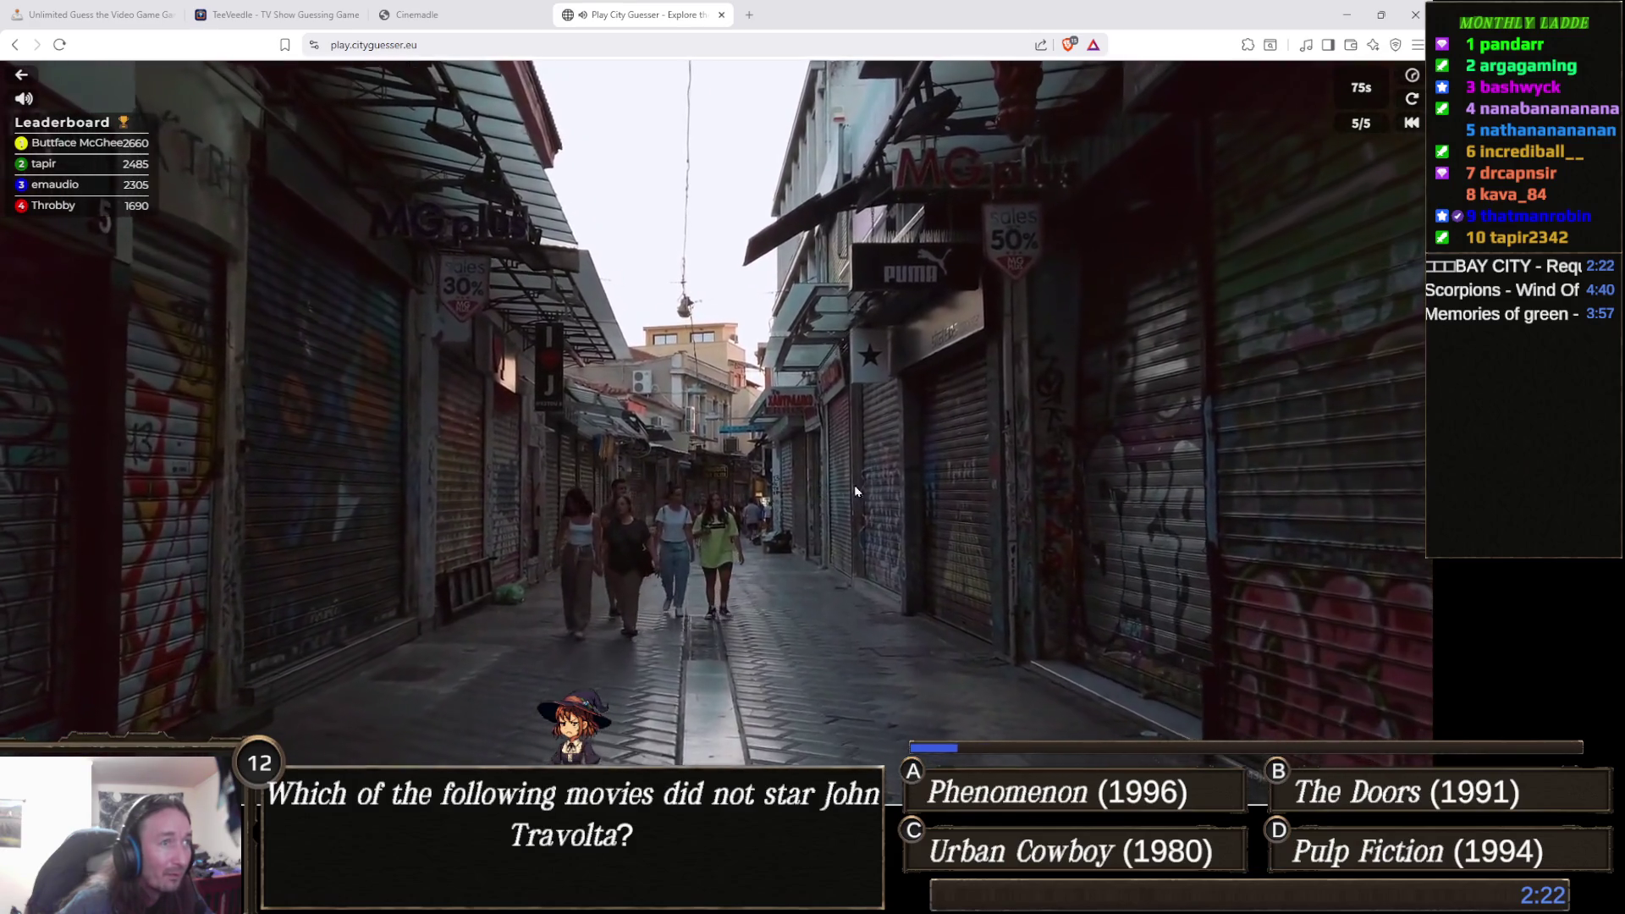
Show the playback speed slider for the round 5 street video, set to x2.0.
mouse_move(1417, 82)
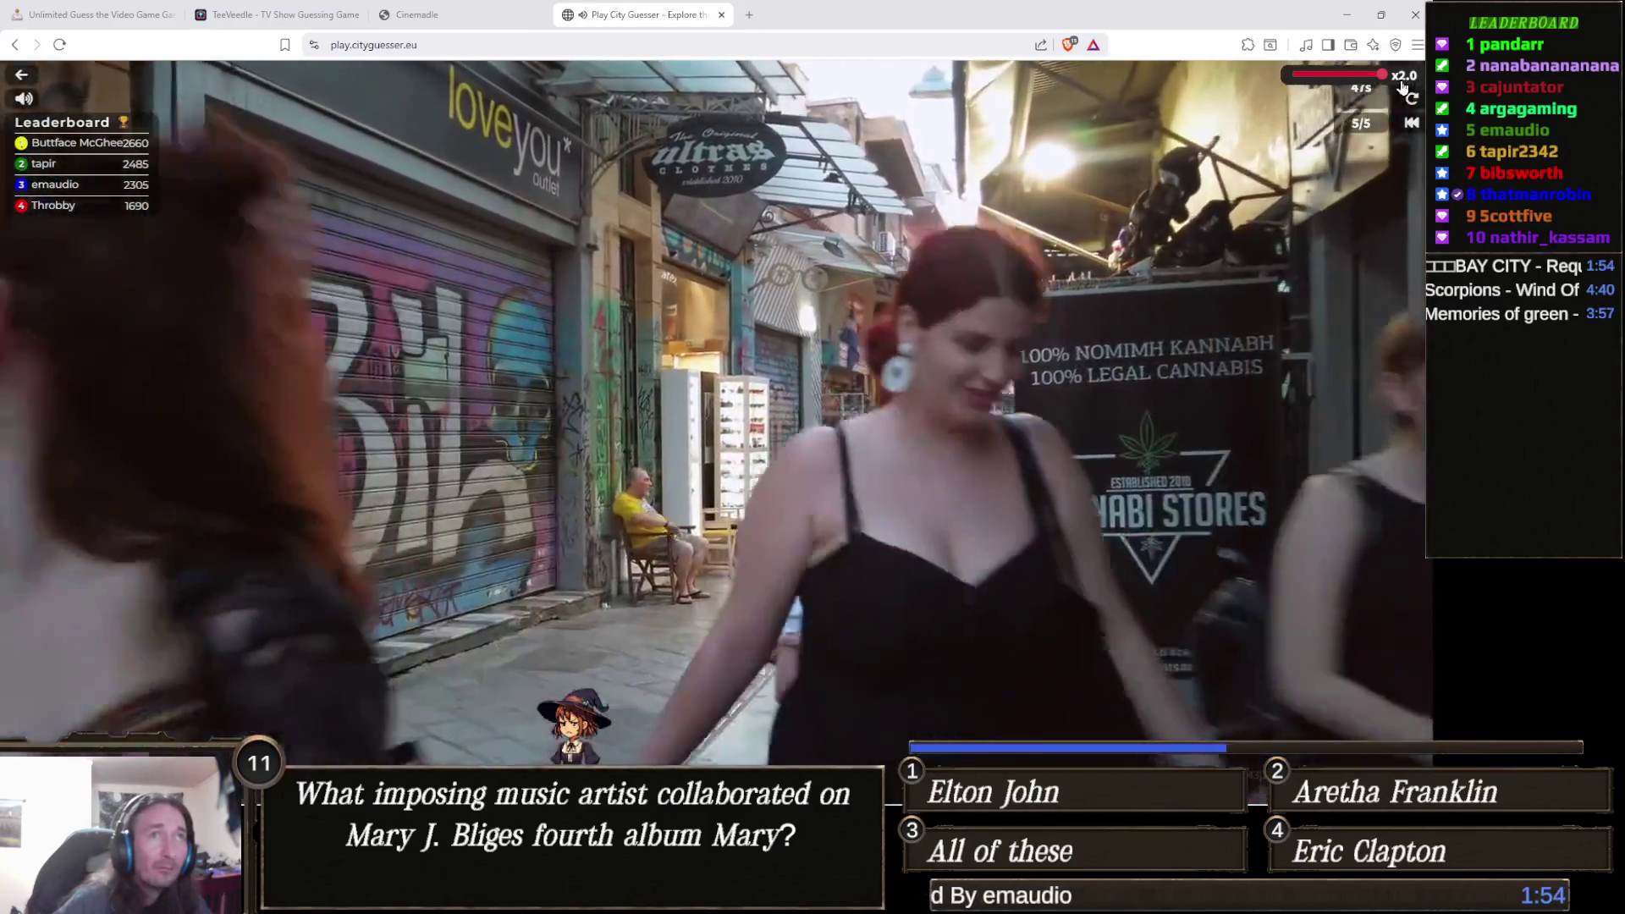
Set the video speed to x0.1, back to x2.0, then x0.1, and bring up the guess map.
left_click_drag(1381, 74, 1297, 75)
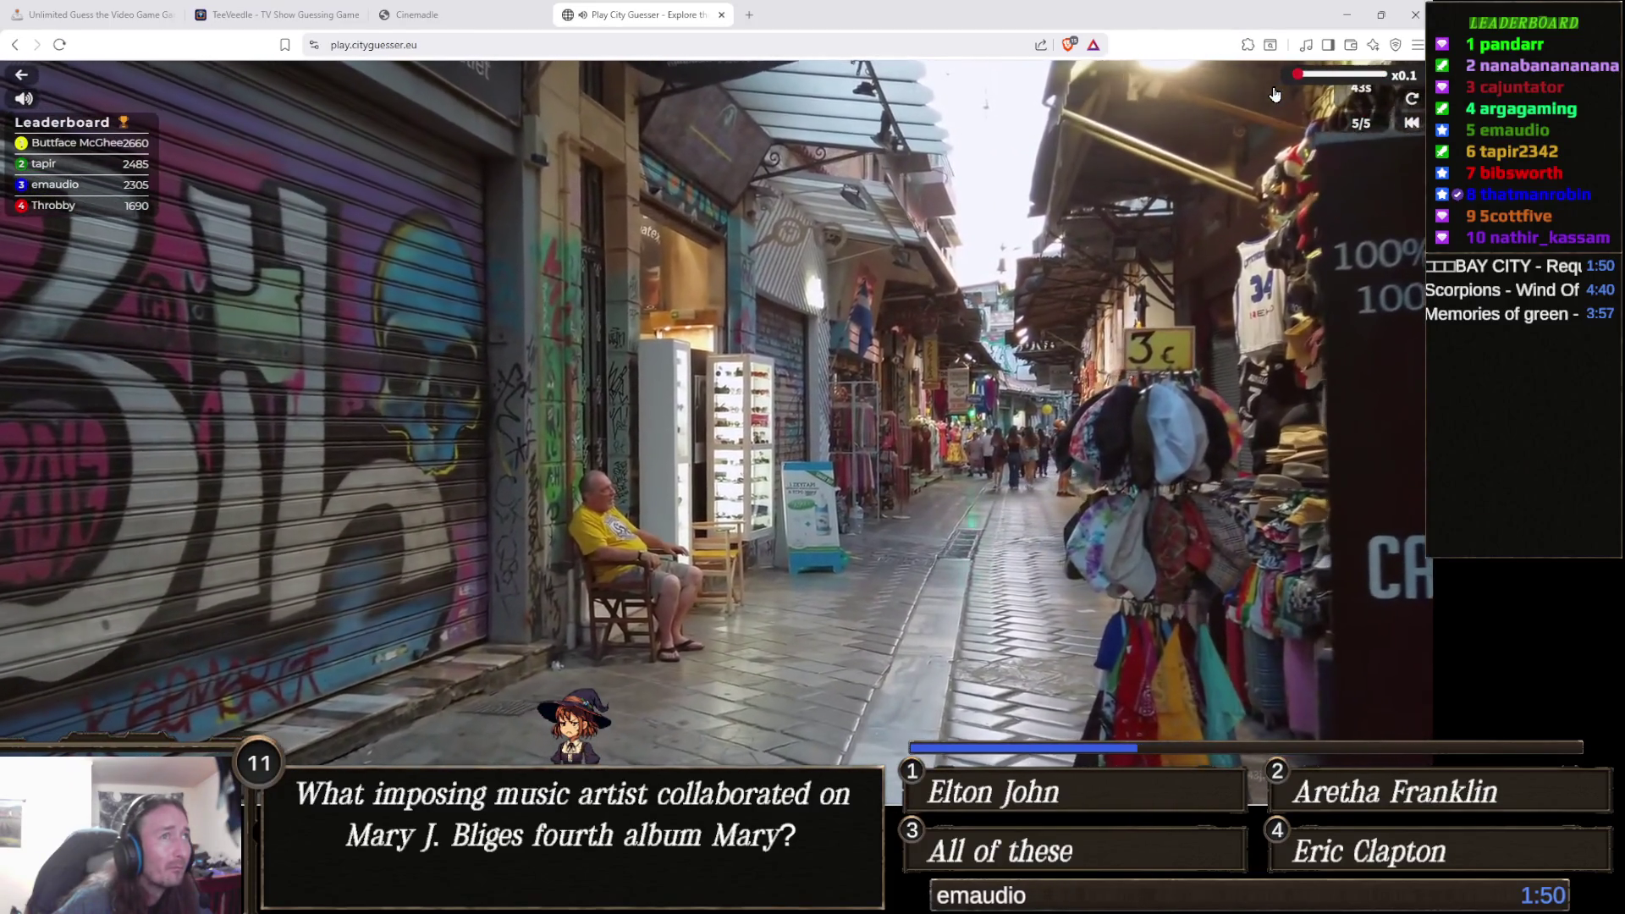
left_click_drag(1297, 75, 1405, 77)
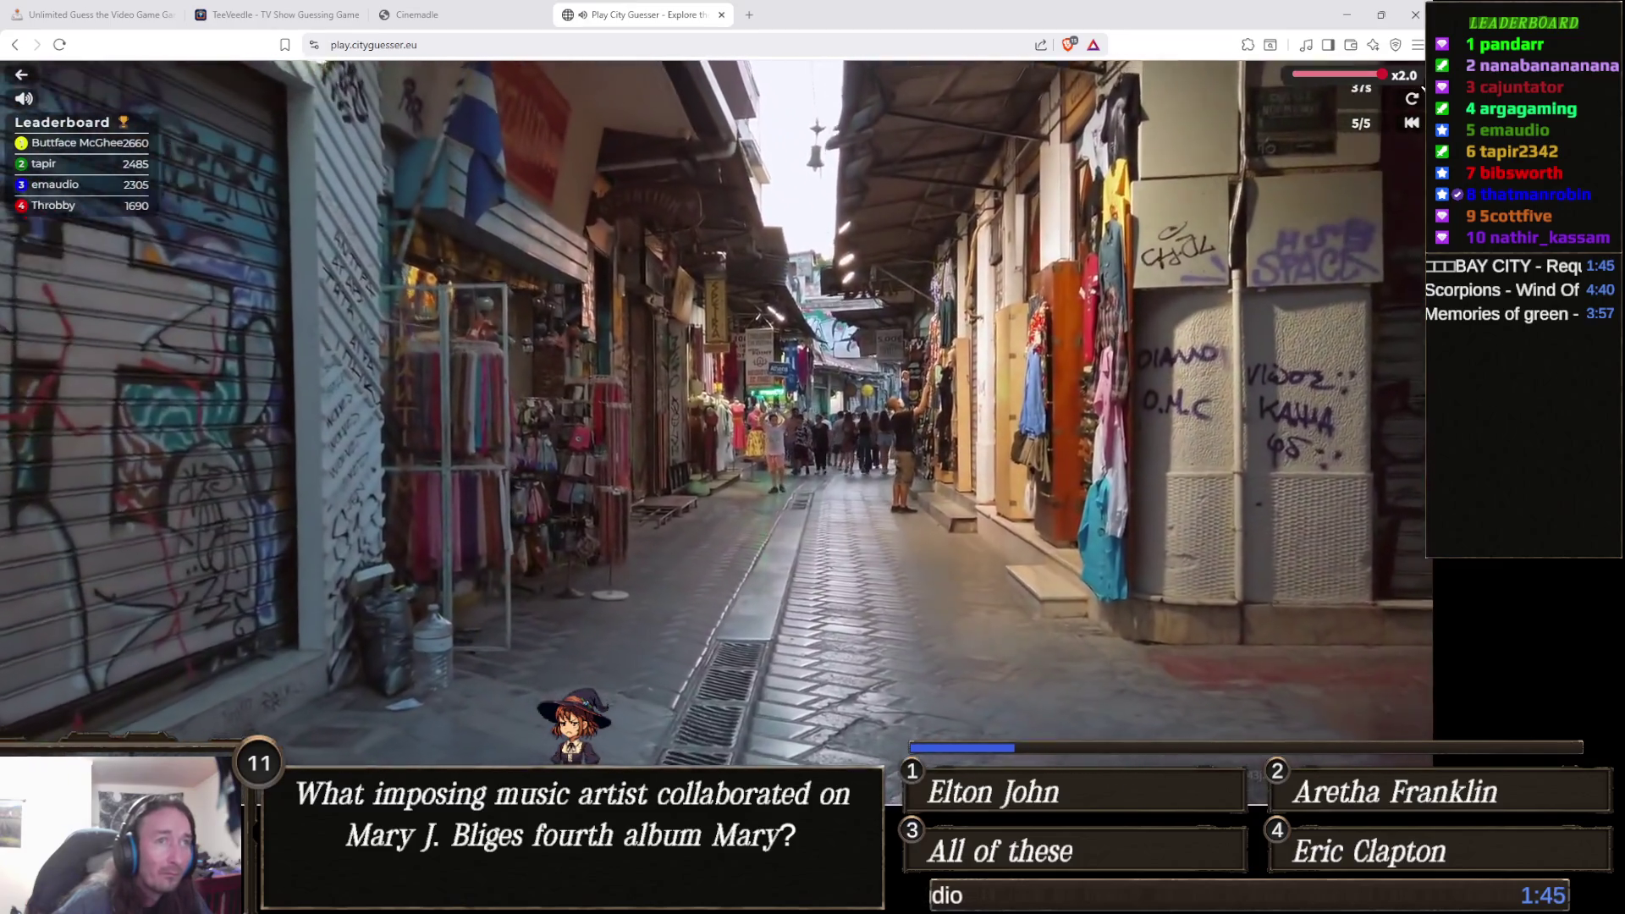
mouse_move(1382, 74)
left_mouse_down()
mouse_move(1290, 78)
mouse_move(1382, 74)
left_mouse_up()
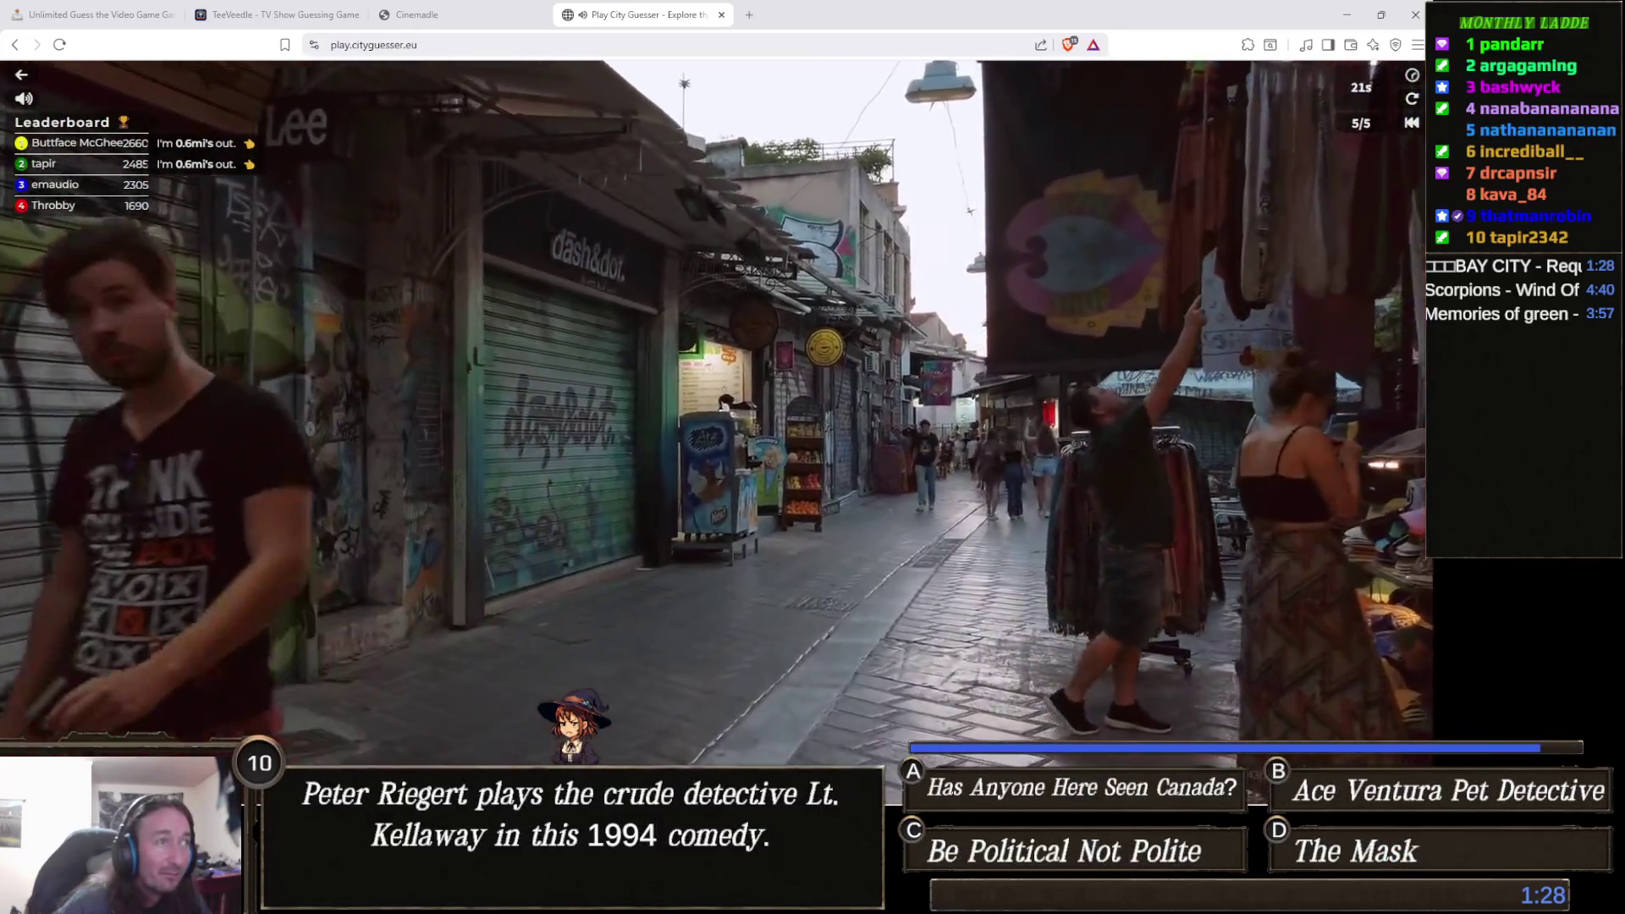
key("space")
Pan the guess map east toward Southeast Asia and submit the round 5 guess.
scroll(838, 440, "up", 3)
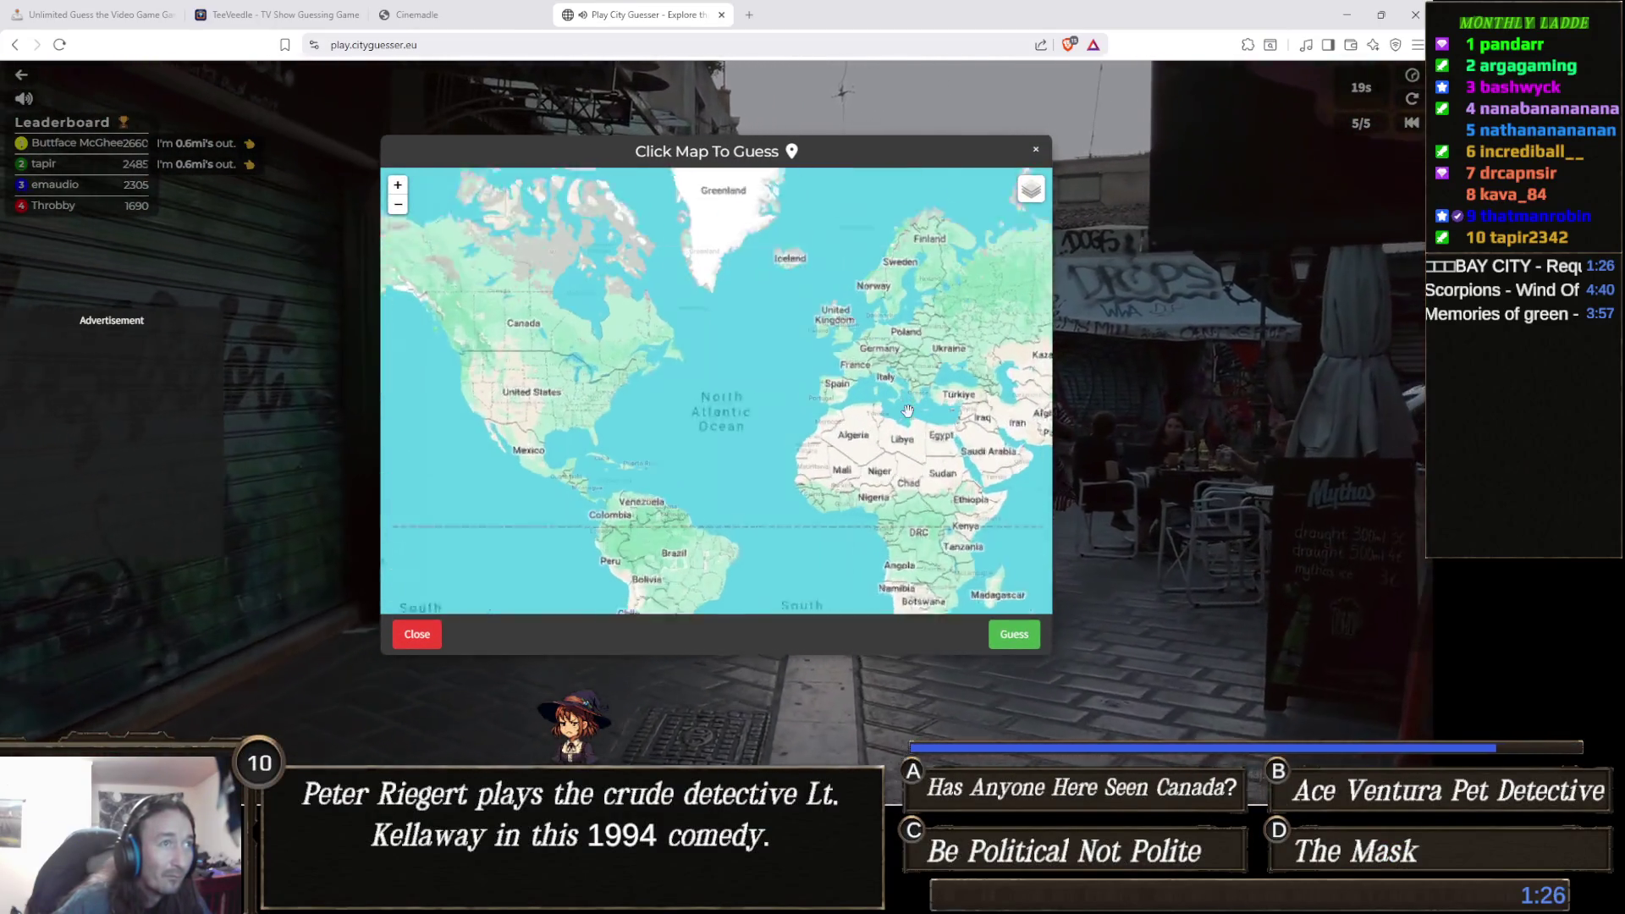
left_click_drag(838, 440, 586, 452)
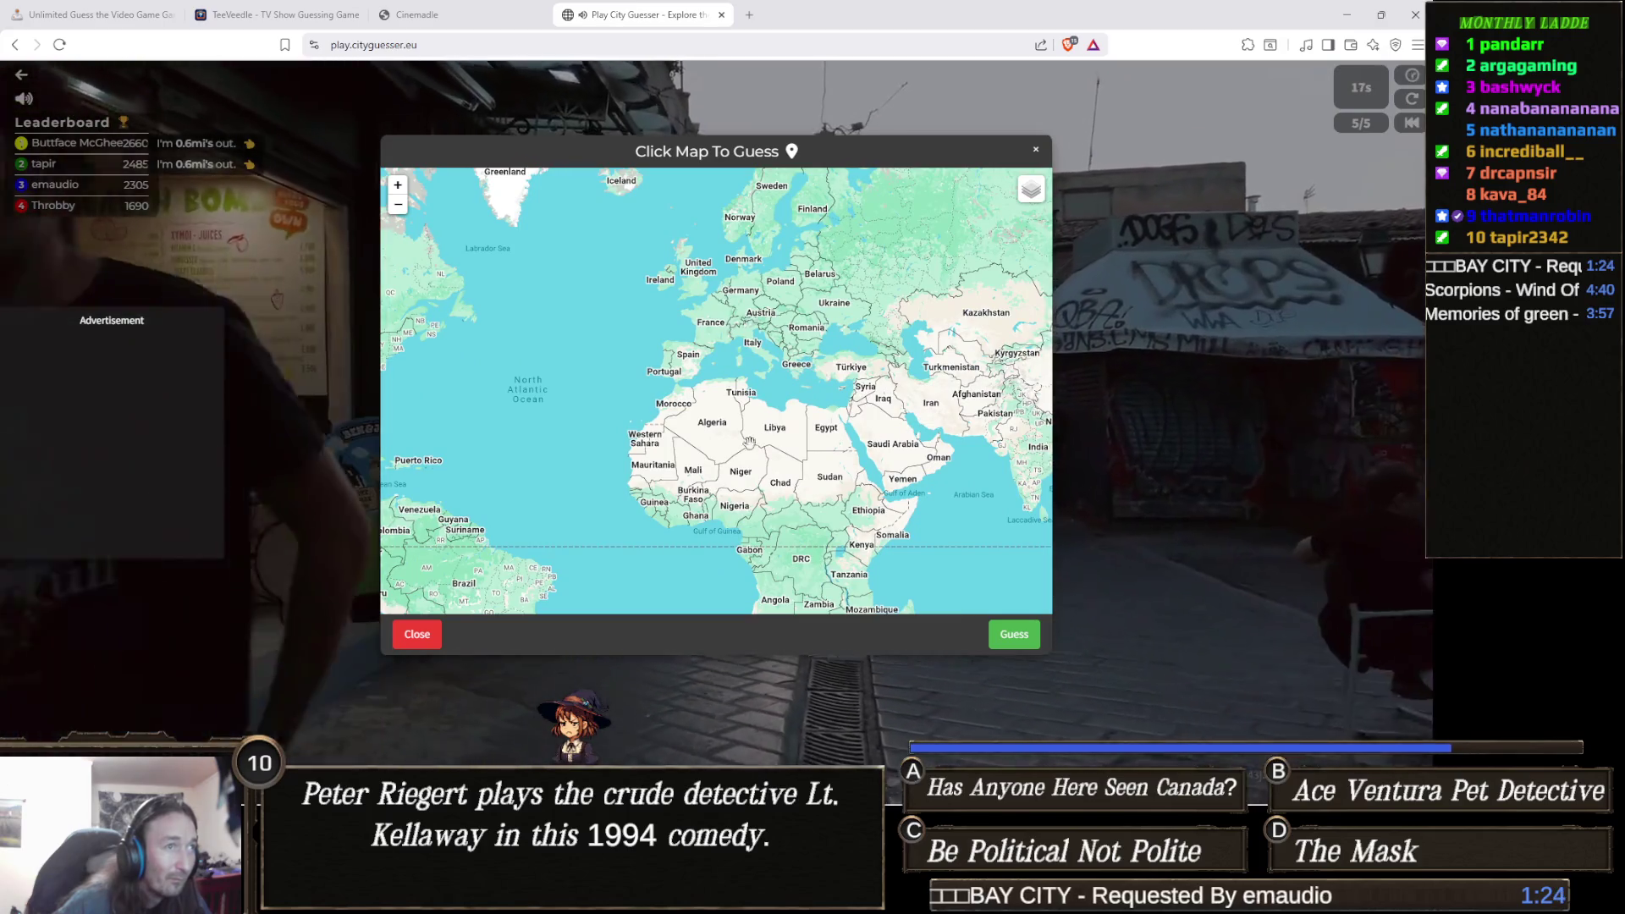
left_click_drag(710, 452, 611, 359)
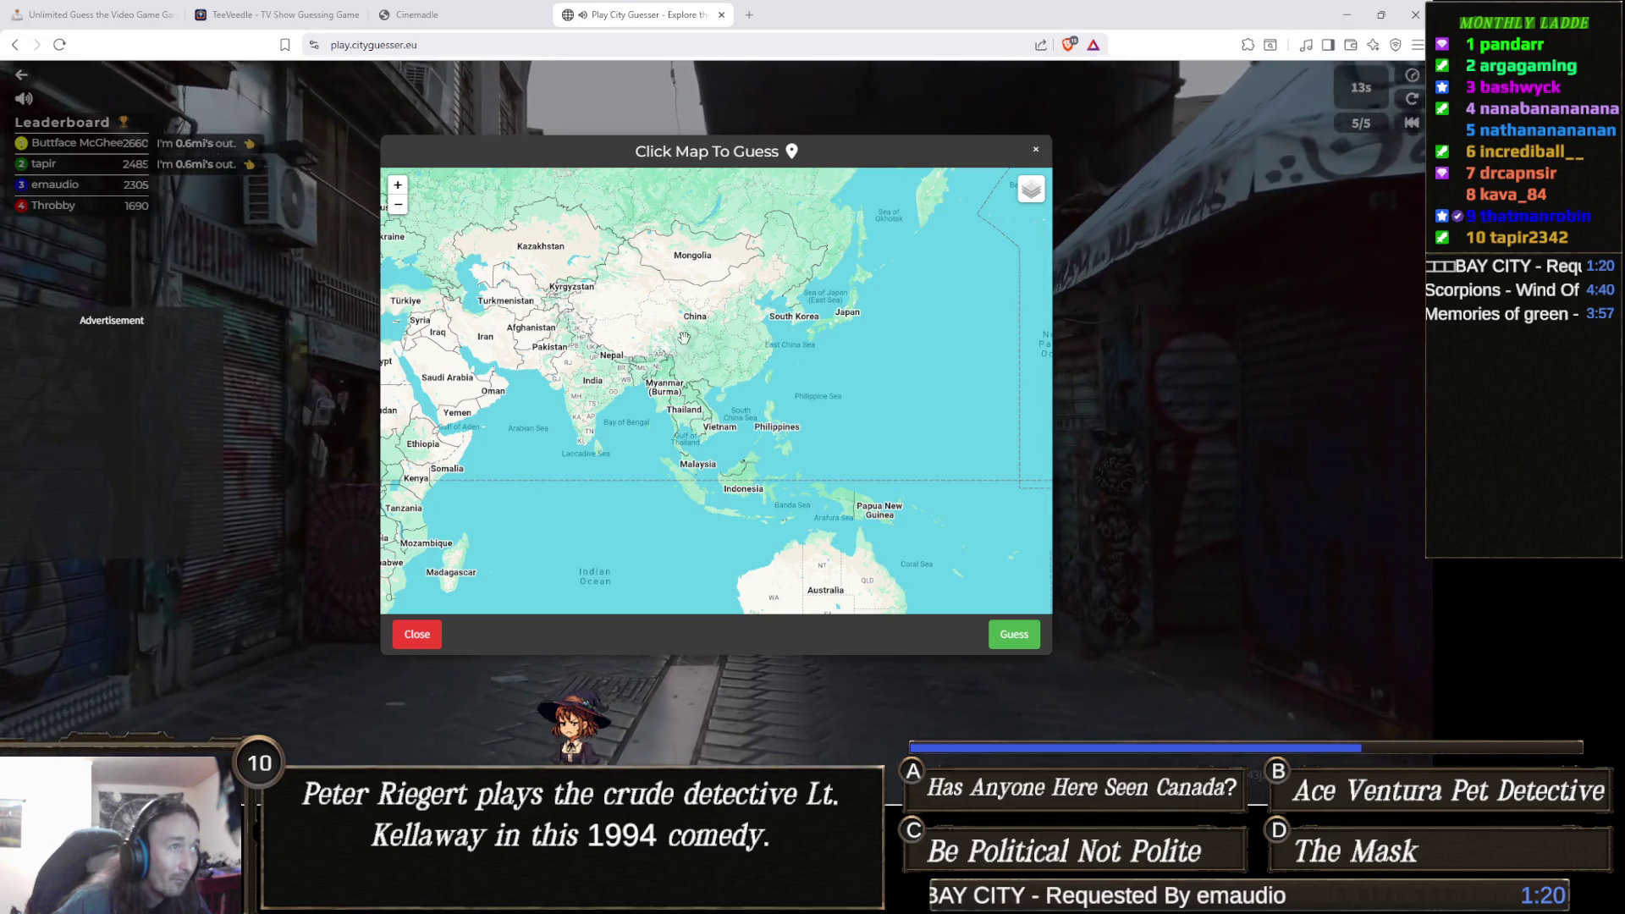
left_click(1013, 637)
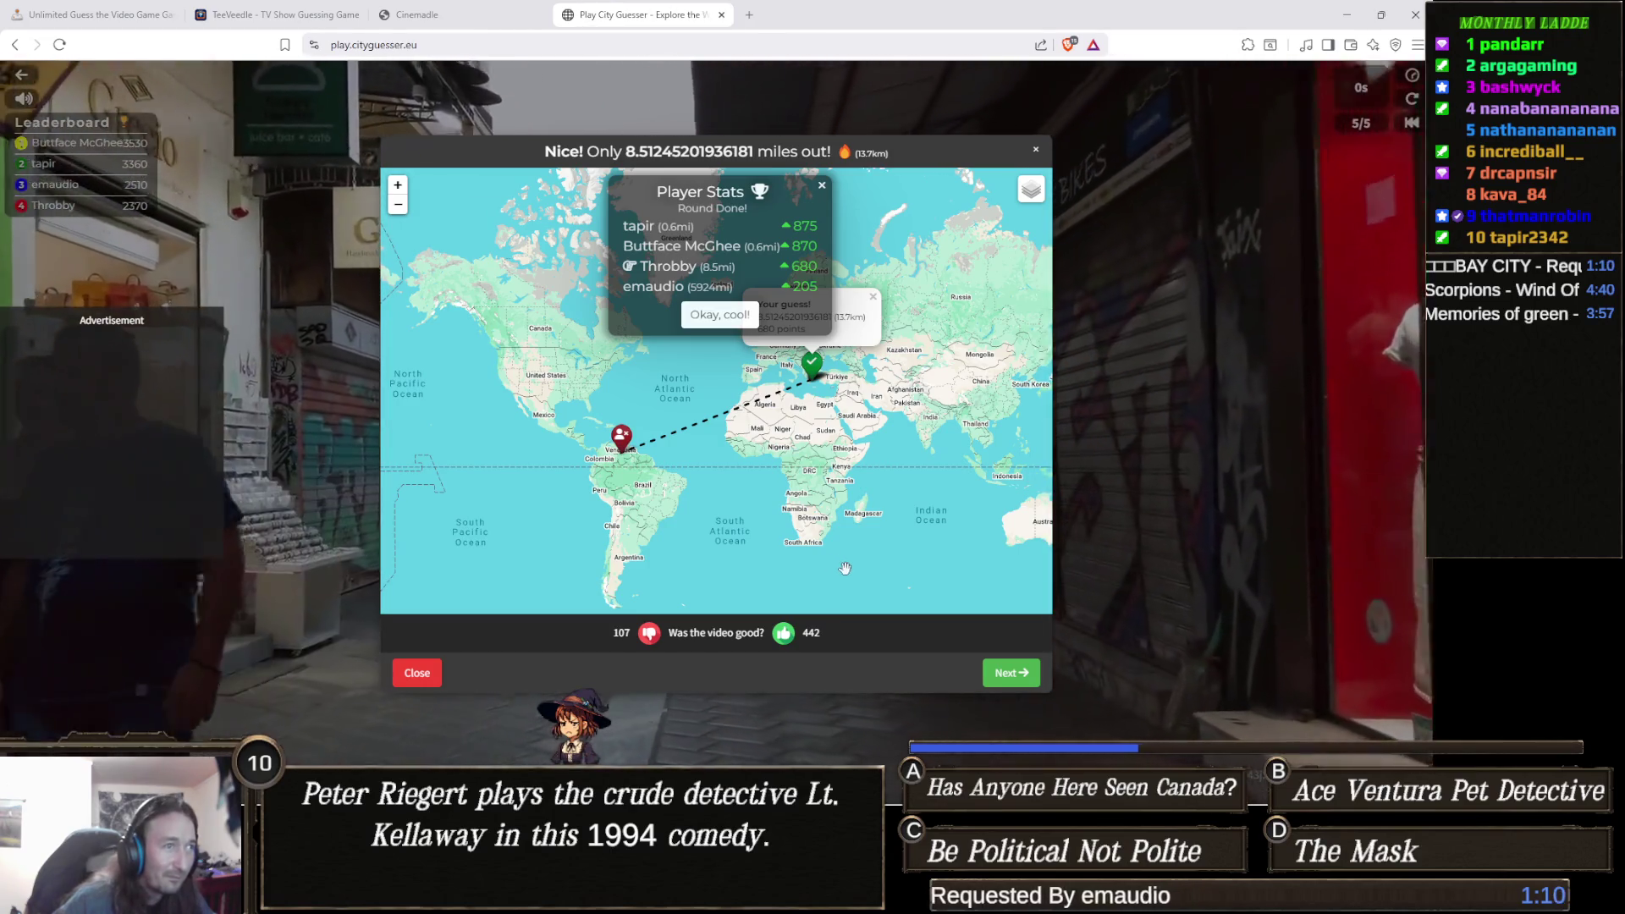
Inspect both markers on the round 5 results map, then finish the game.
mouse_move(656, 502)
left_mouse_down()
mouse_move(532, 368)
mouse_move(555, 495)
mouse_move(675, 533)
left_mouse_up()
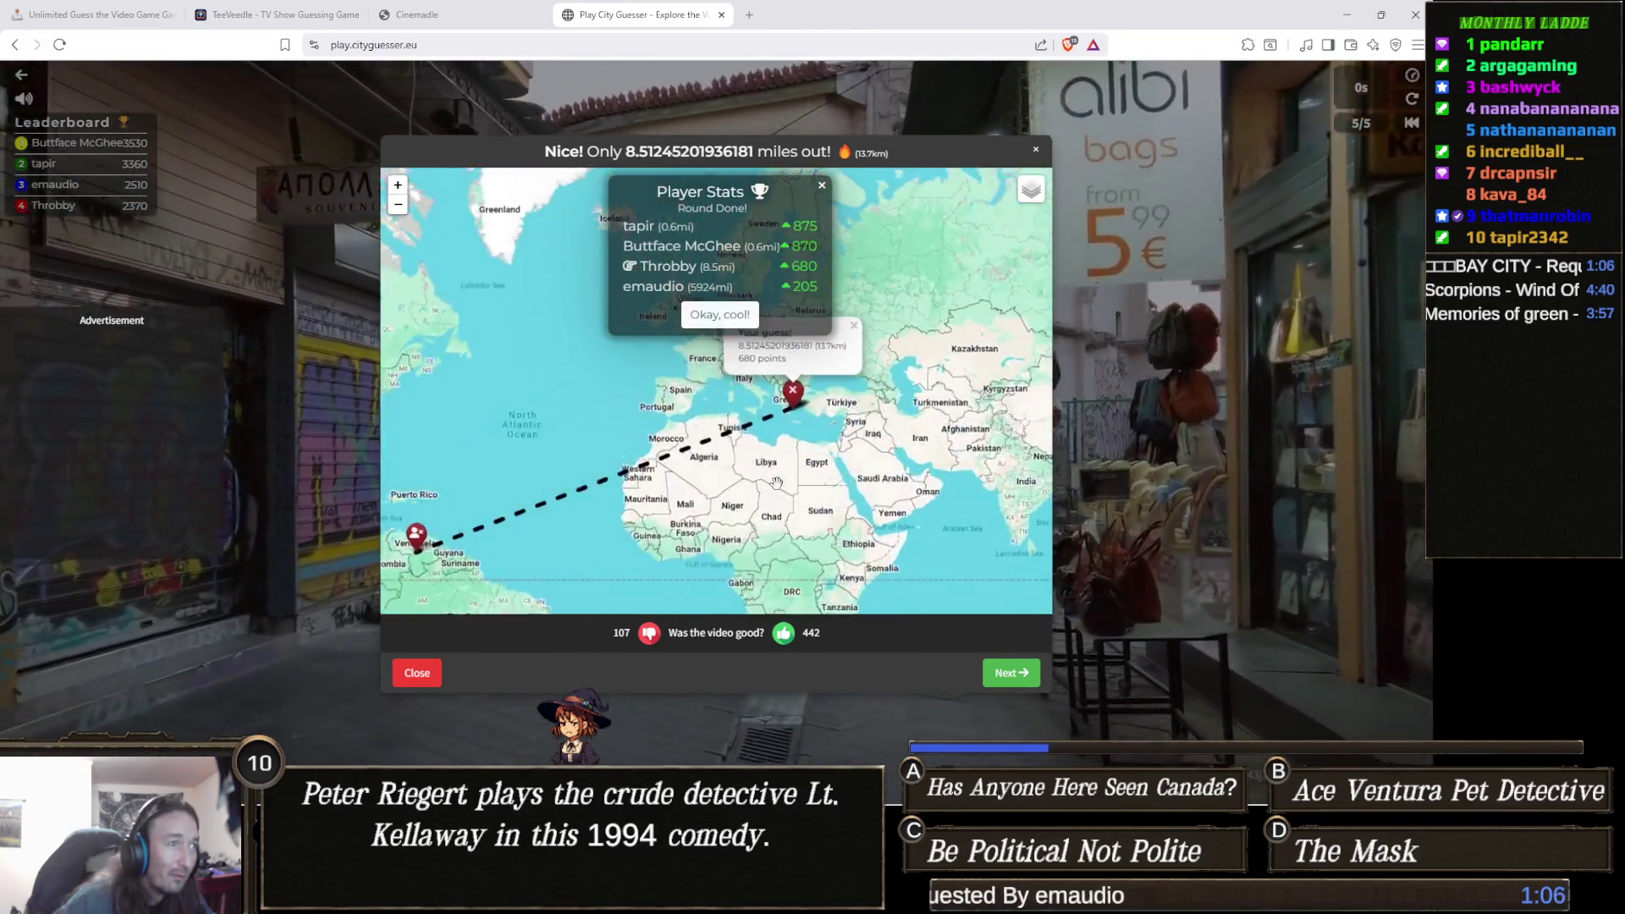
scroll(719, 457, "up", 3)
scroll(731, 441, "down", 2)
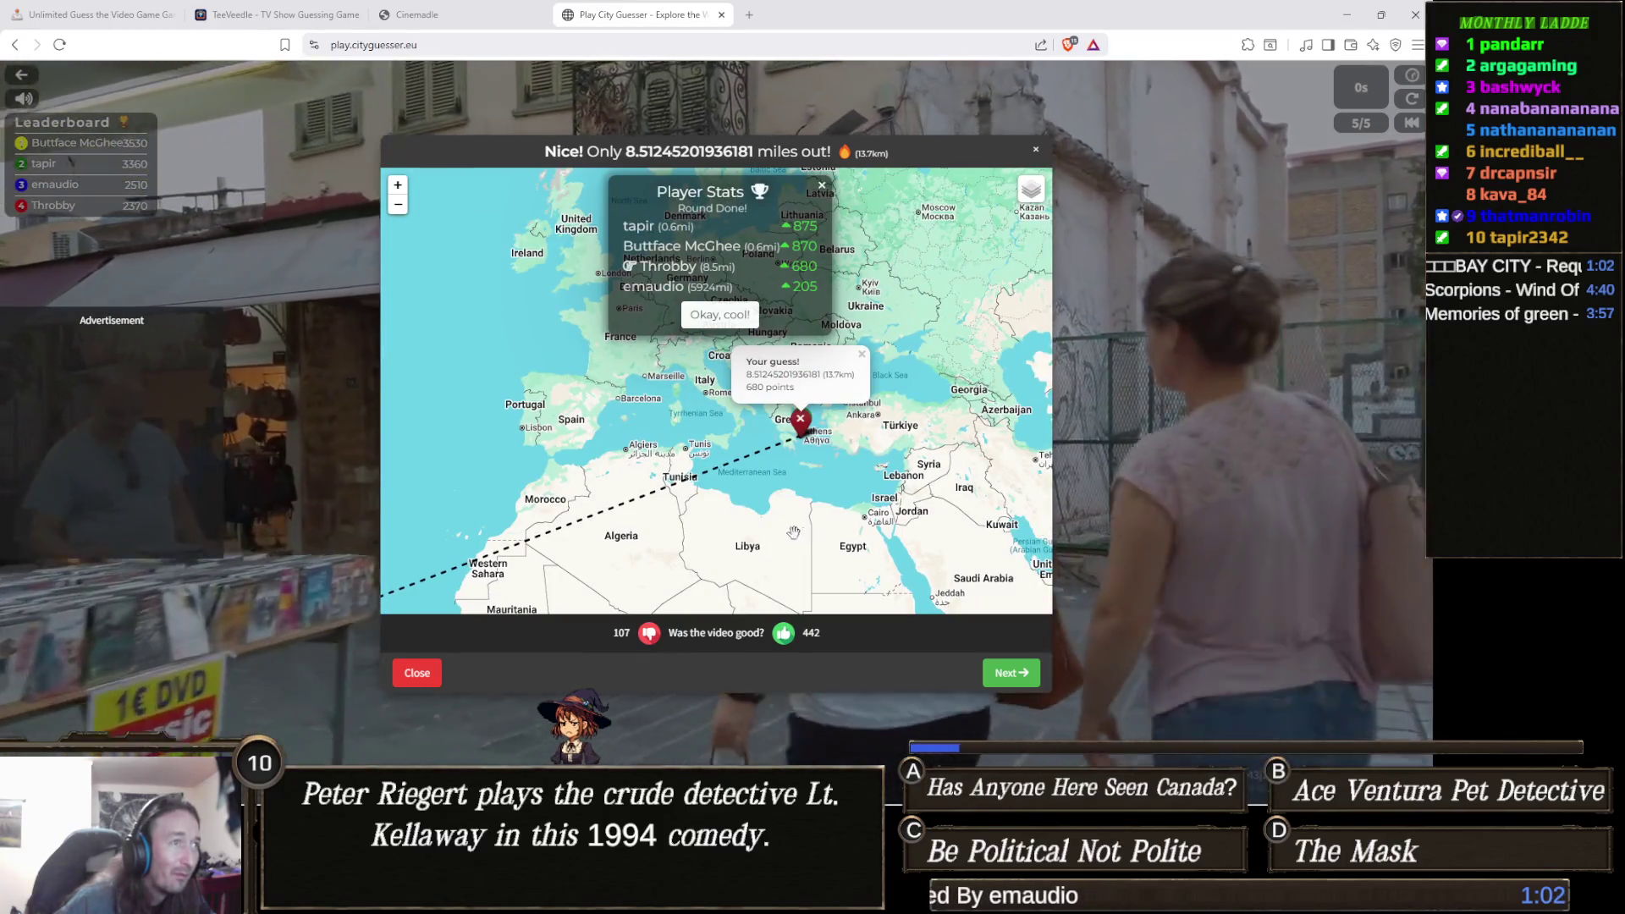
scroll(787, 558, "down", 3)
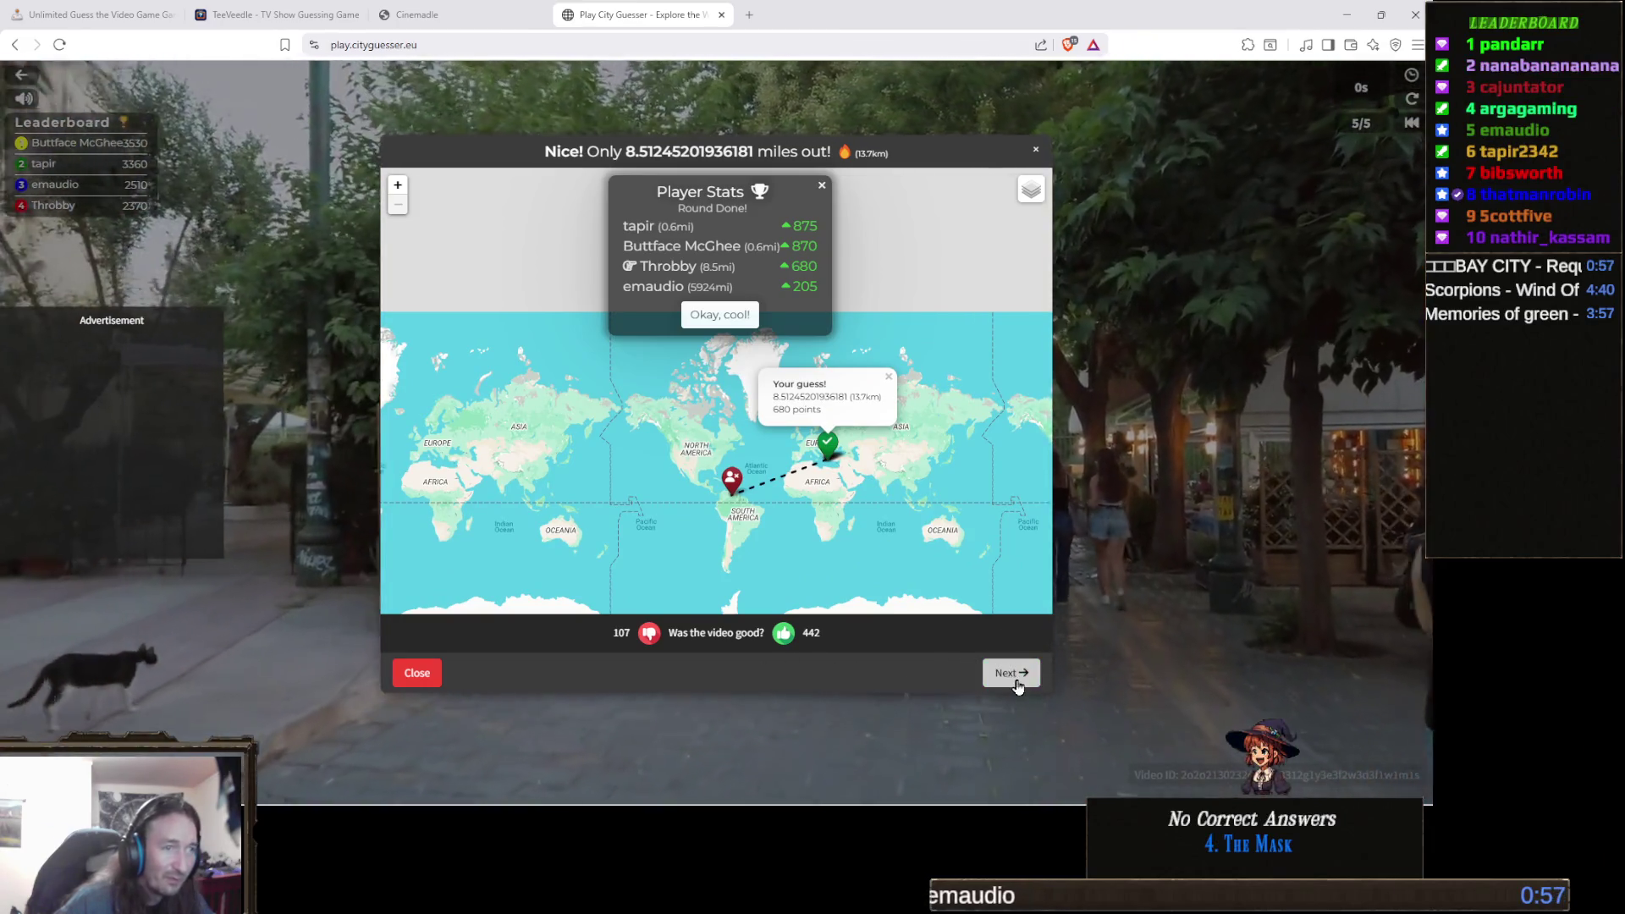
left_click(1011, 673)
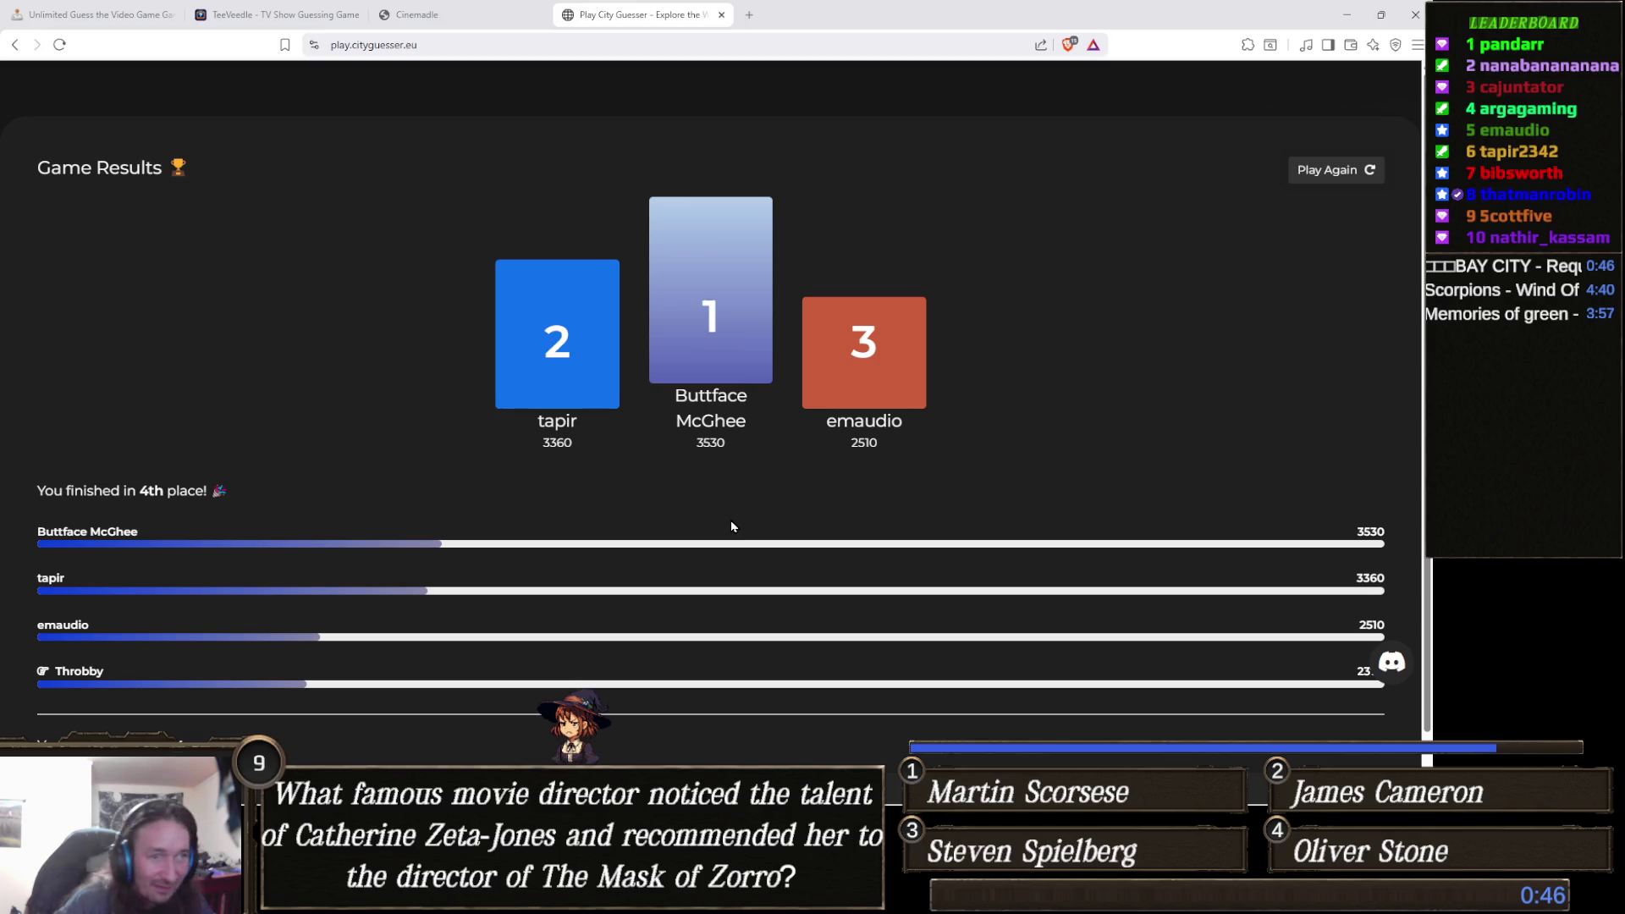
Scroll the Game Results page showing 4th place on 2370 points.
scroll(611, 673, "down", 1)
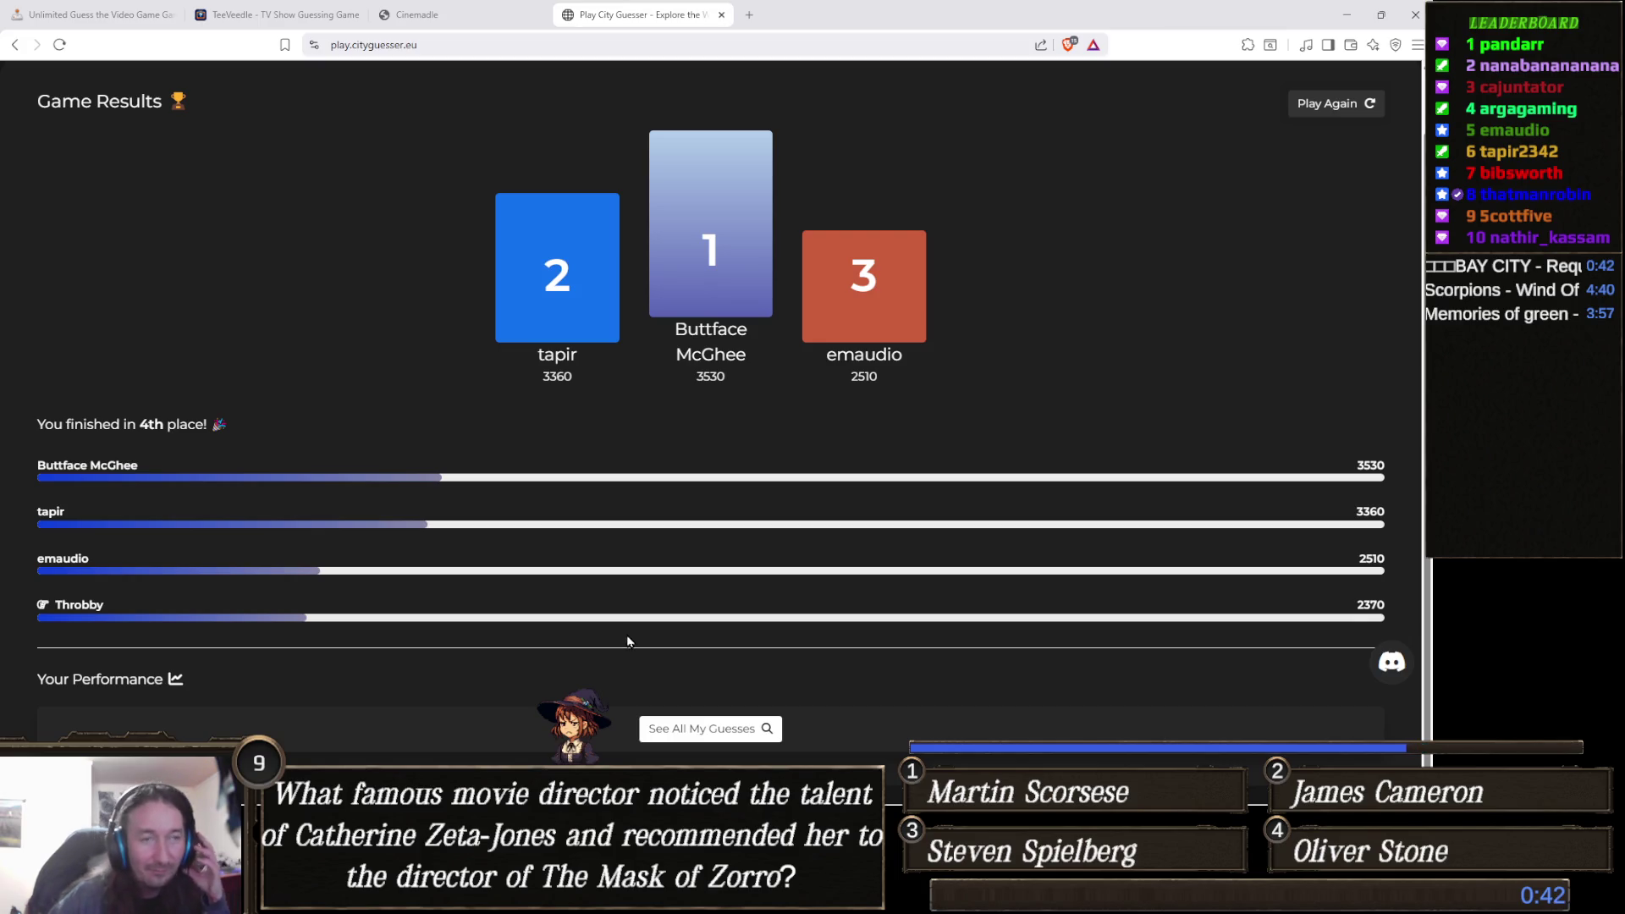
scroll(668, 636, "up", 1)
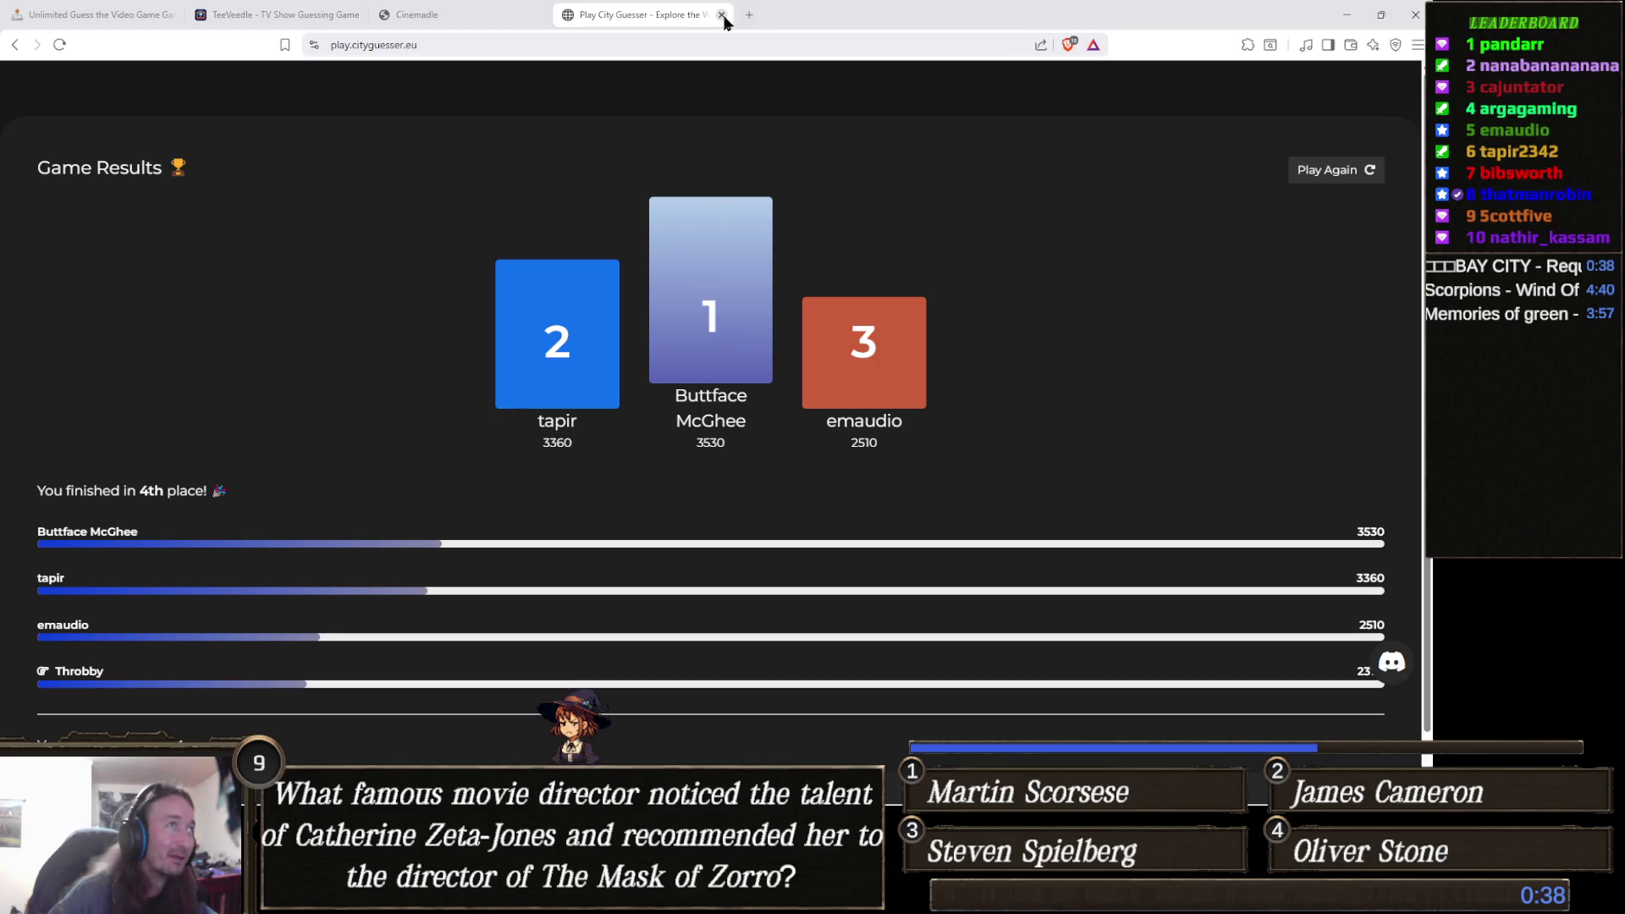
Close the City Guesser tab and the browser window, confirming Close all tabs.
left_click(721, 15)
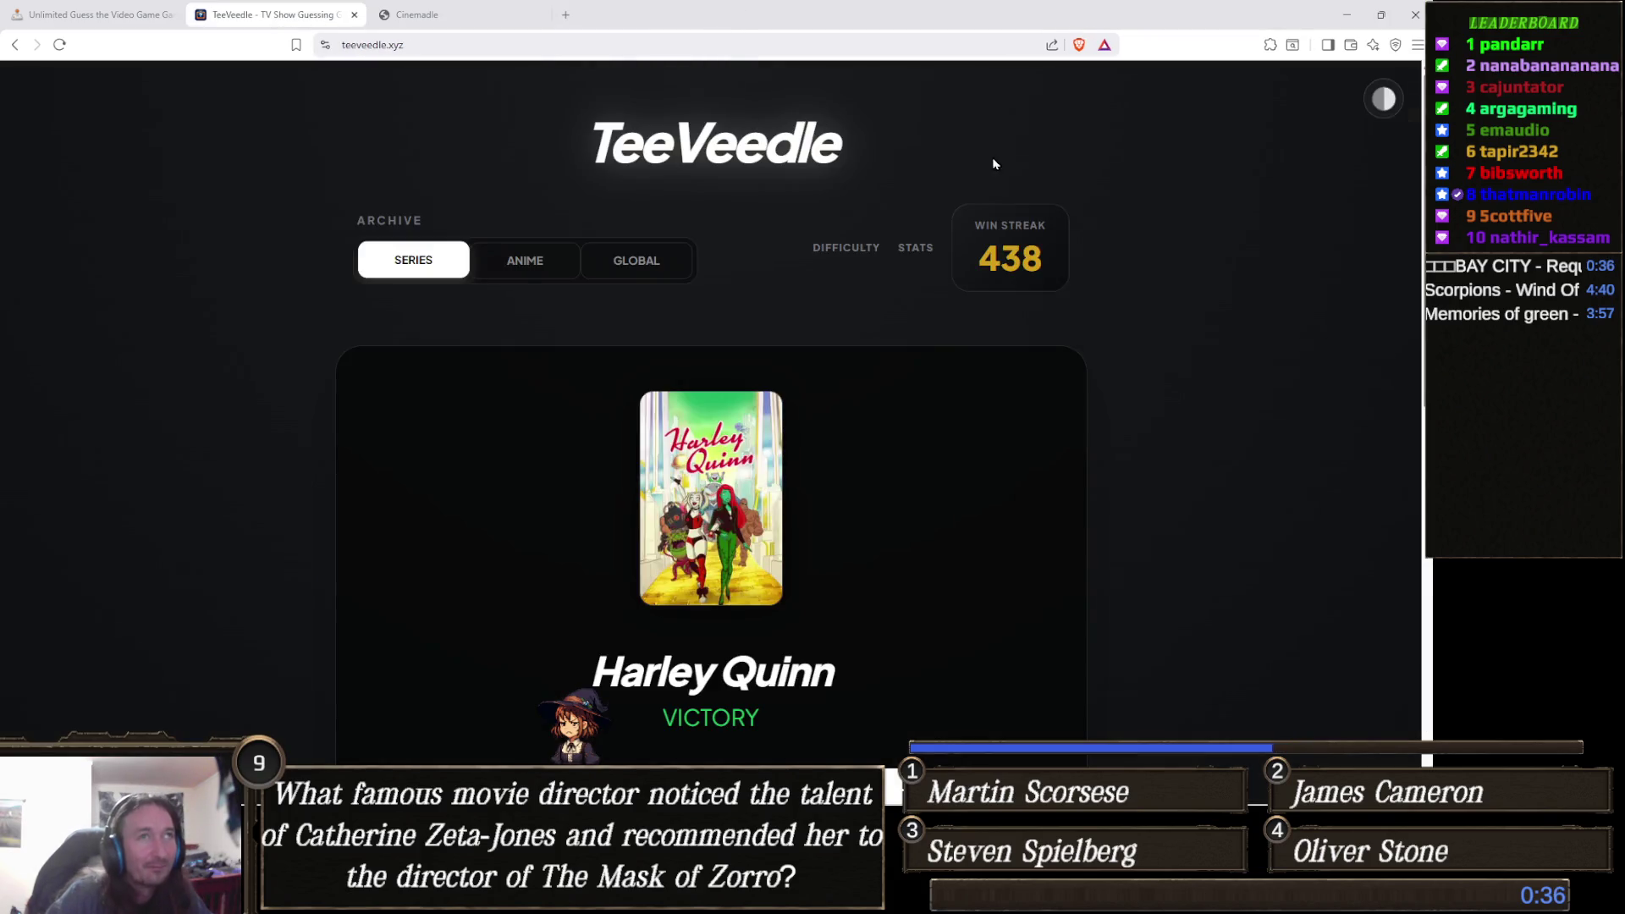
left_click(1415, 15)
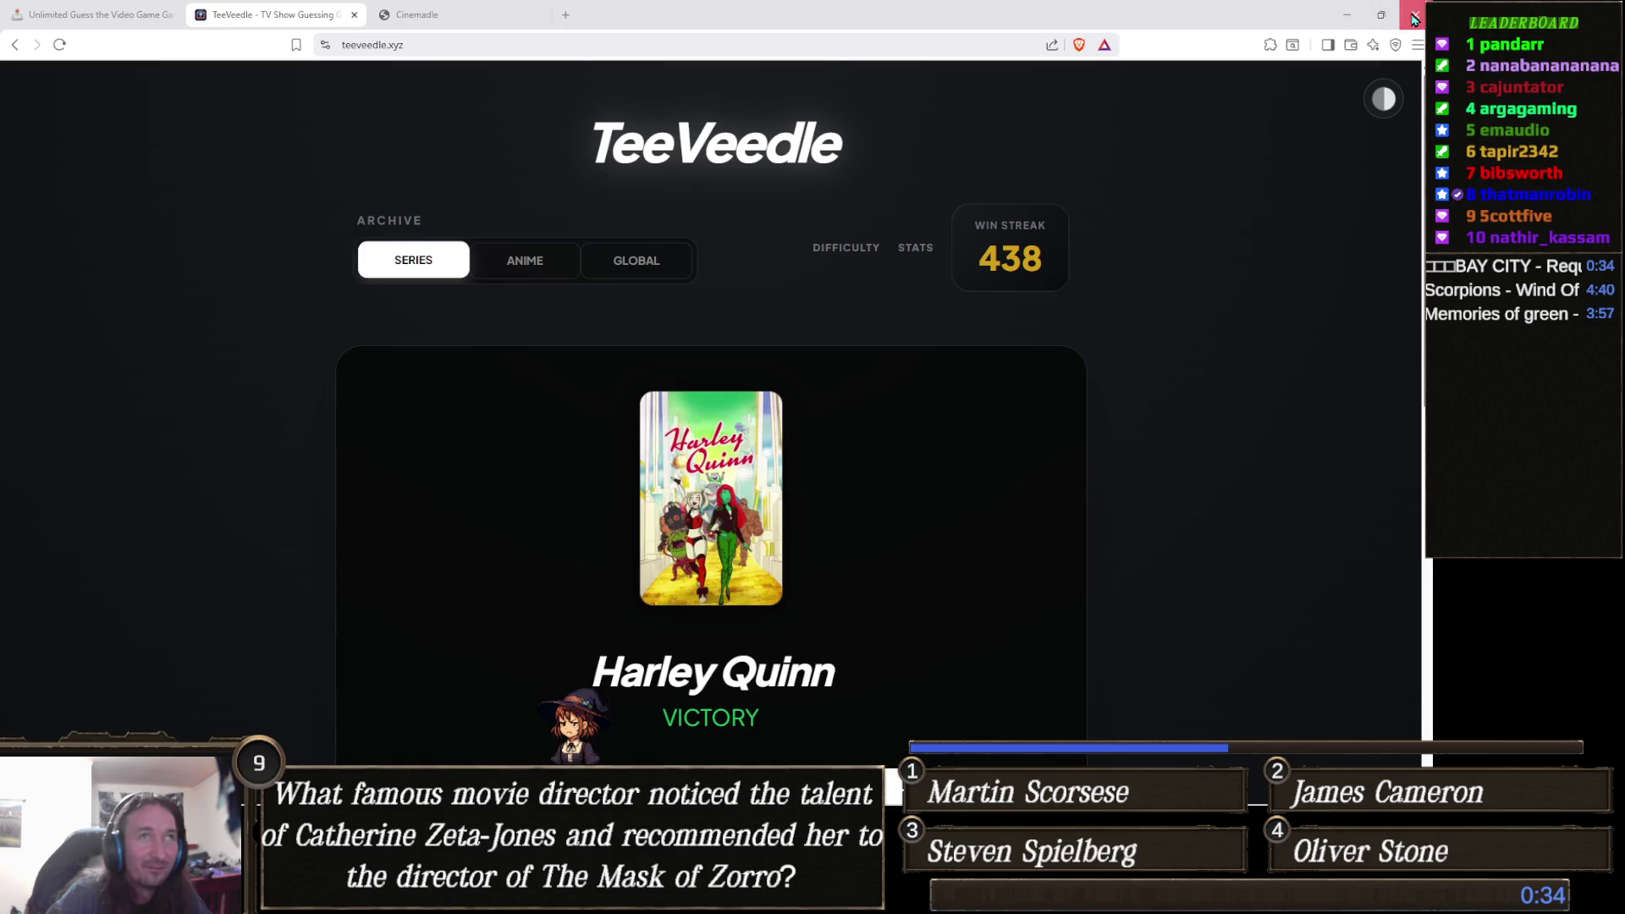
left_click(728, 189)
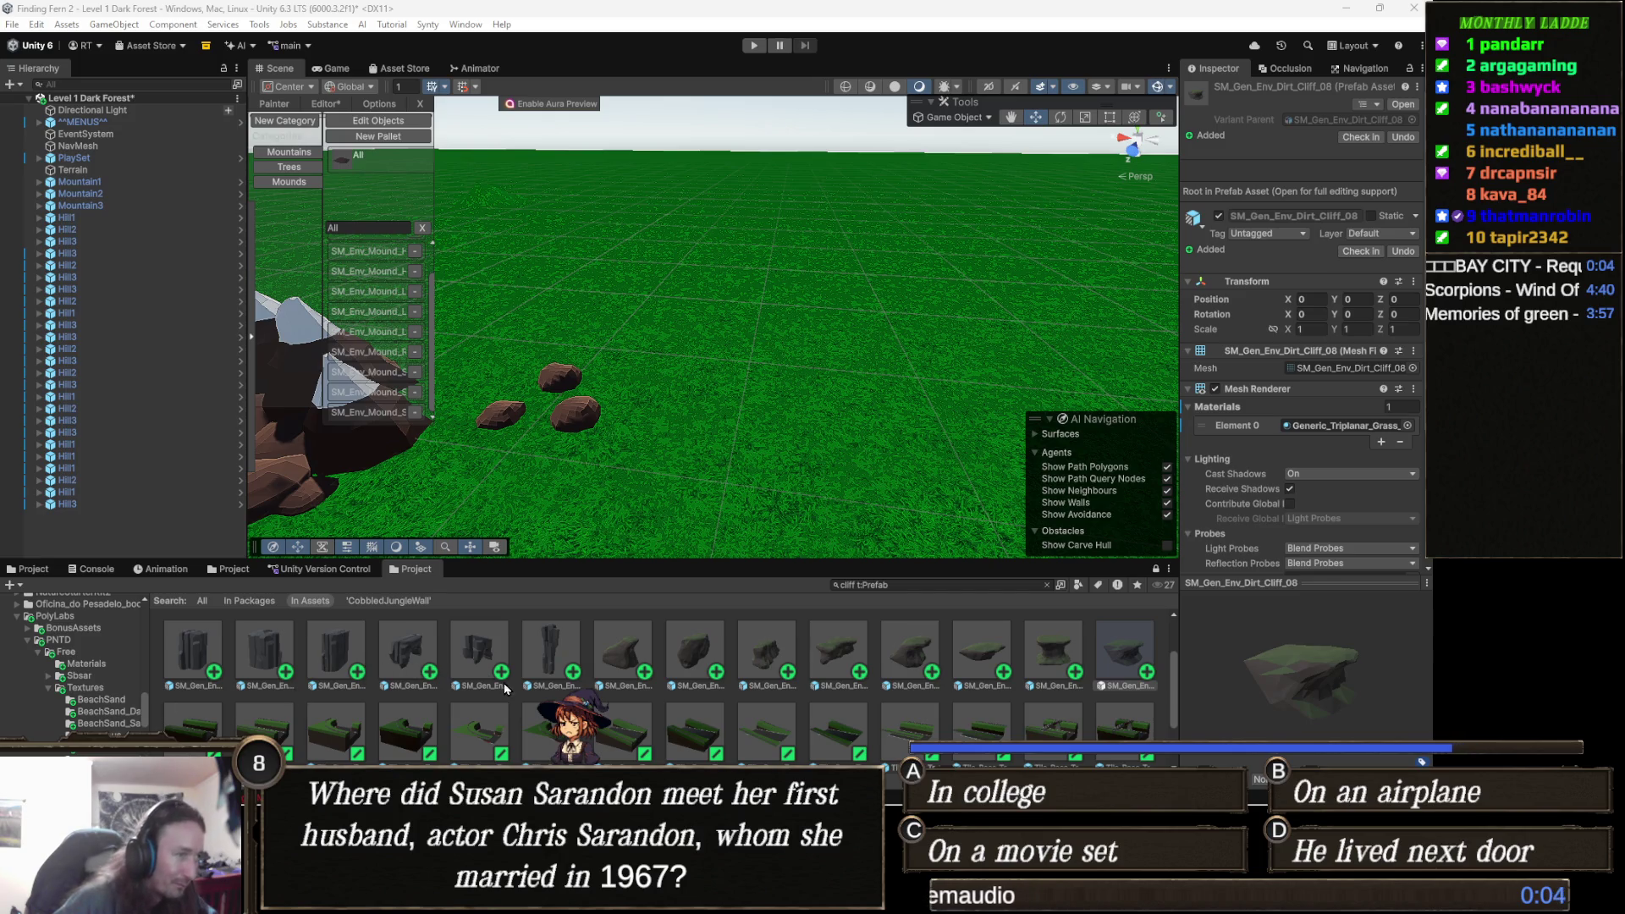
Open Tile_Race_Track_Cliff_Overpass_Nb, return to the Dark Forest scene, and close the Object Painter.
scroll(505, 689, "down", 2)
left_click(253, 731)
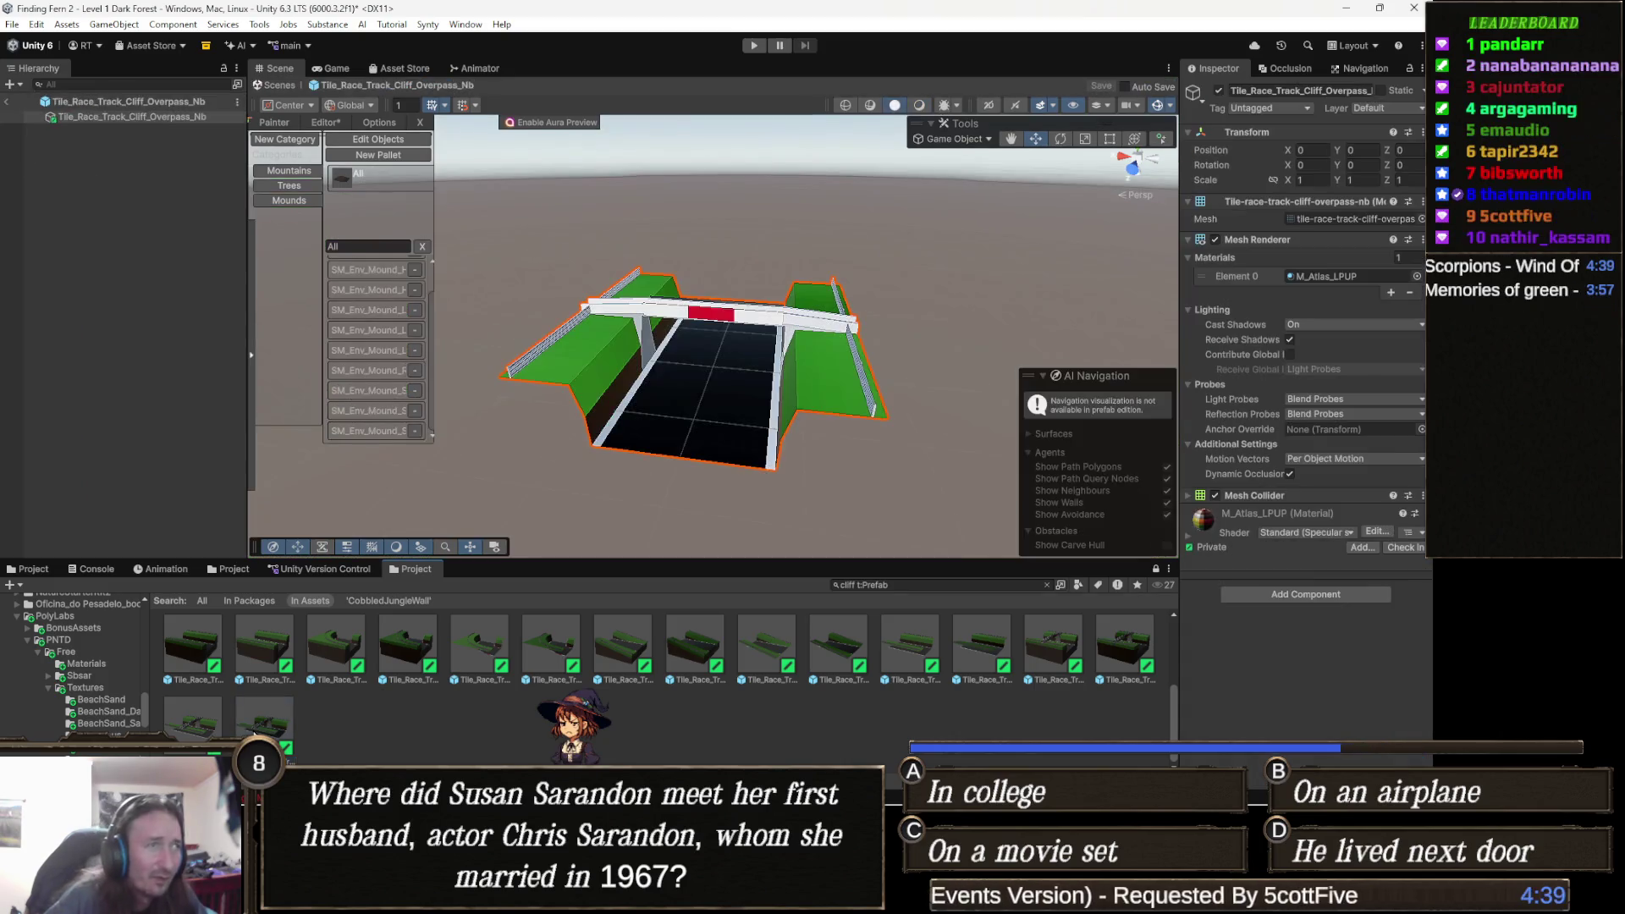
double_click(258, 728)
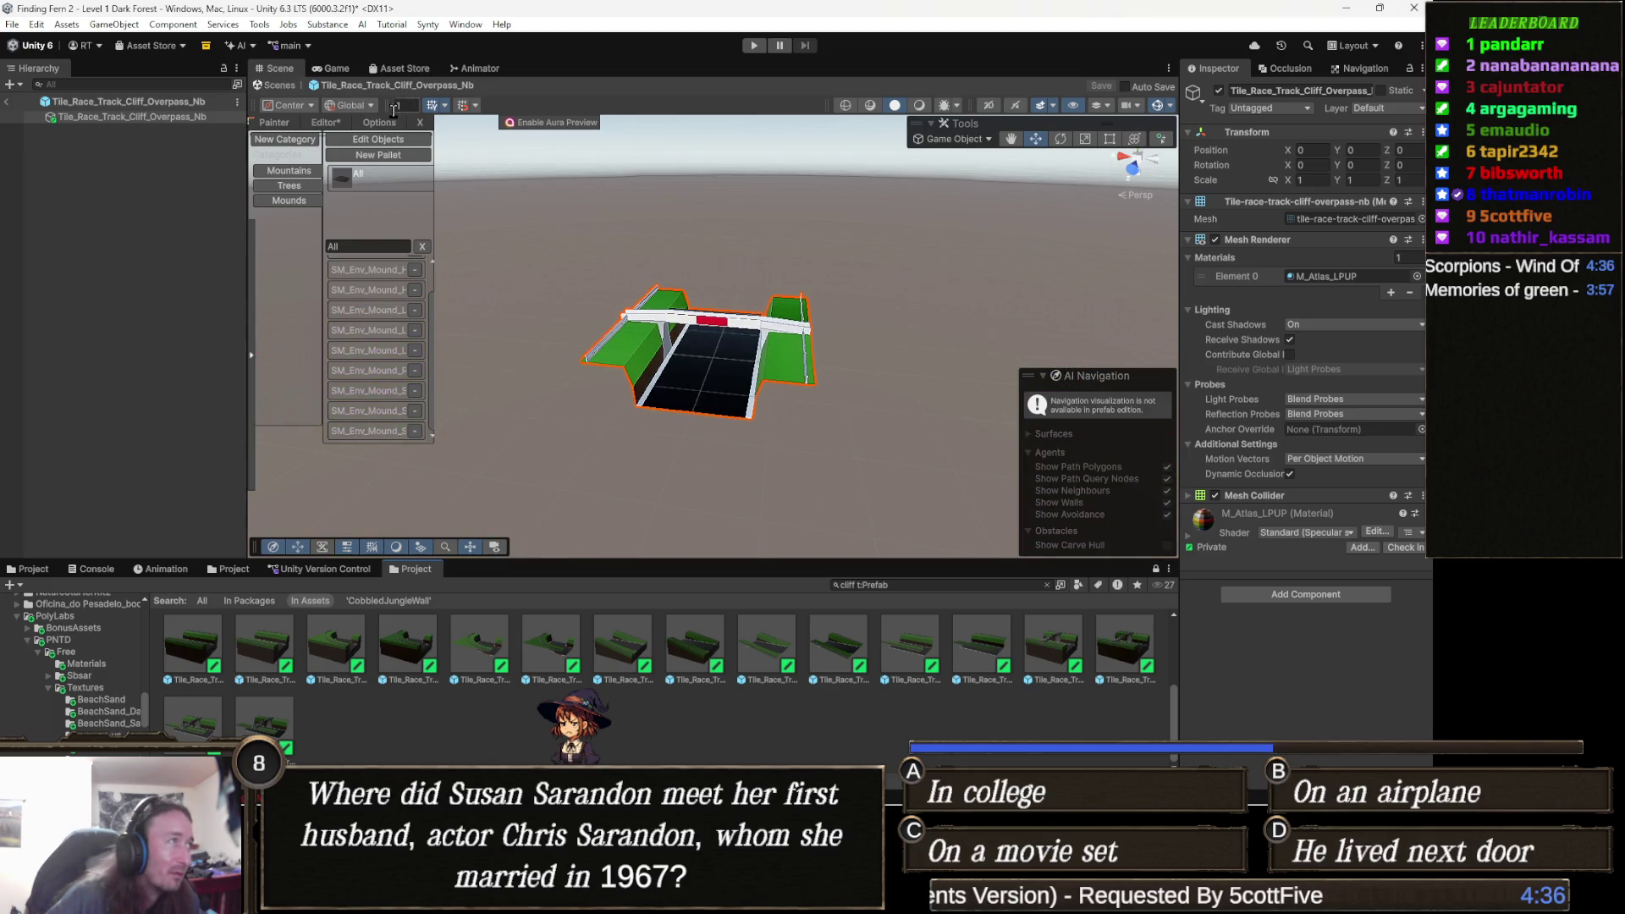
left_click(282, 86)
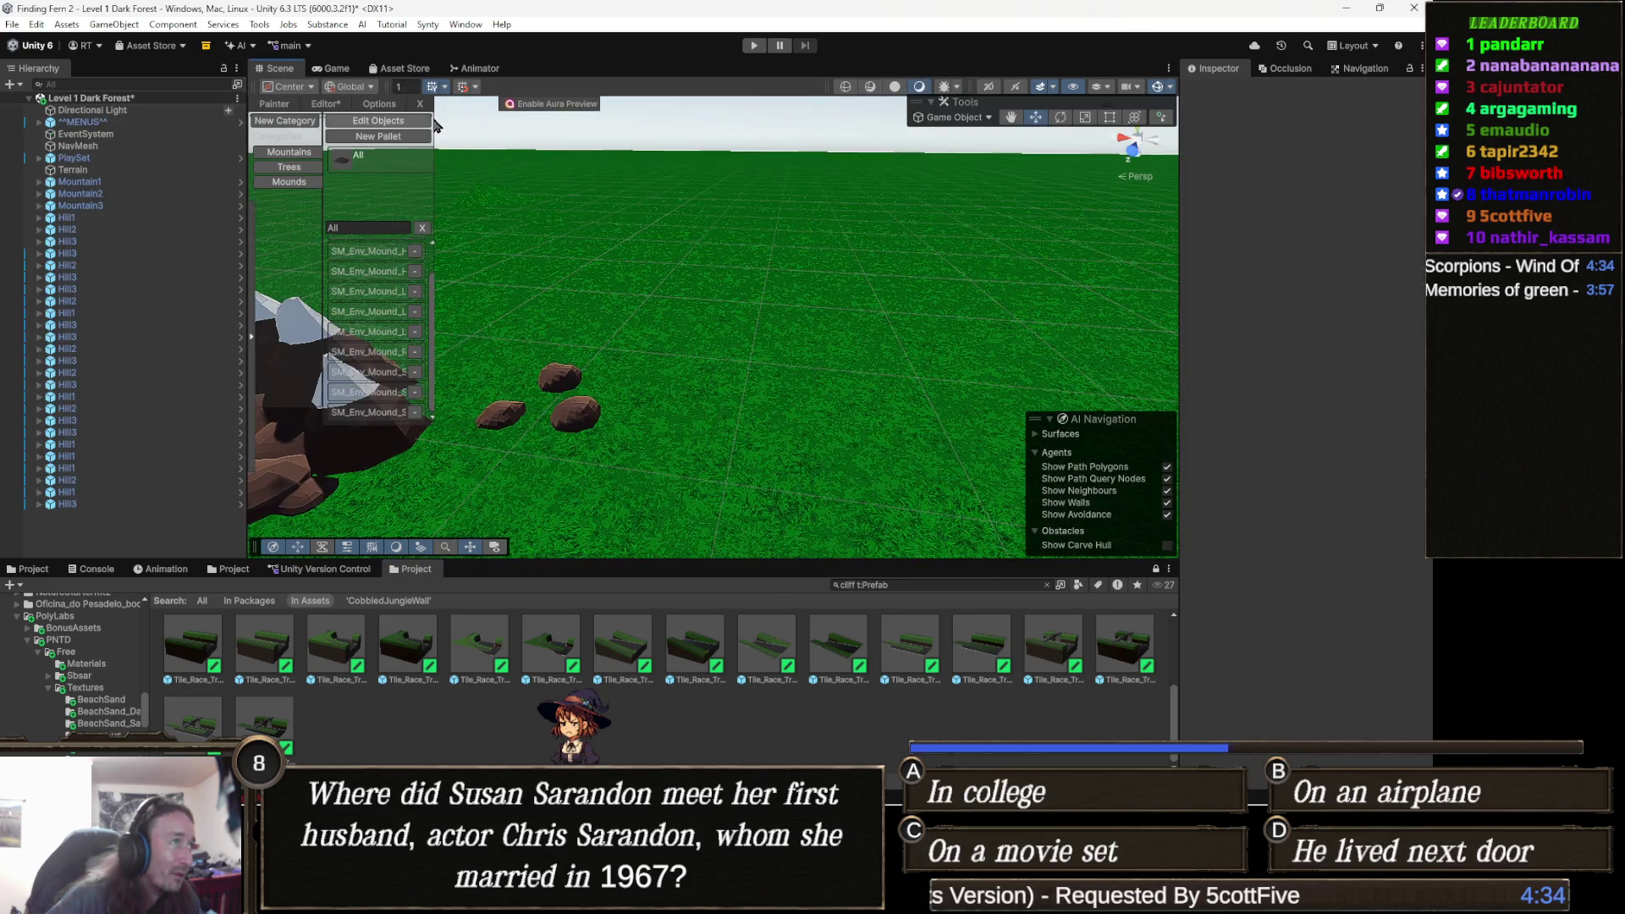
left_click(421, 106)
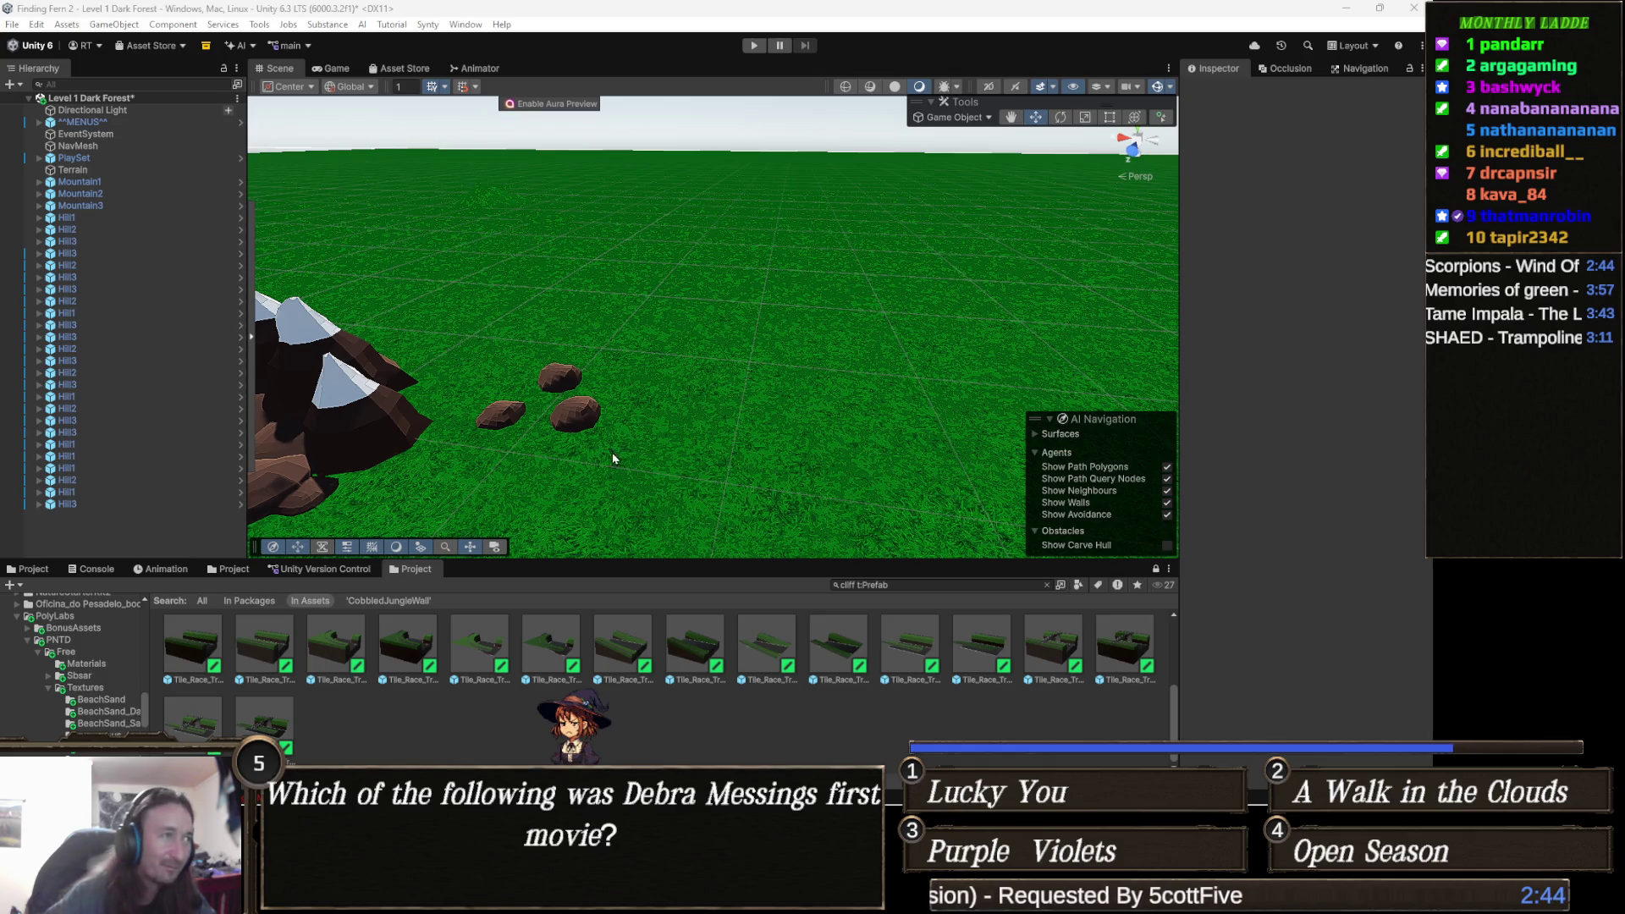
mouse_move(602, 377)
left_mouse_down()
mouse_move(637, 374)
mouse_move(622, 379)
left_mouse_up()
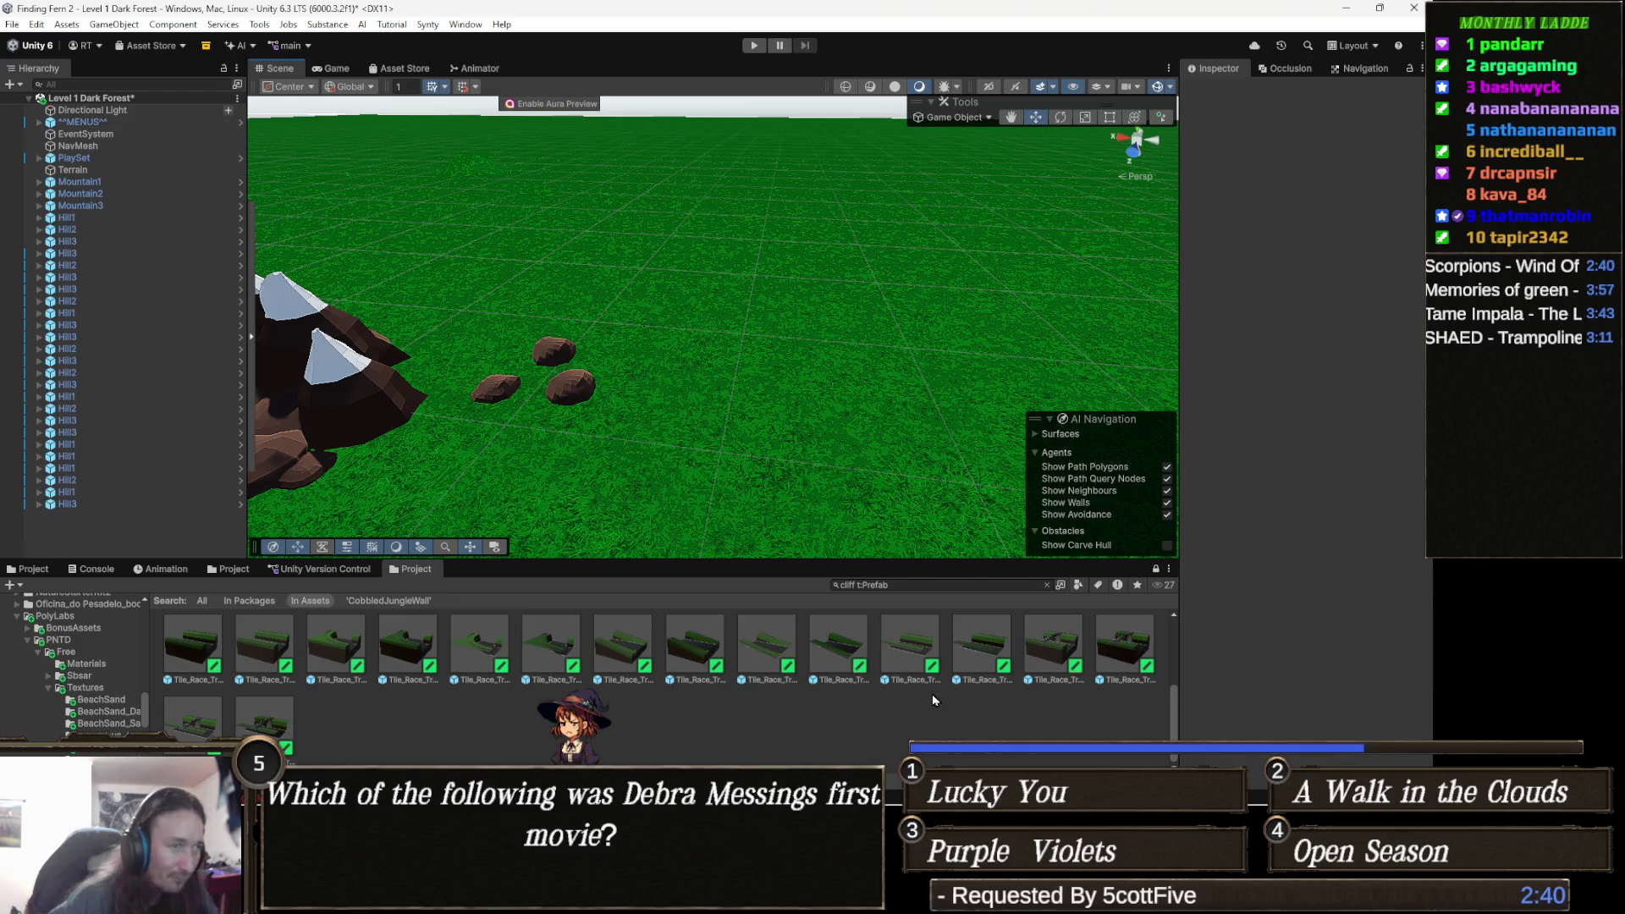
Scroll the Project grid to the SM_Gen cliffs and preview Dirt_Cliff_08 over the terrain.
scroll(916, 692, "up", 2)
left_click(847, 695)
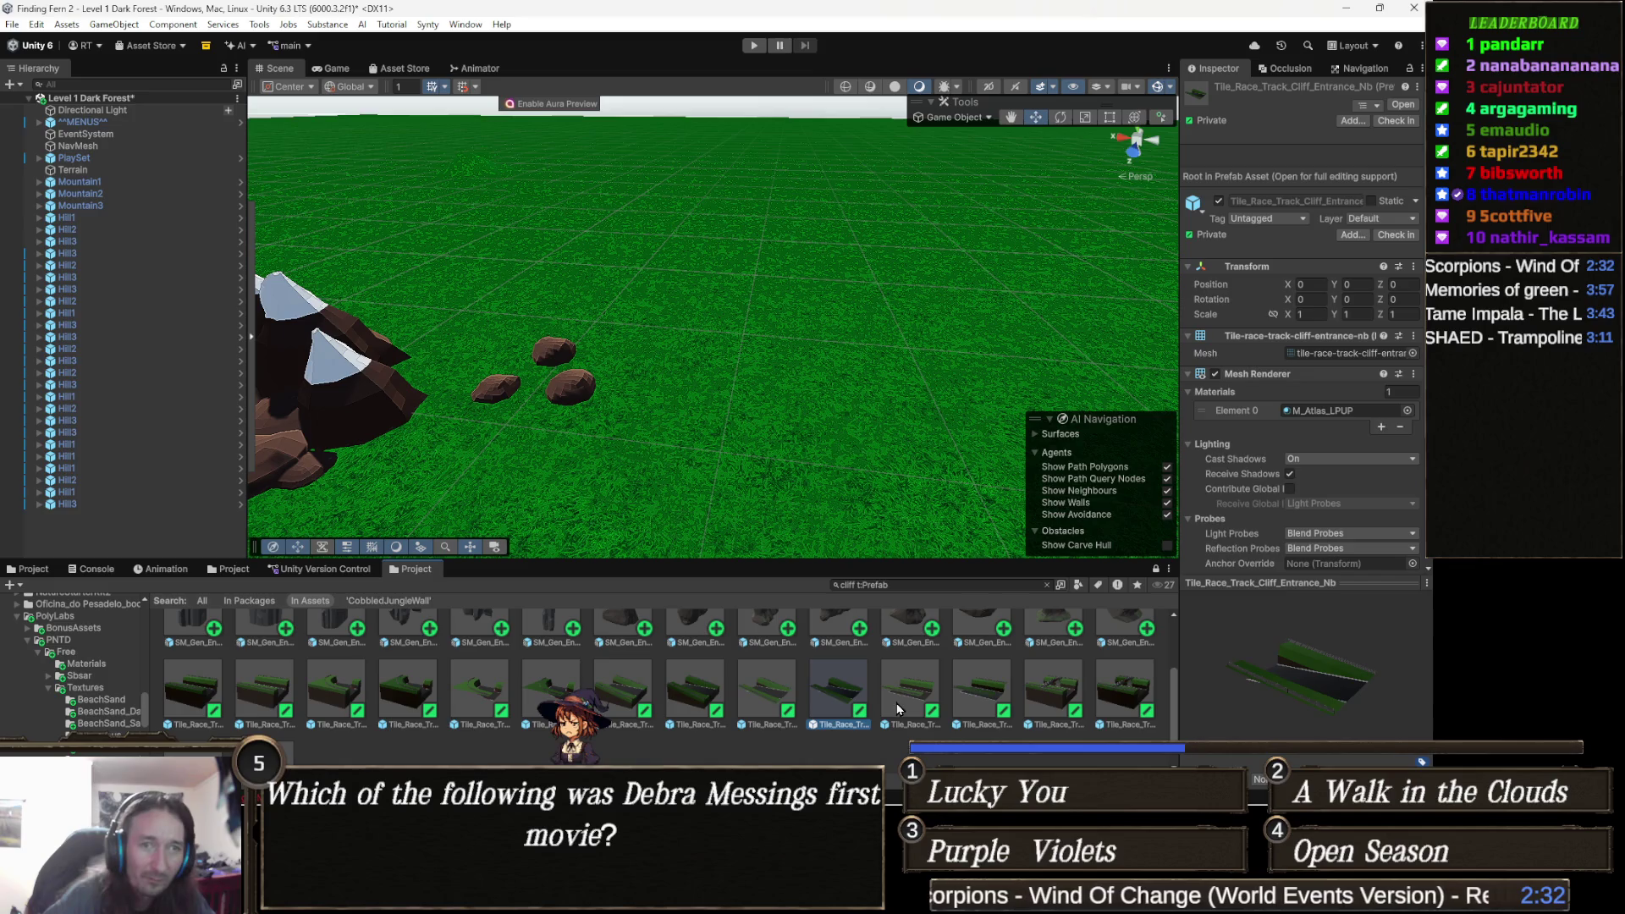
scroll(1056, 684, "up", 1)
left_click(1126, 656)
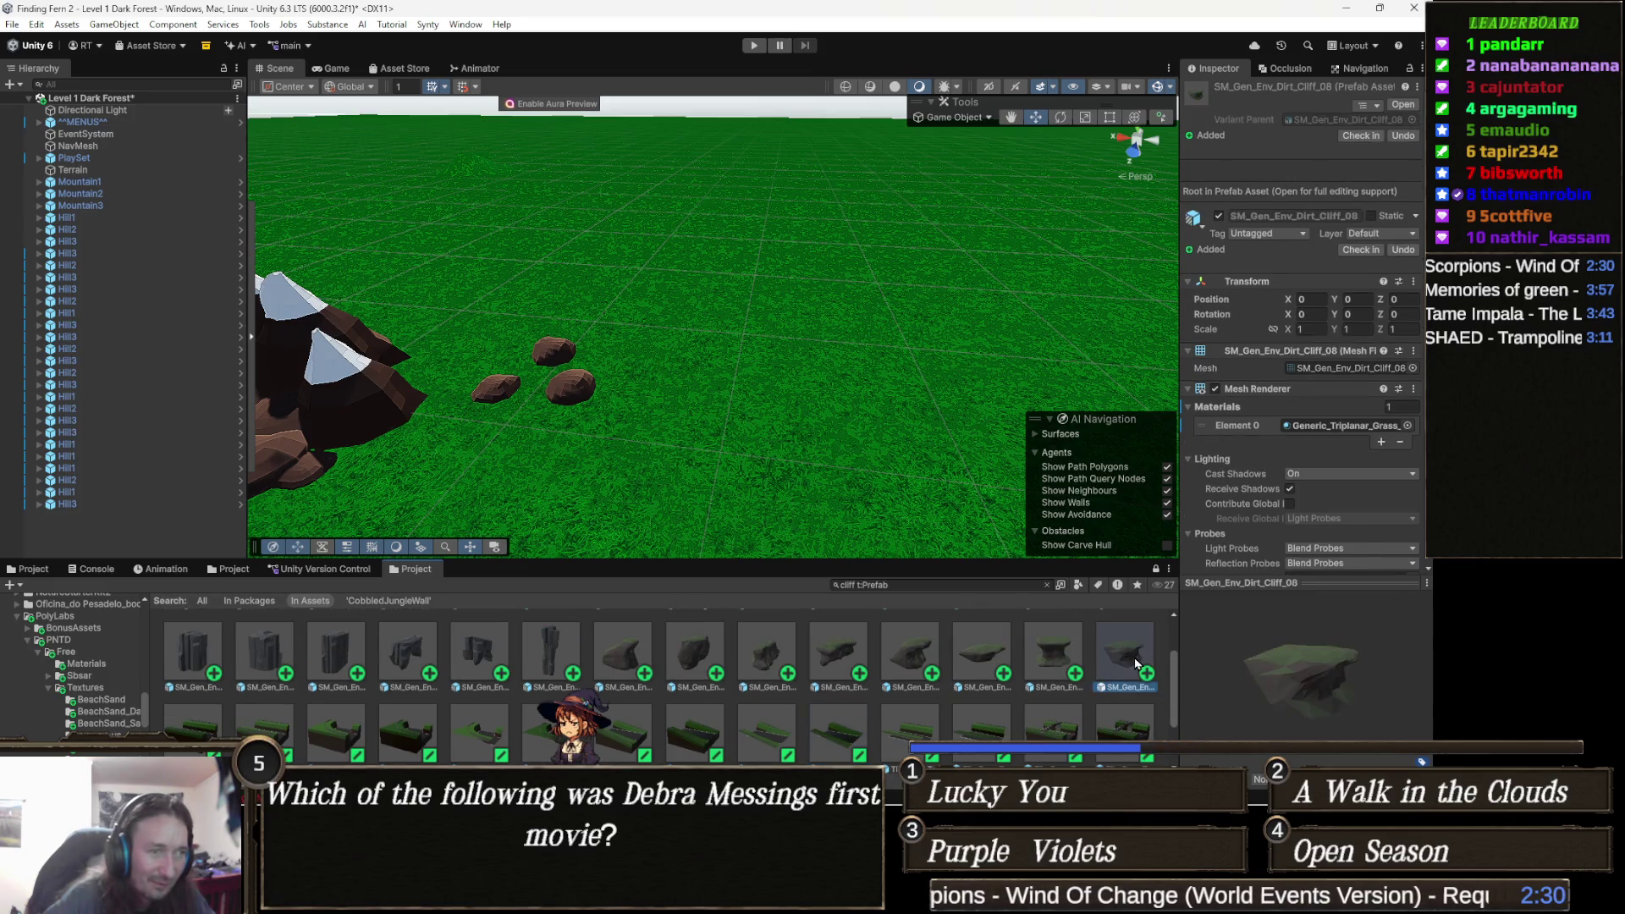
mouse_move(1118, 664)
left_mouse_down()
mouse_move(1015, 454)
mouse_move(709, 450)
mouse_move(849, 465)
mouse_move(844, 573)
left_mouse_up()
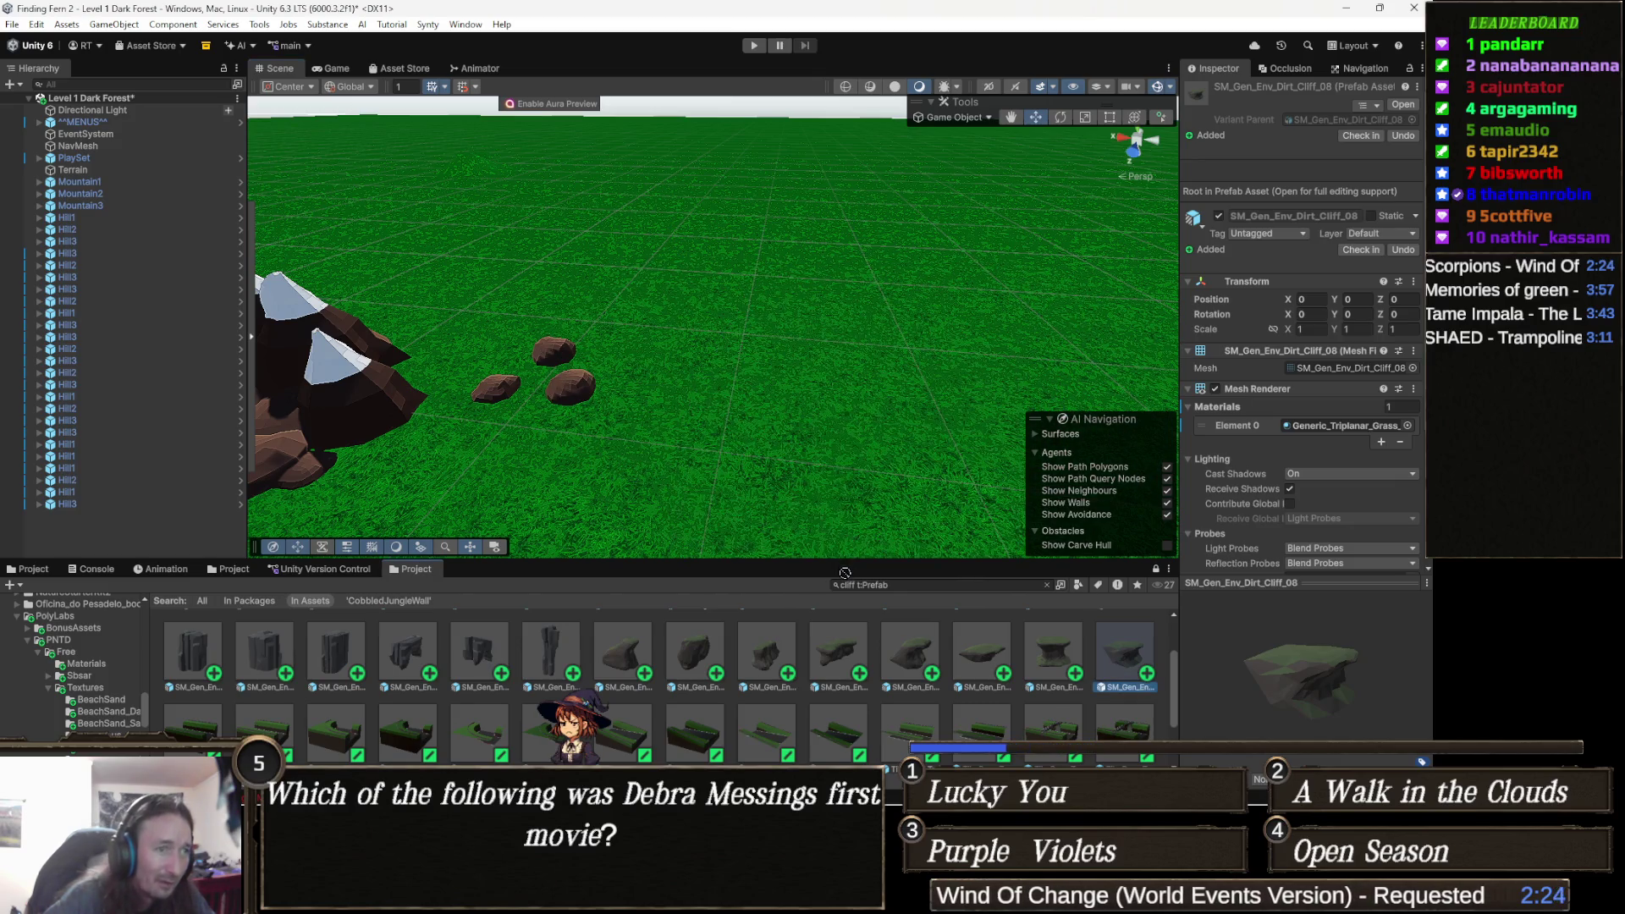
Preview SM_Gen_Env_Dirt_Cliff_07 and another grey cliff prefab over the terrain.
left_click(1068, 664)
mouse_move(1068, 664)
left_mouse_down()
mouse_move(945, 418)
mouse_move(834, 404)
mouse_move(860, 410)
mouse_move(894, 565)
mouse_move(995, 637)
mouse_move(986, 650)
mouse_move(973, 440)
mouse_move(824, 348)
mouse_move(847, 317)
mouse_move(897, 516)
mouse_move(876, 569)
mouse_move(971, 700)
mouse_move(883, 660)
mouse_move(583, 703)
left_mouse_up()
mouse_move(780, 618)
left_mouse_down()
mouse_move(698, 664)
mouse_move(804, 428)
mouse_move(790, 566)
mouse_move(681, 618)
mouse_move(753, 465)
mouse_move(813, 430)
mouse_move(846, 525)
mouse_move(633, 654)
mouse_move(1049, 664)
mouse_move(834, 428)
mouse_move(808, 486)
mouse_move(665, 476)
mouse_move(689, 474)
mouse_move(713, 573)
mouse_move(490, 657)
mouse_move(743, 489)
mouse_move(838, 381)
mouse_move(867, 444)
mouse_move(806, 510)
mouse_move(797, 562)
left_mouse_up()
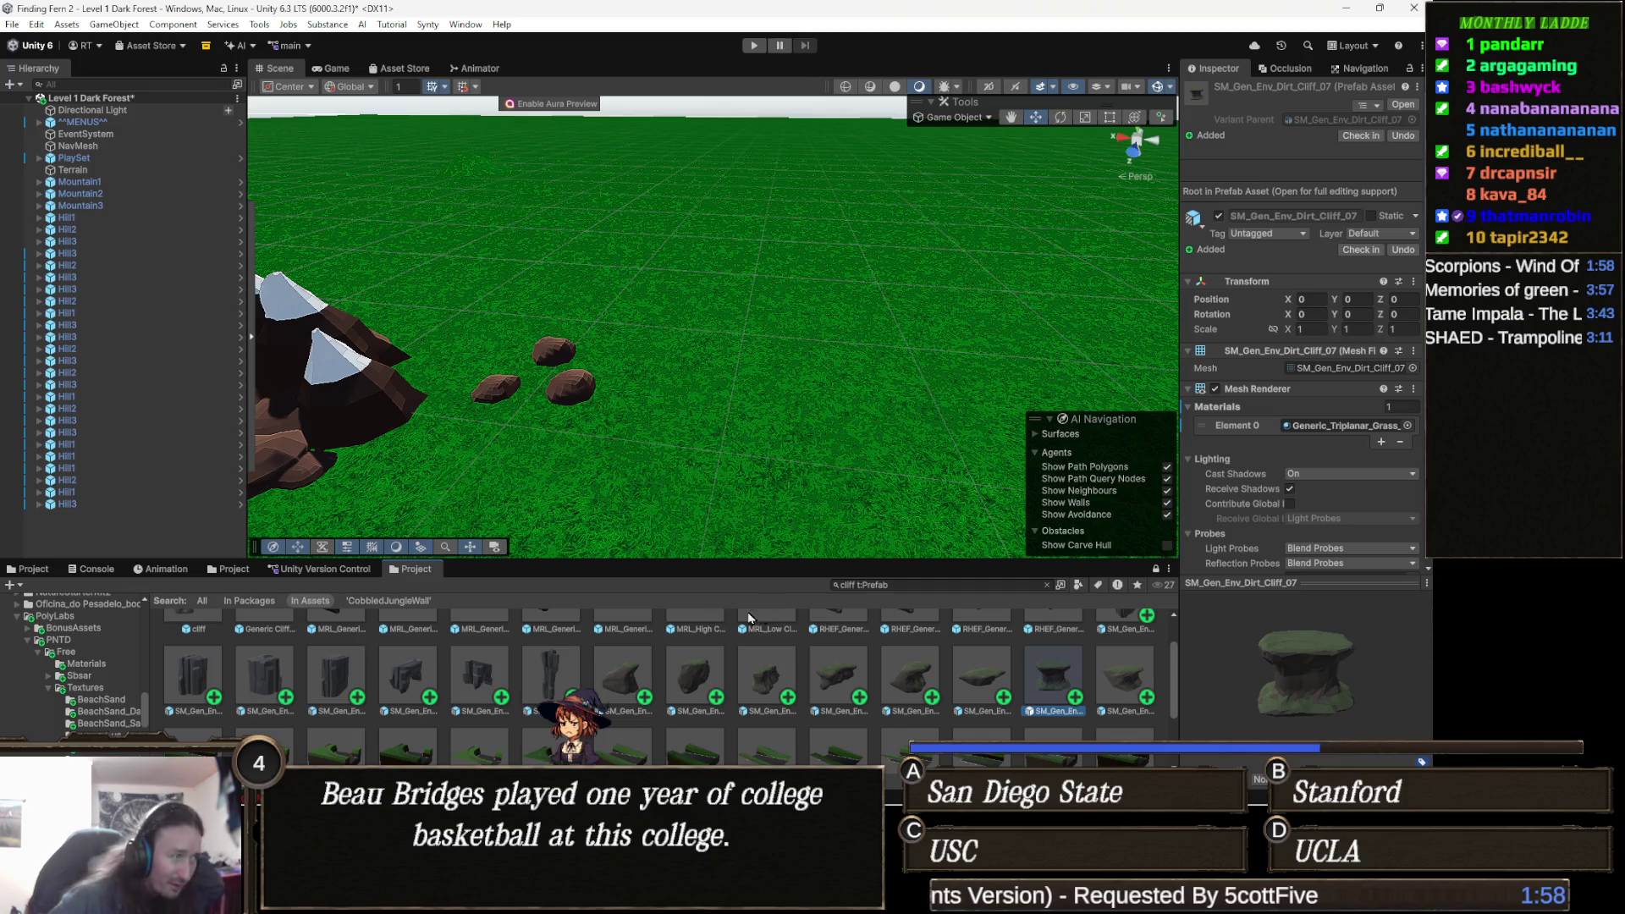
mouse_move(479, 682)
left_mouse_down()
mouse_move(785, 448)
mouse_move(901, 434)
mouse_move(819, 433)
mouse_move(827, 589)
mouse_move(787, 532)
mouse_move(827, 435)
mouse_move(824, 562)
mouse_move(776, 661)
mouse_move(710, 702)
mouse_move(703, 672)
mouse_move(803, 474)
mouse_move(829, 525)
mouse_move(817, 573)
left_mouse_up()
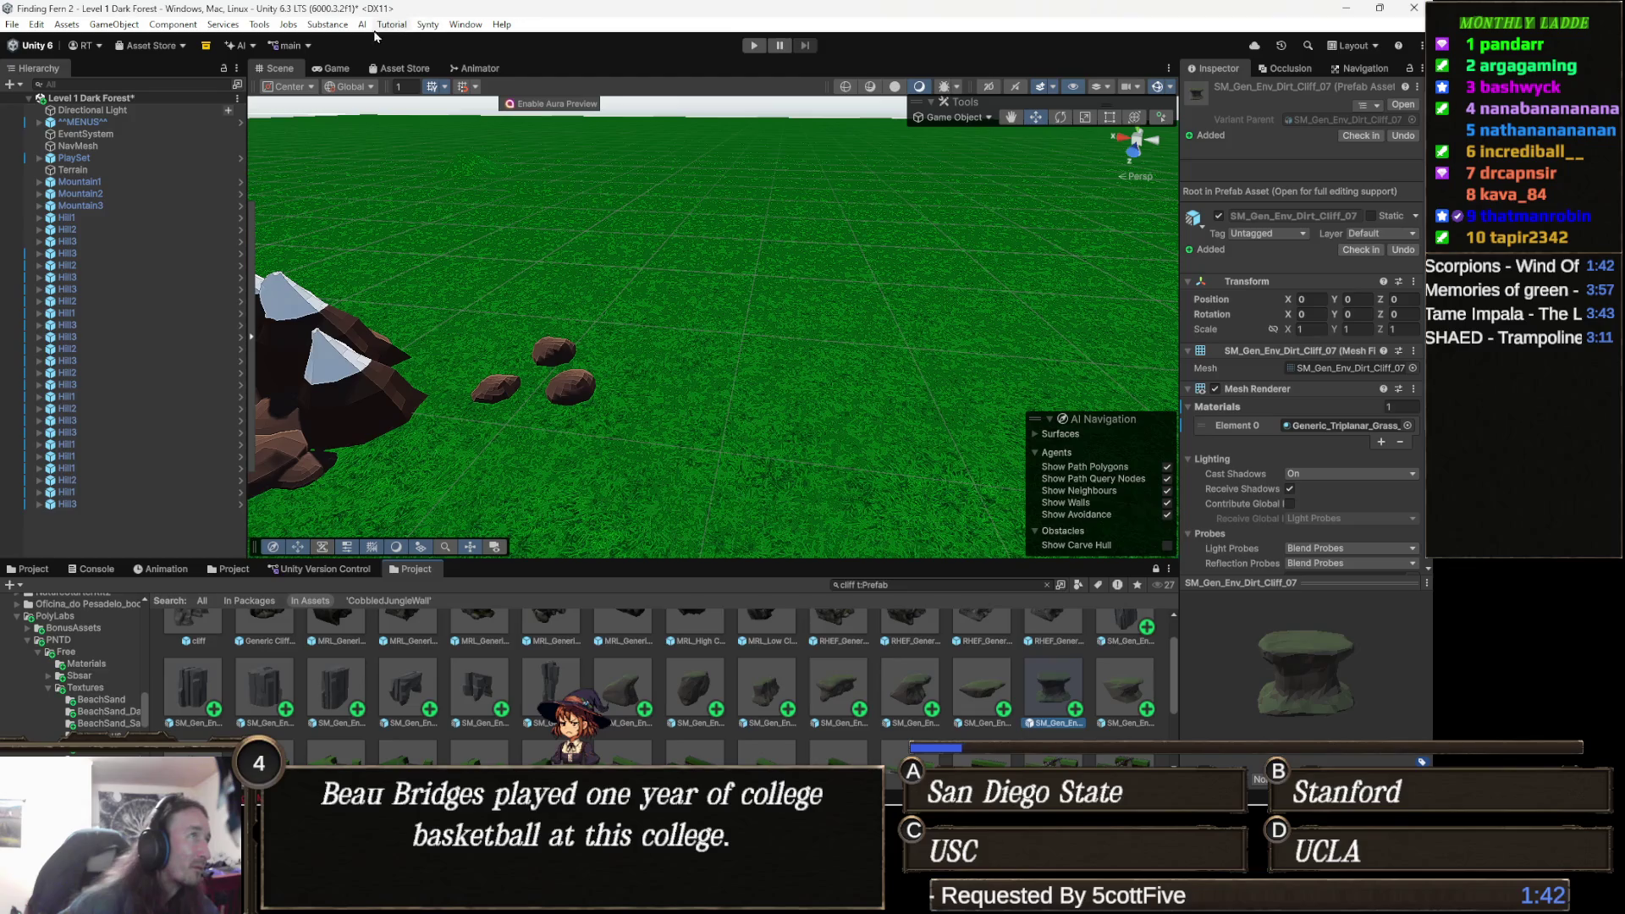
Open the Object Painter from Tools > Painting.
left_click(265, 24)
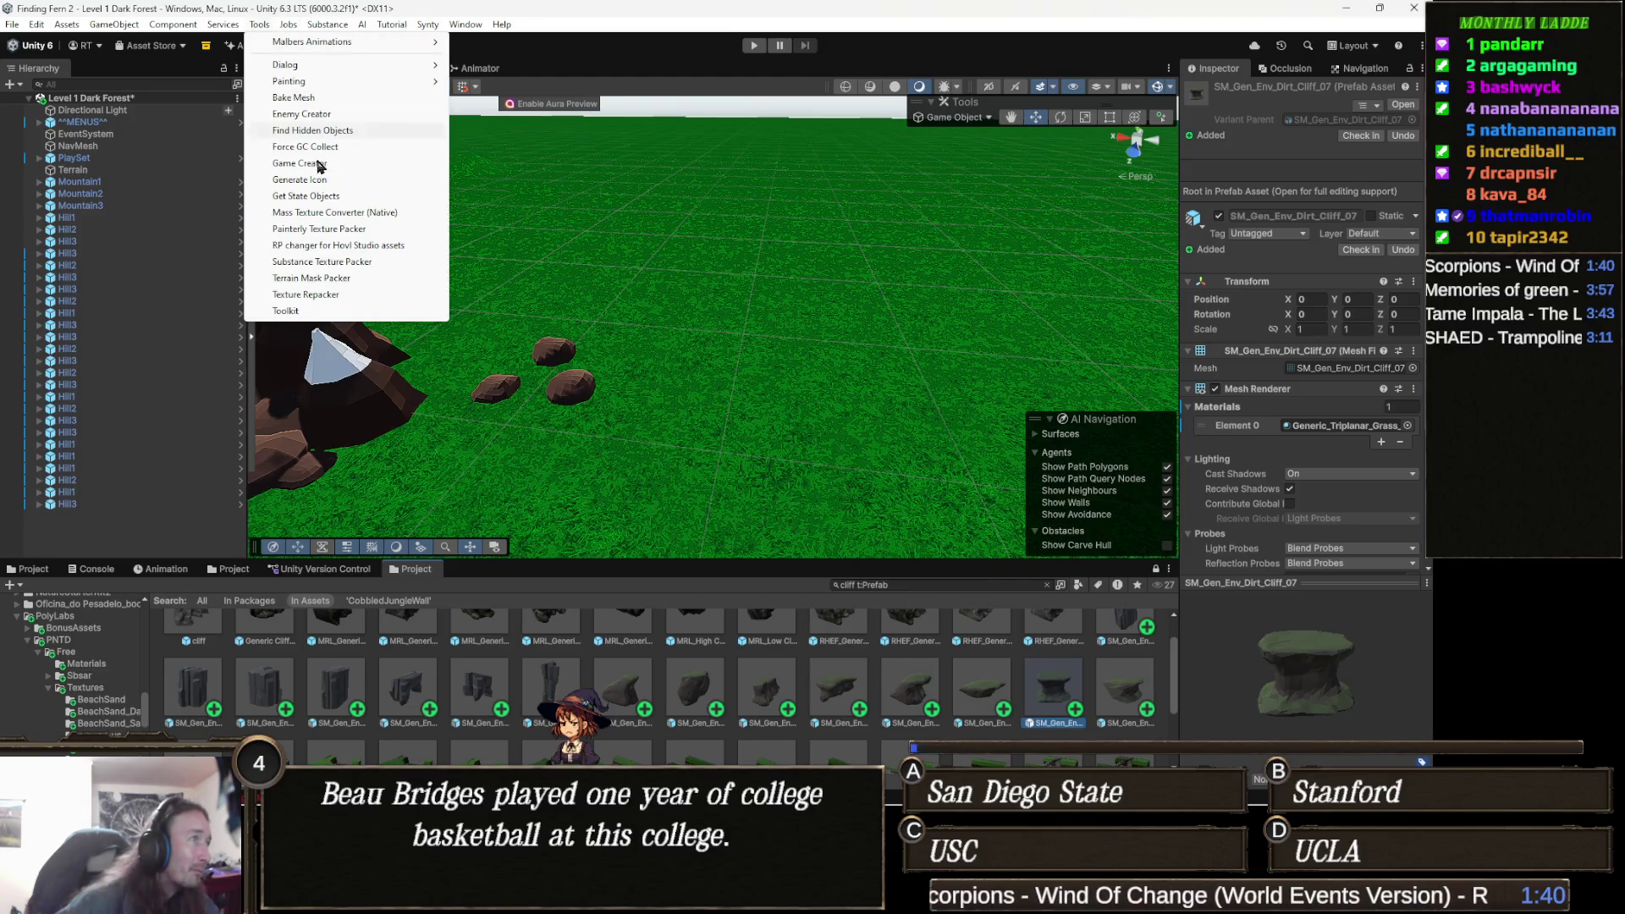
mouse_move(323, 84)
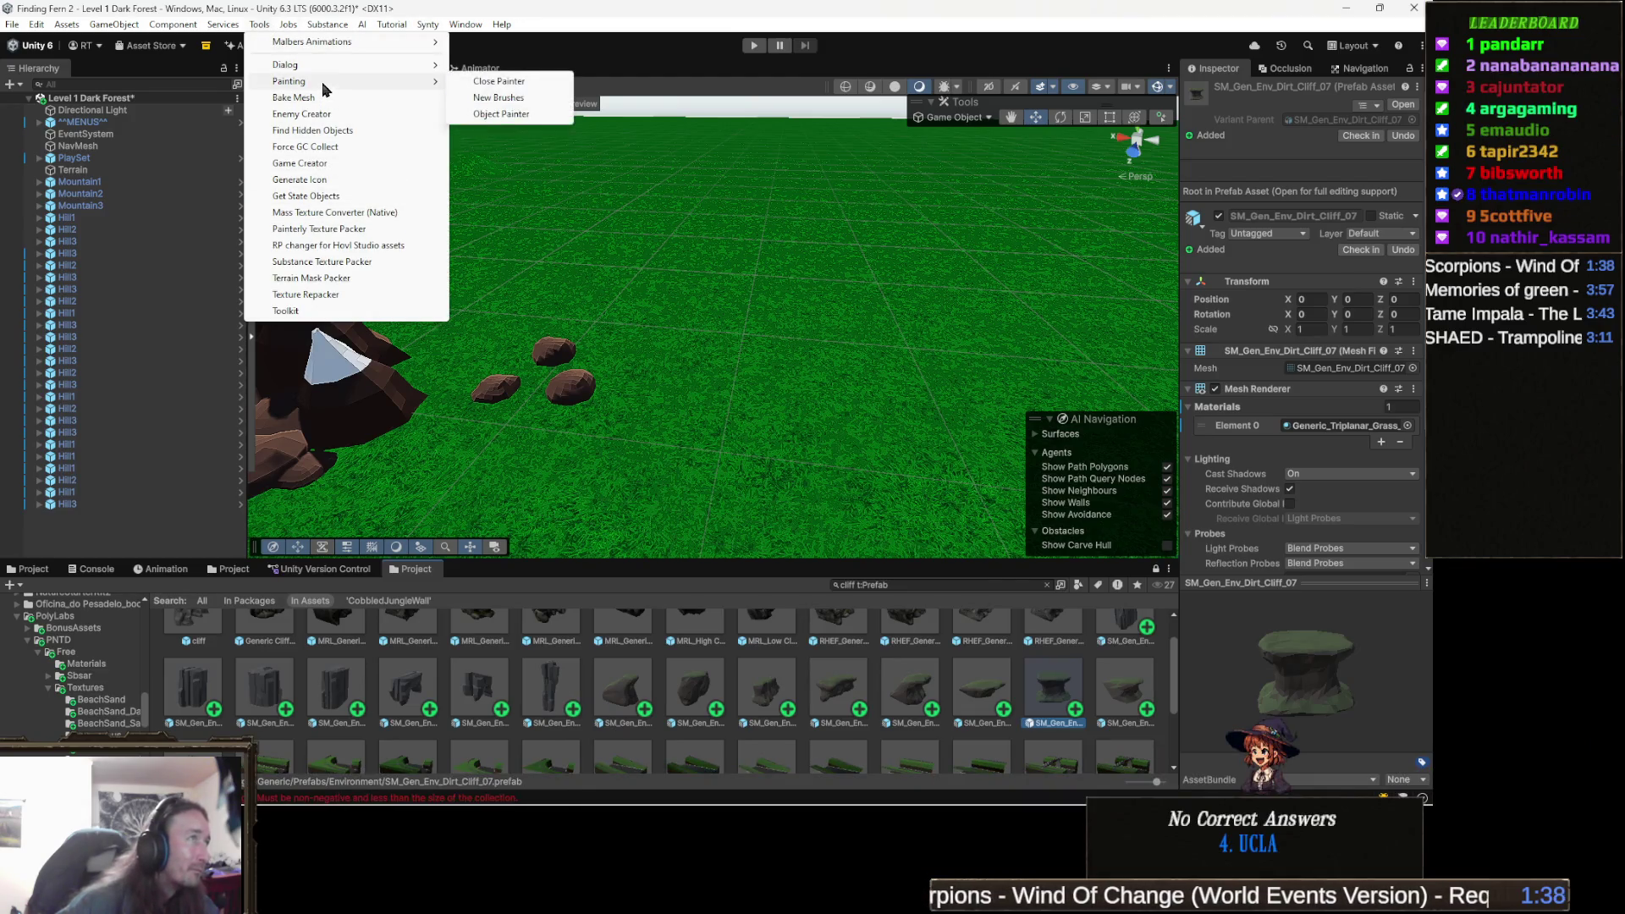
left_click(511, 115)
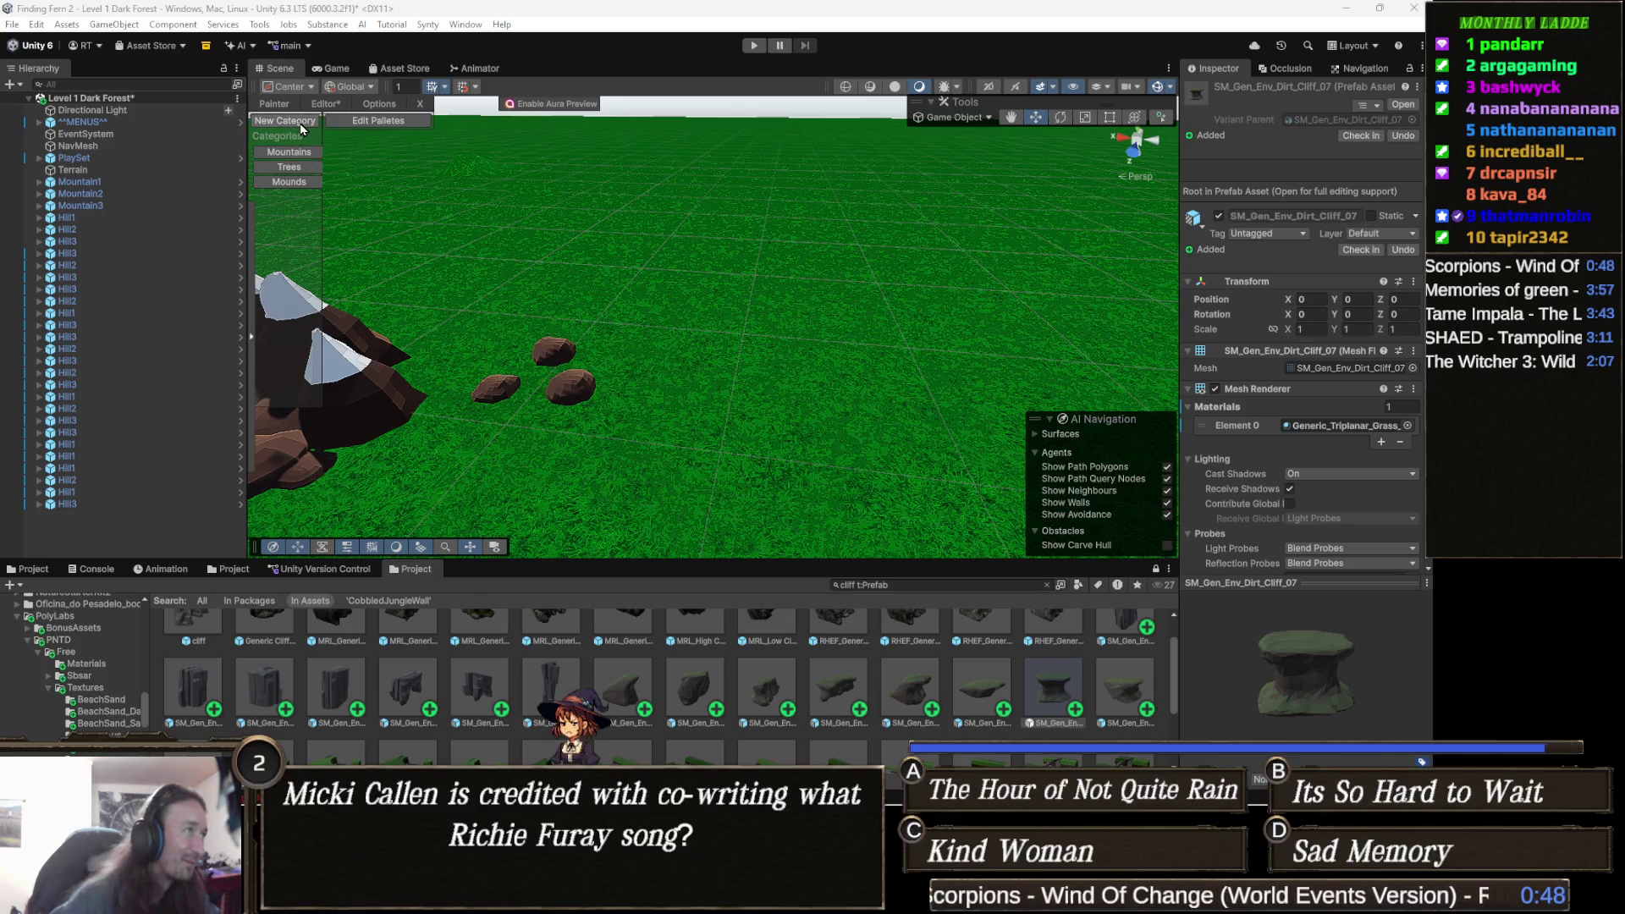
Add a new category renamed Cliff and add SM_Gen_Env_Dirt_Cliff_01 to it.
left_click(302, 121)
left_click(296, 197)
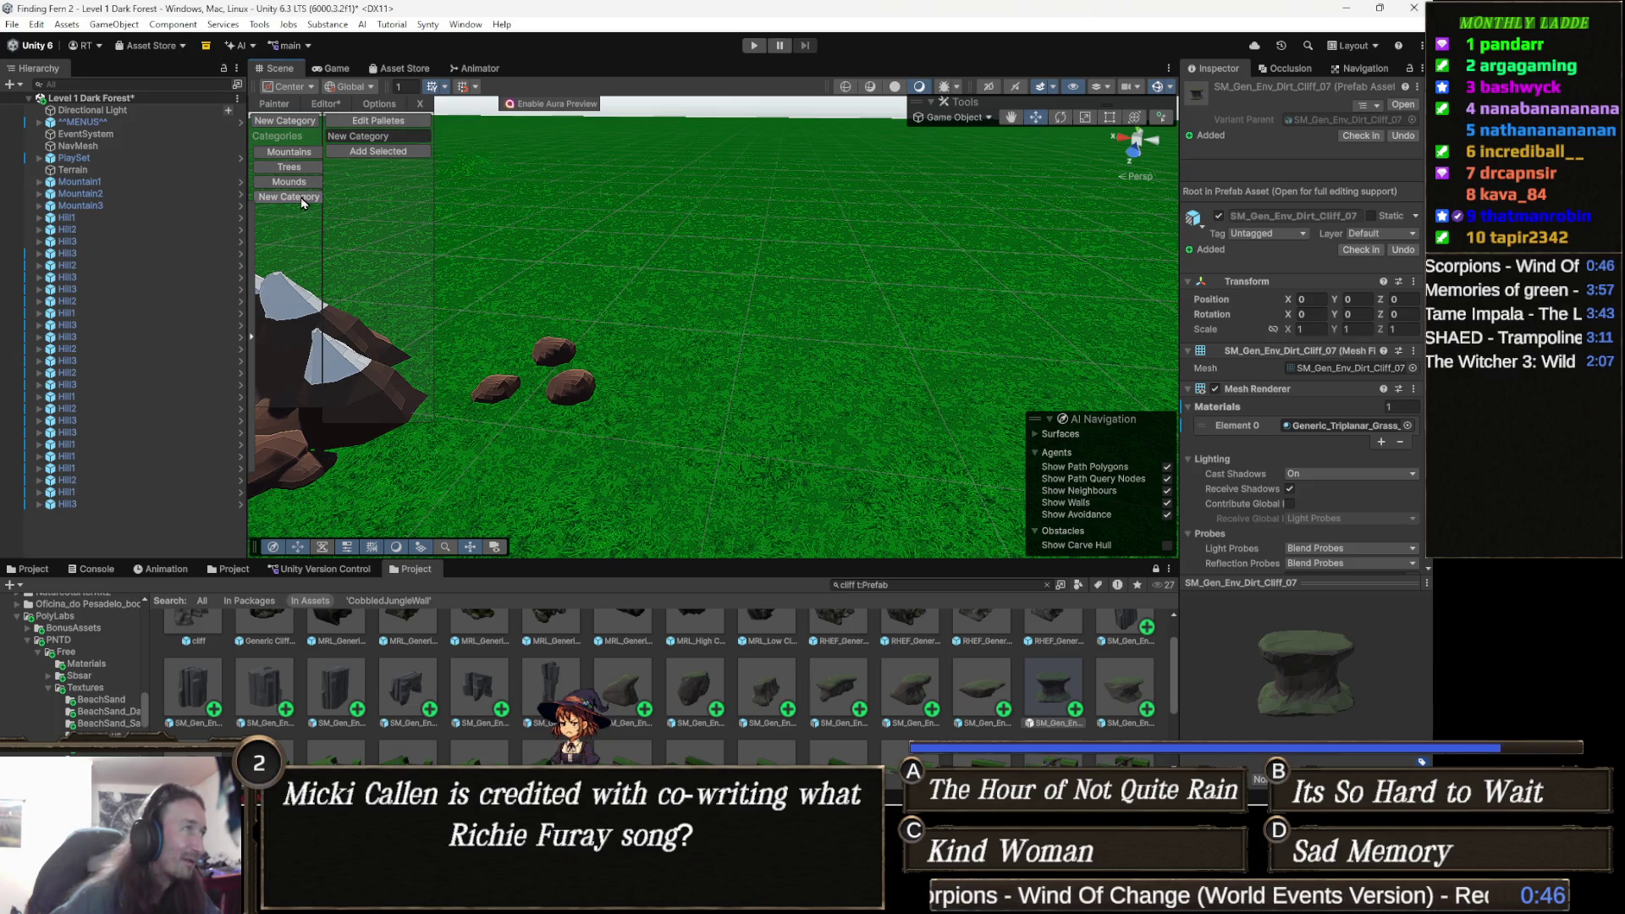
left_click(398, 134)
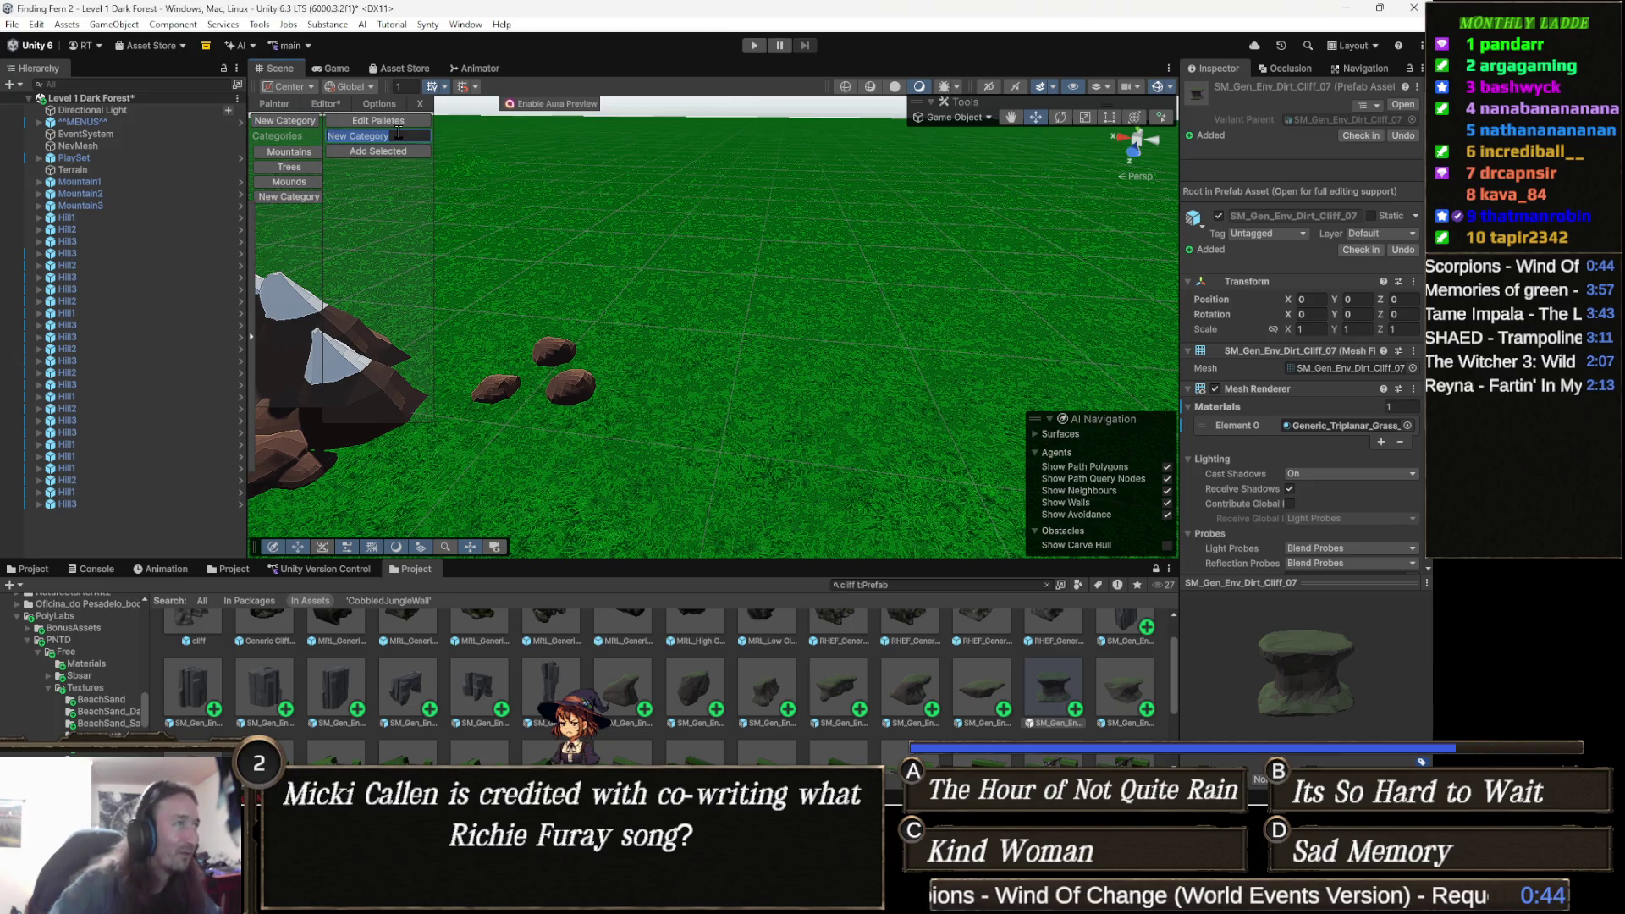
type("Cliff")
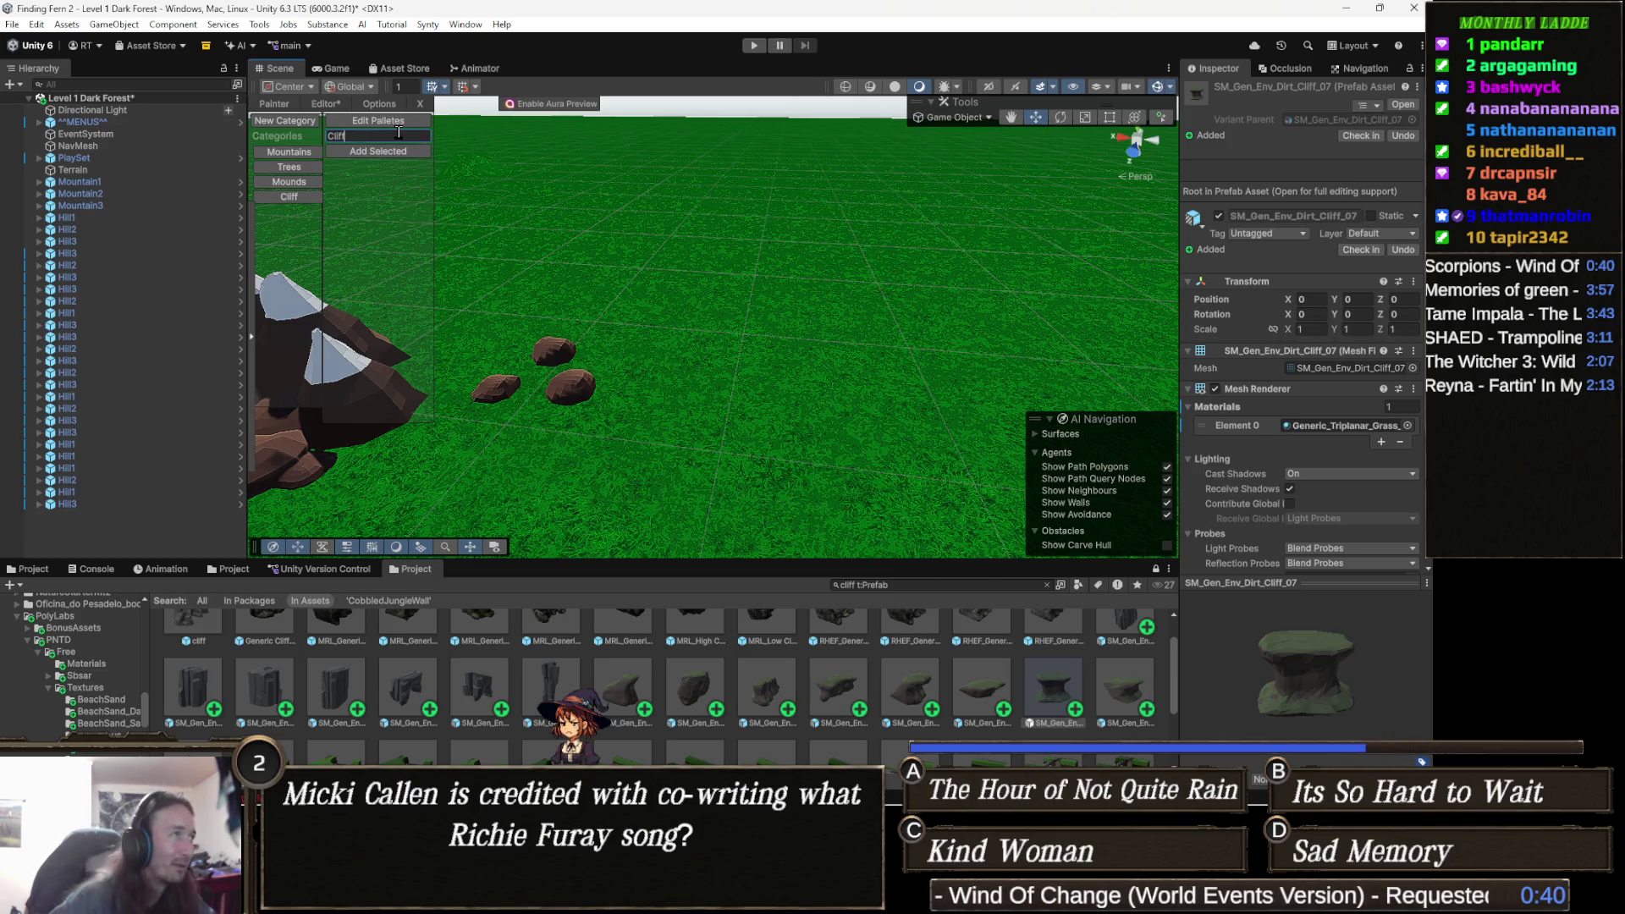
left_click(380, 151)
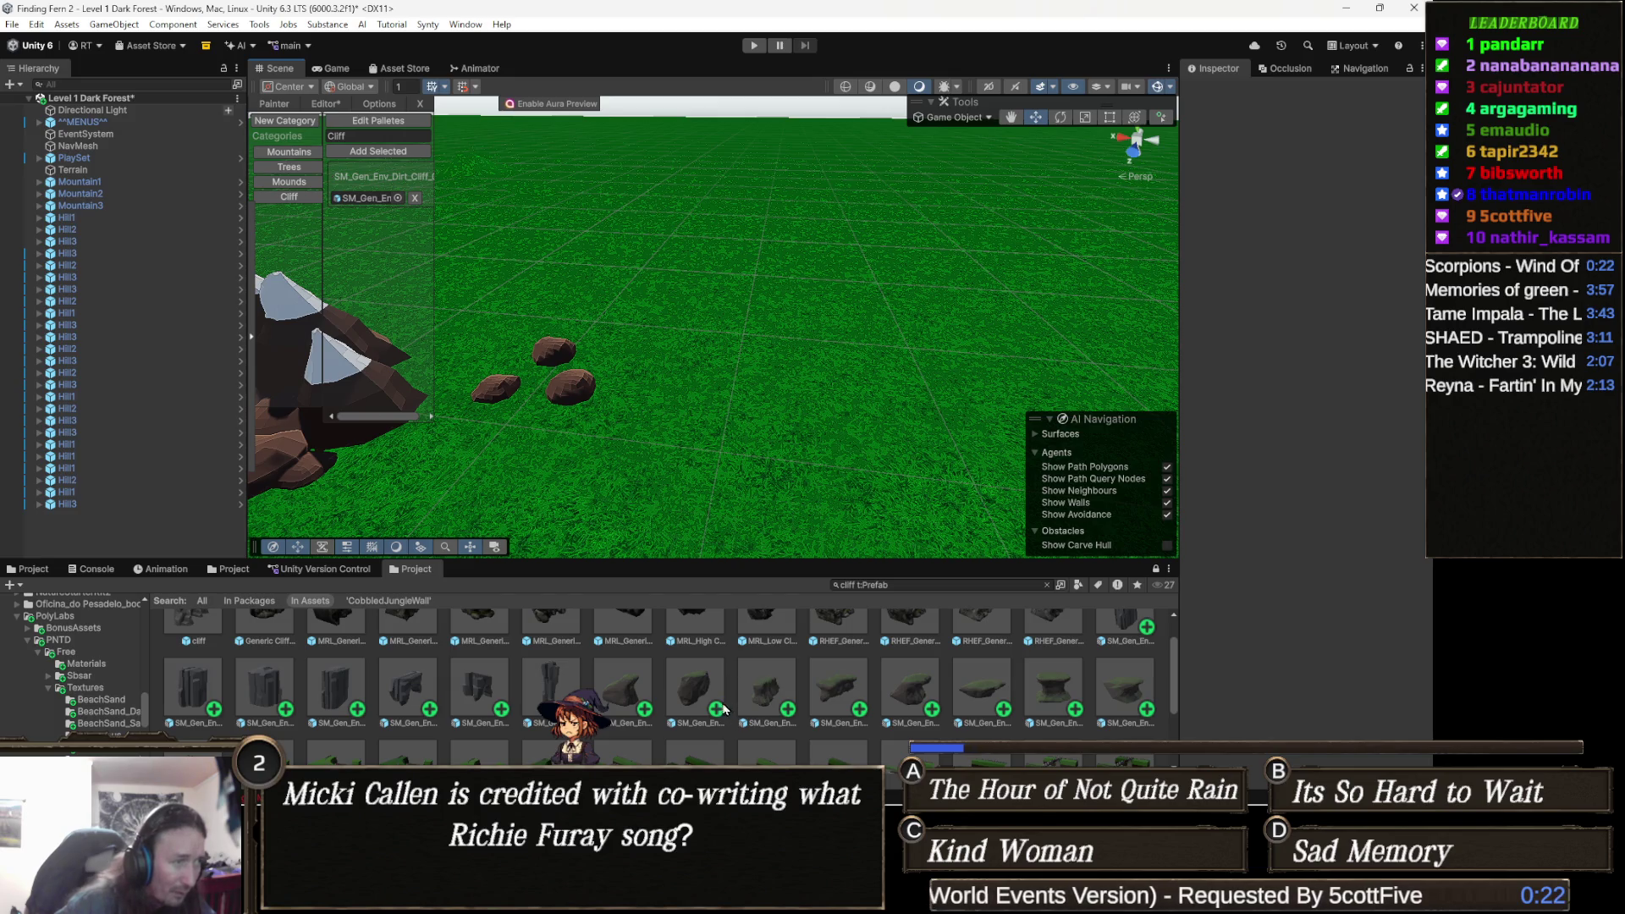
Select eight dirt cliff prefabs in the Project grid, then switch to Visual Studio.
left_click(625, 692)
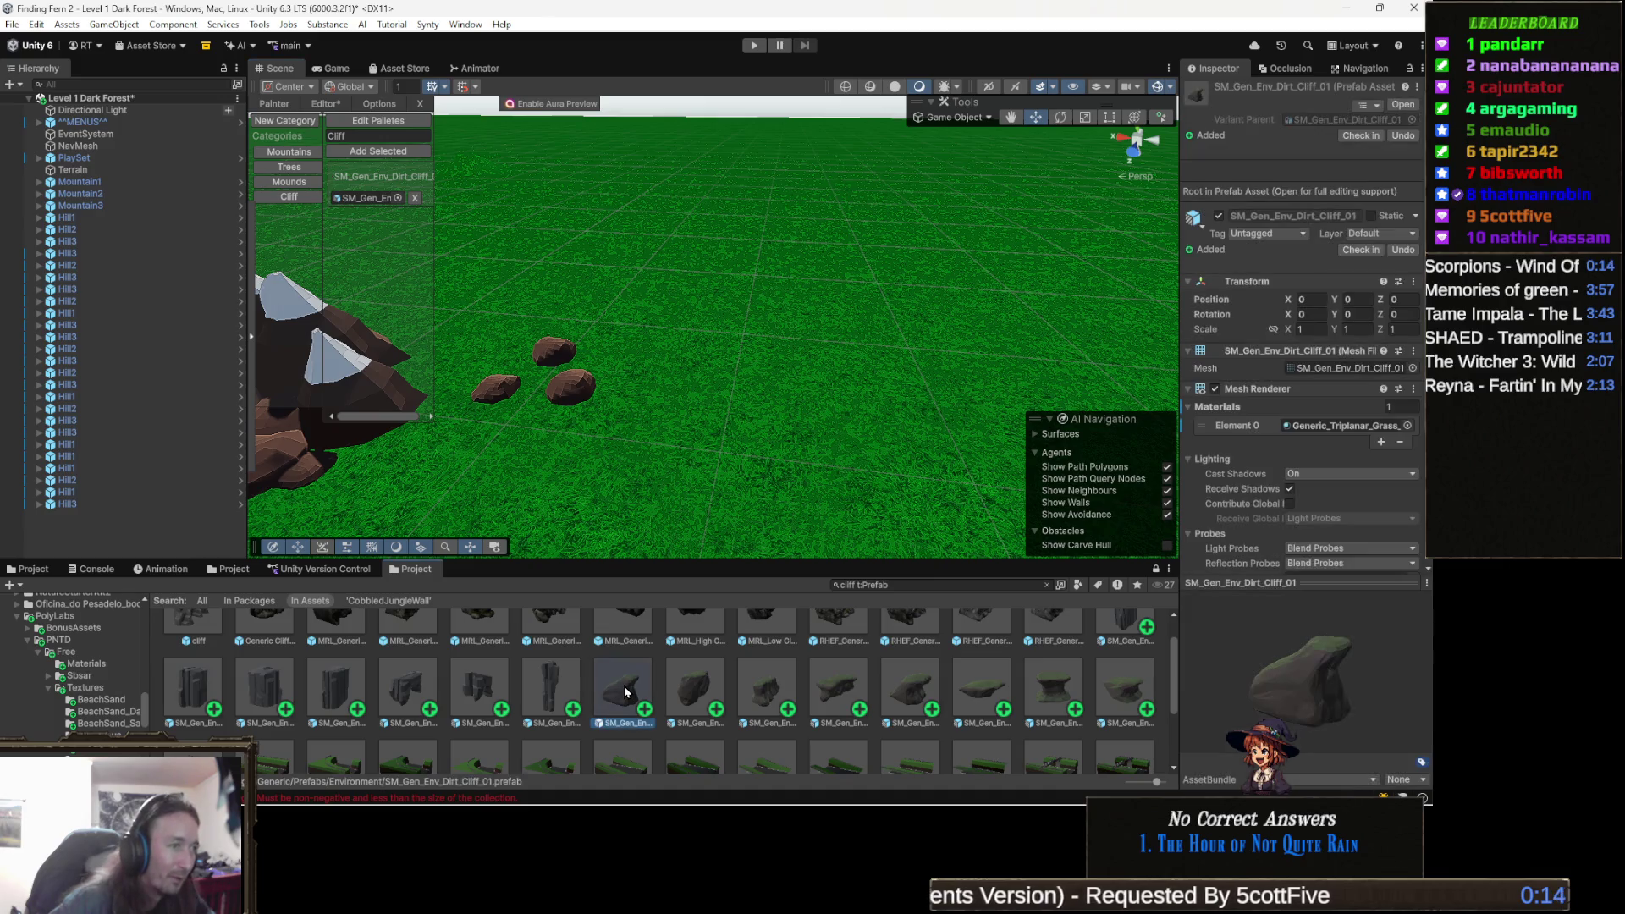
left_click(1136, 704, "shift")
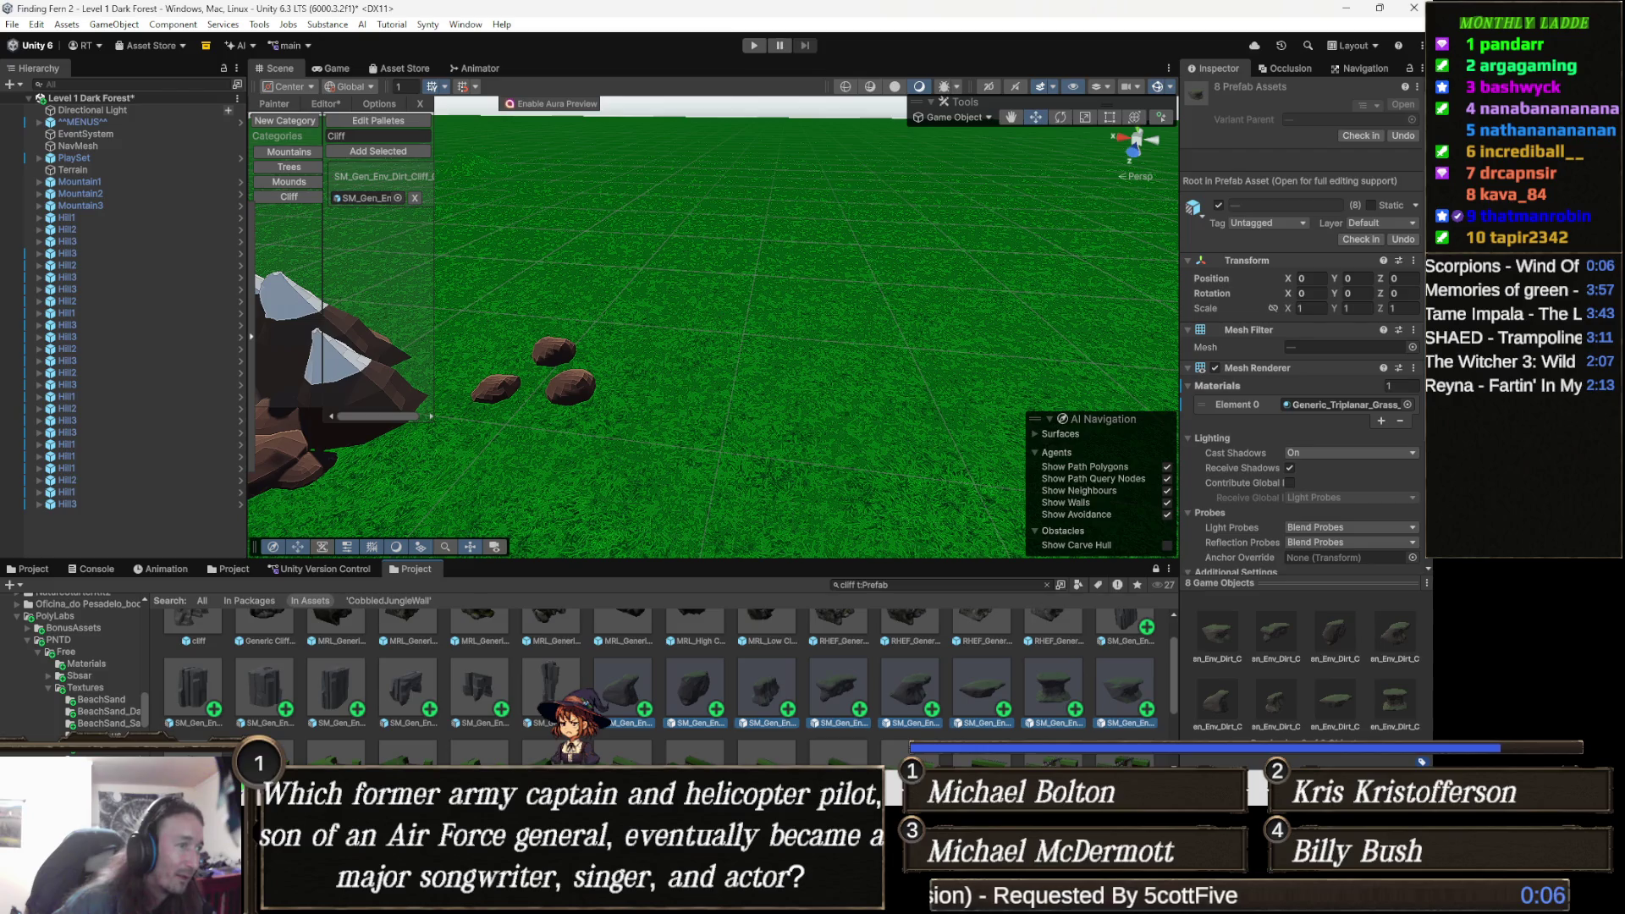
mouse_move(628, 783)
left_click(627, 711)
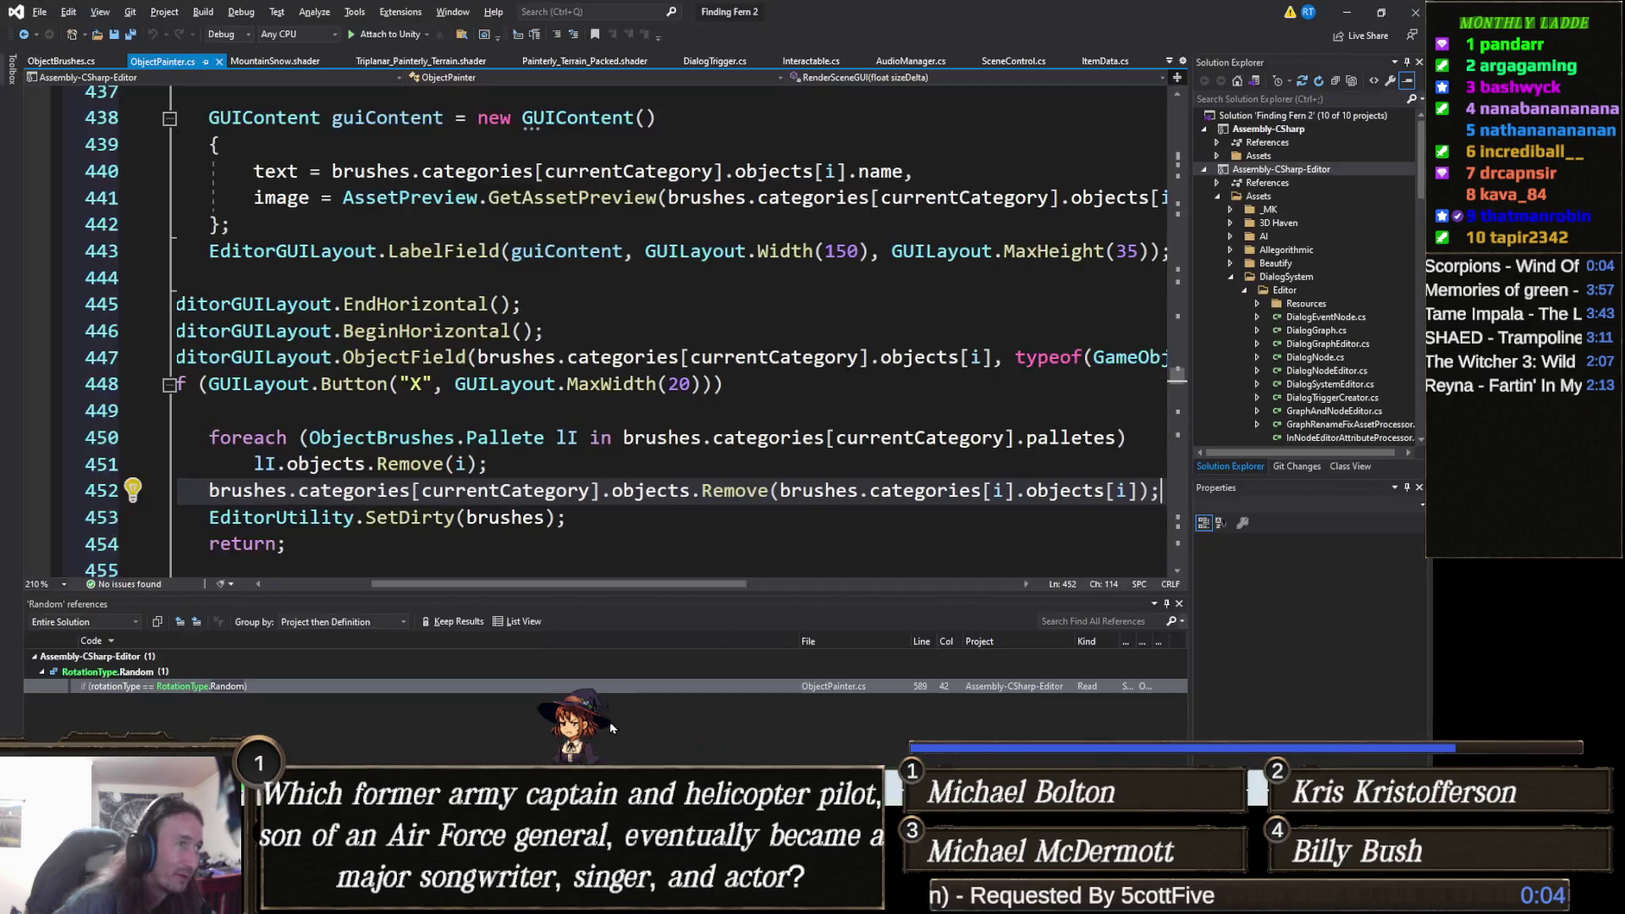
Search ObjectPainter.cs for 'add sele' to find the Add Selected code.
left_click(722, 385)
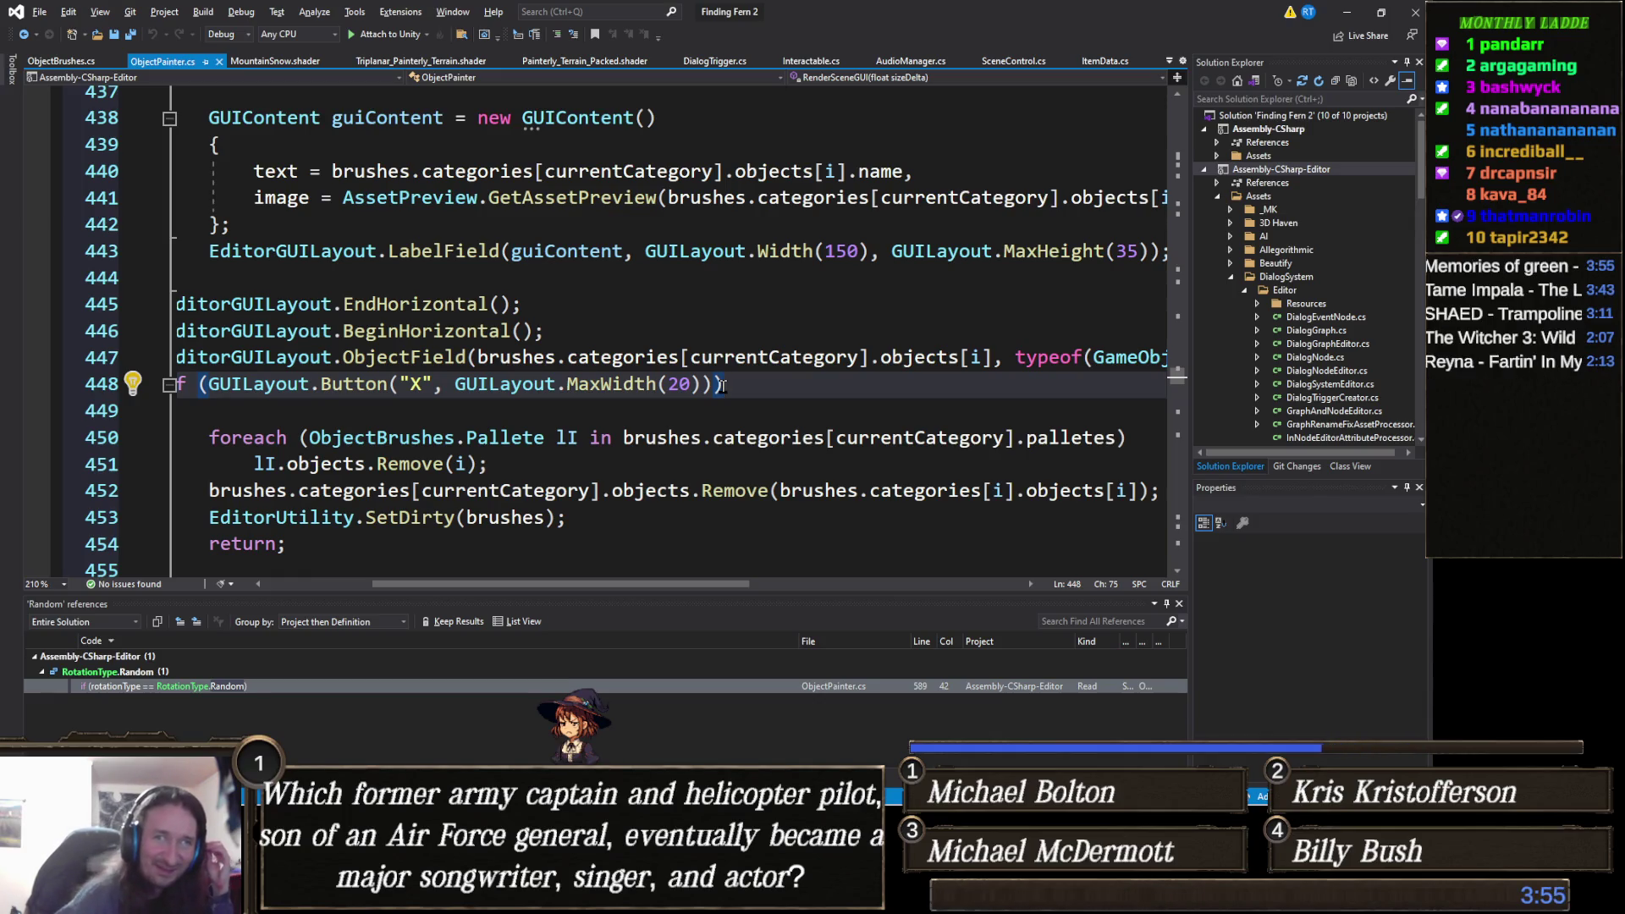
key("ctrl+f")
type("add sele")
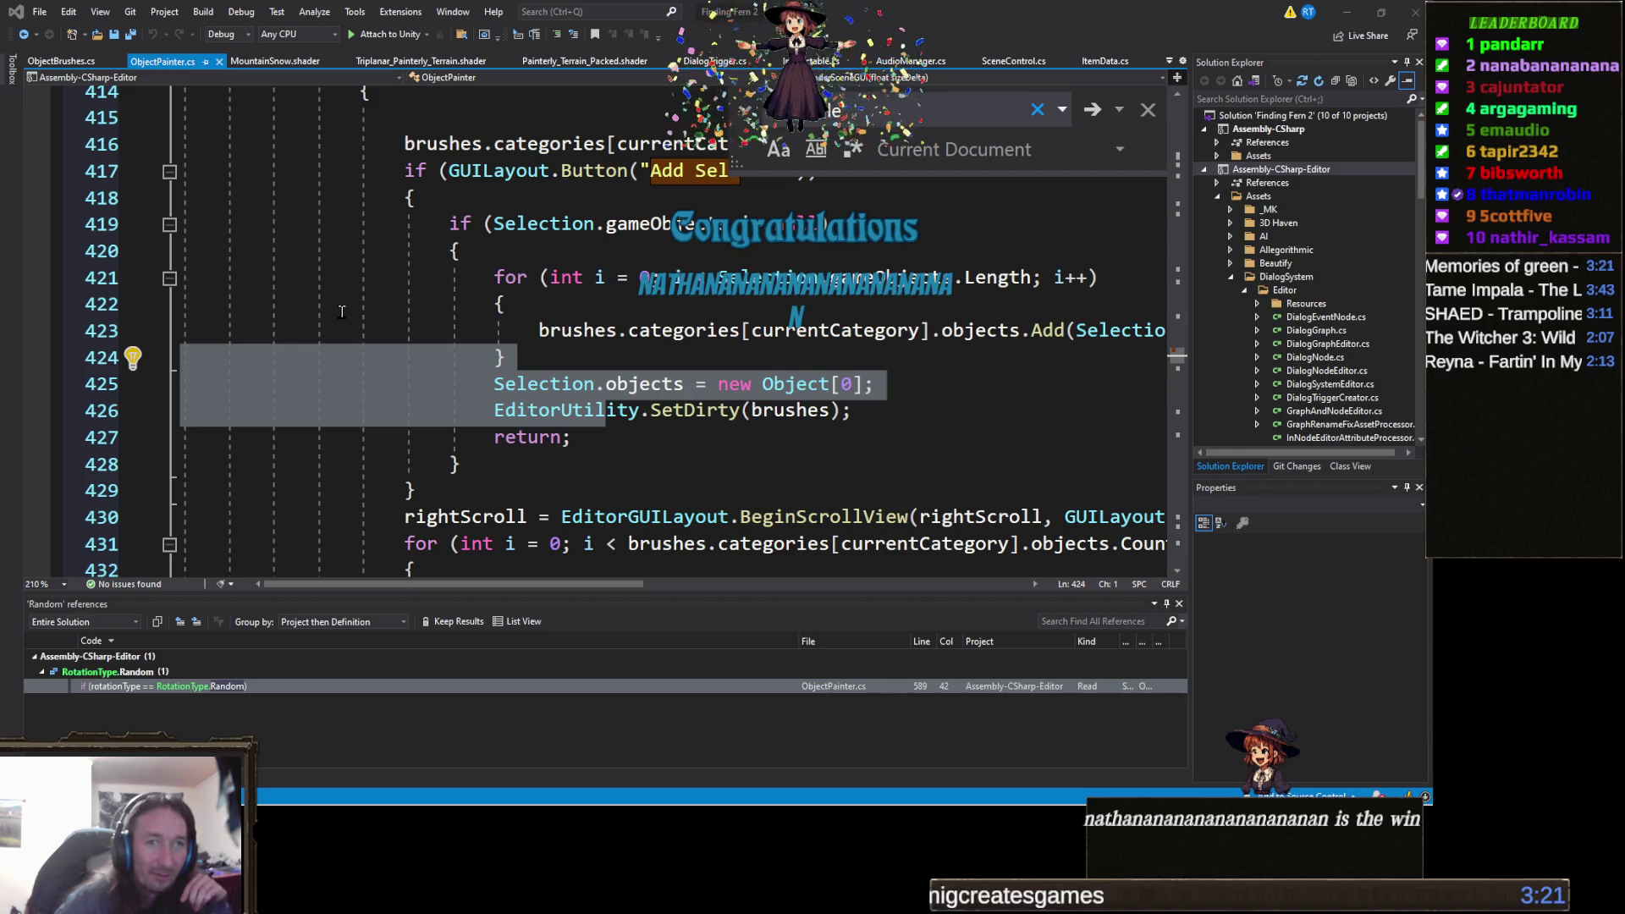
left_click(571, 359)
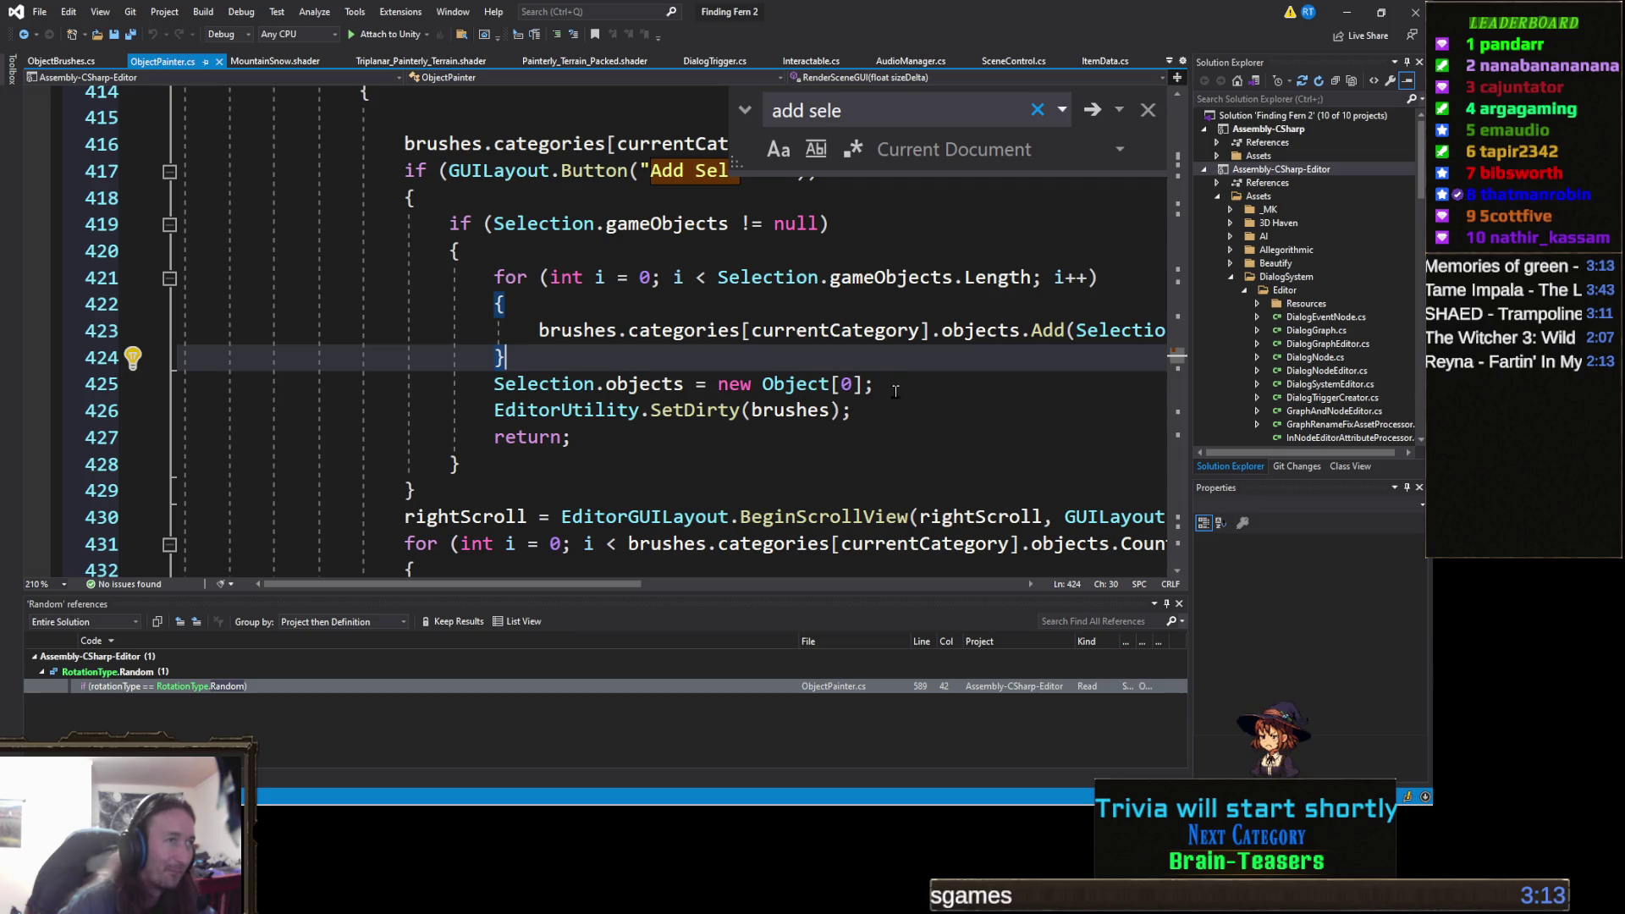
left_click(875, 407)
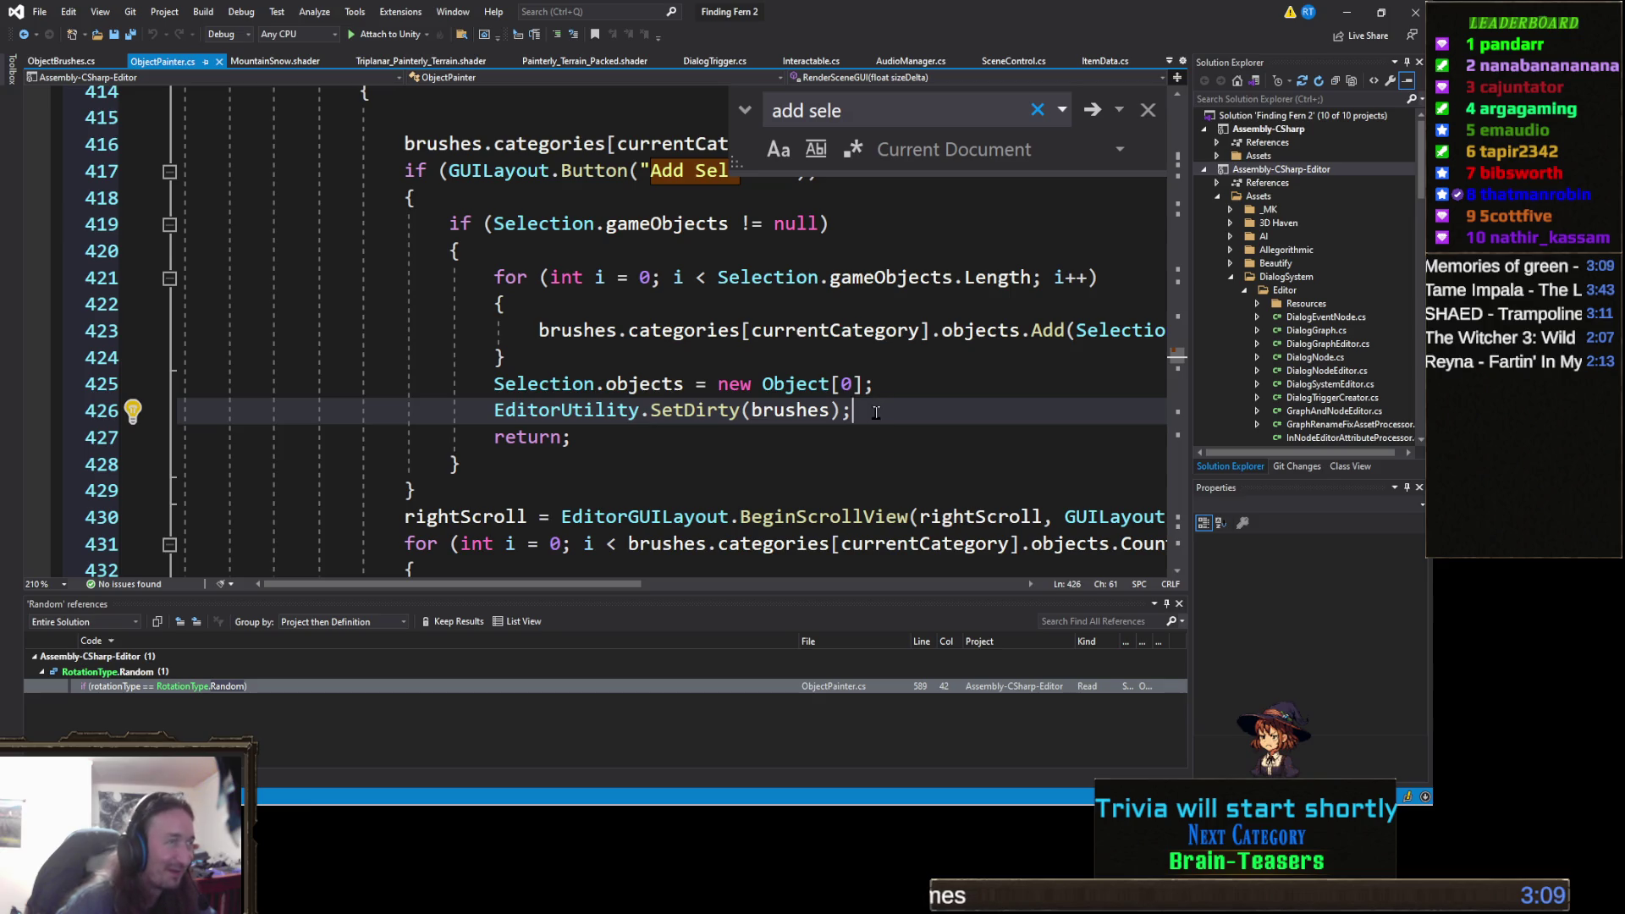
left_click(649, 364)
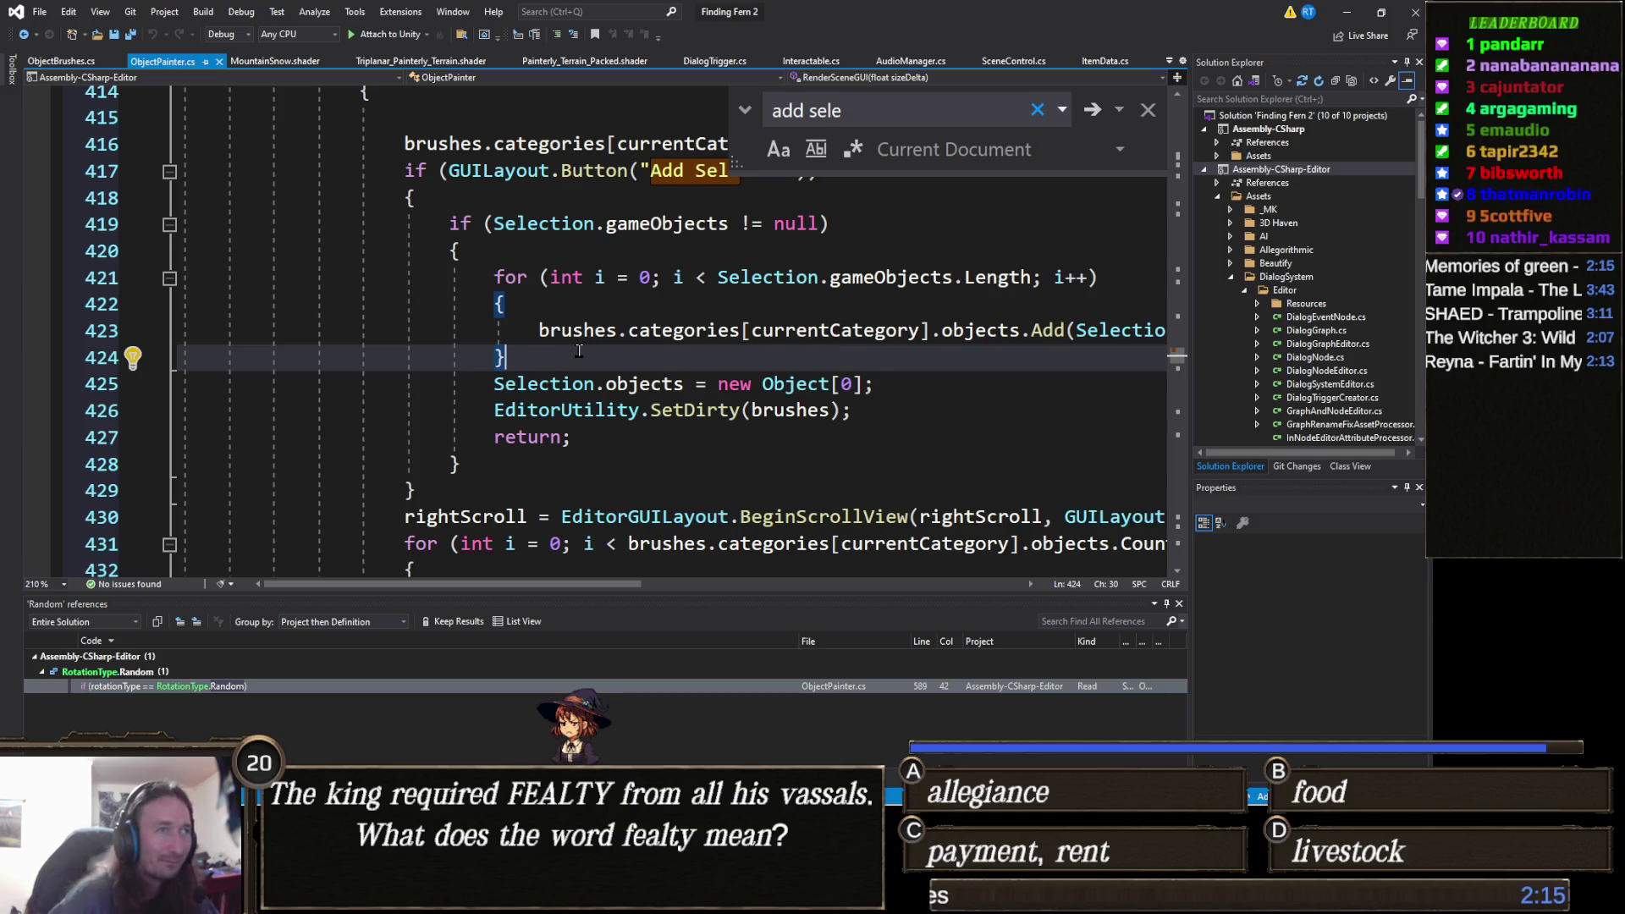
Start an 'if (!' line above the Add call using the copied brushes.categories[currentCategory].objects expression.
left_click(1104, 332)
key("End")
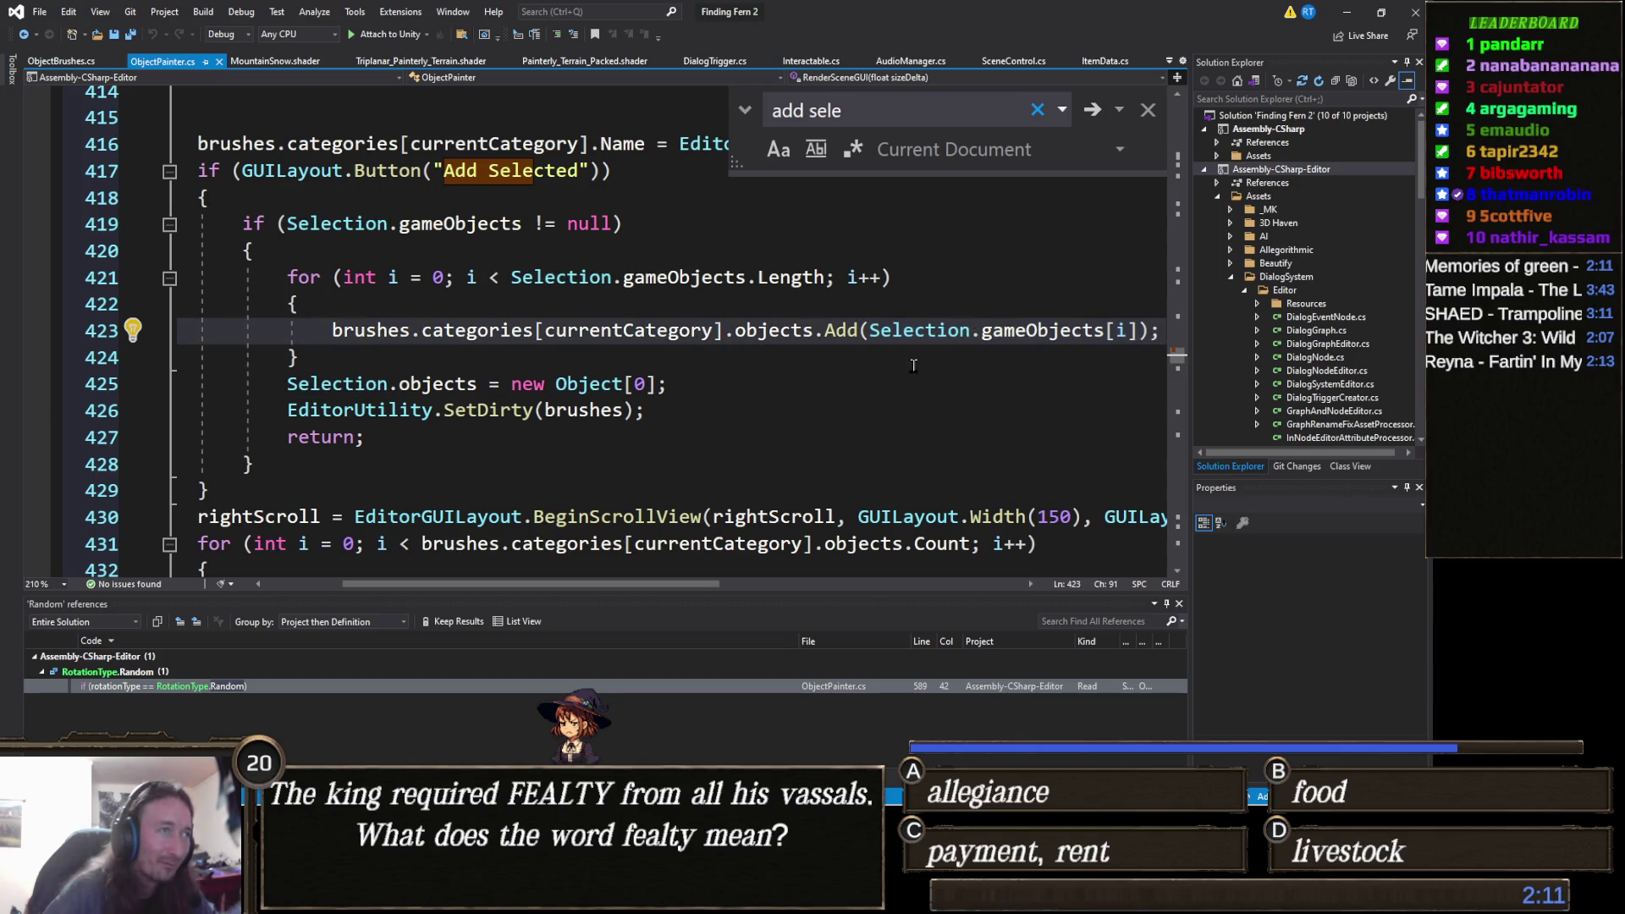
key("ctrl+Left")
key("ctrl+Left")
key("ctrl+Left")
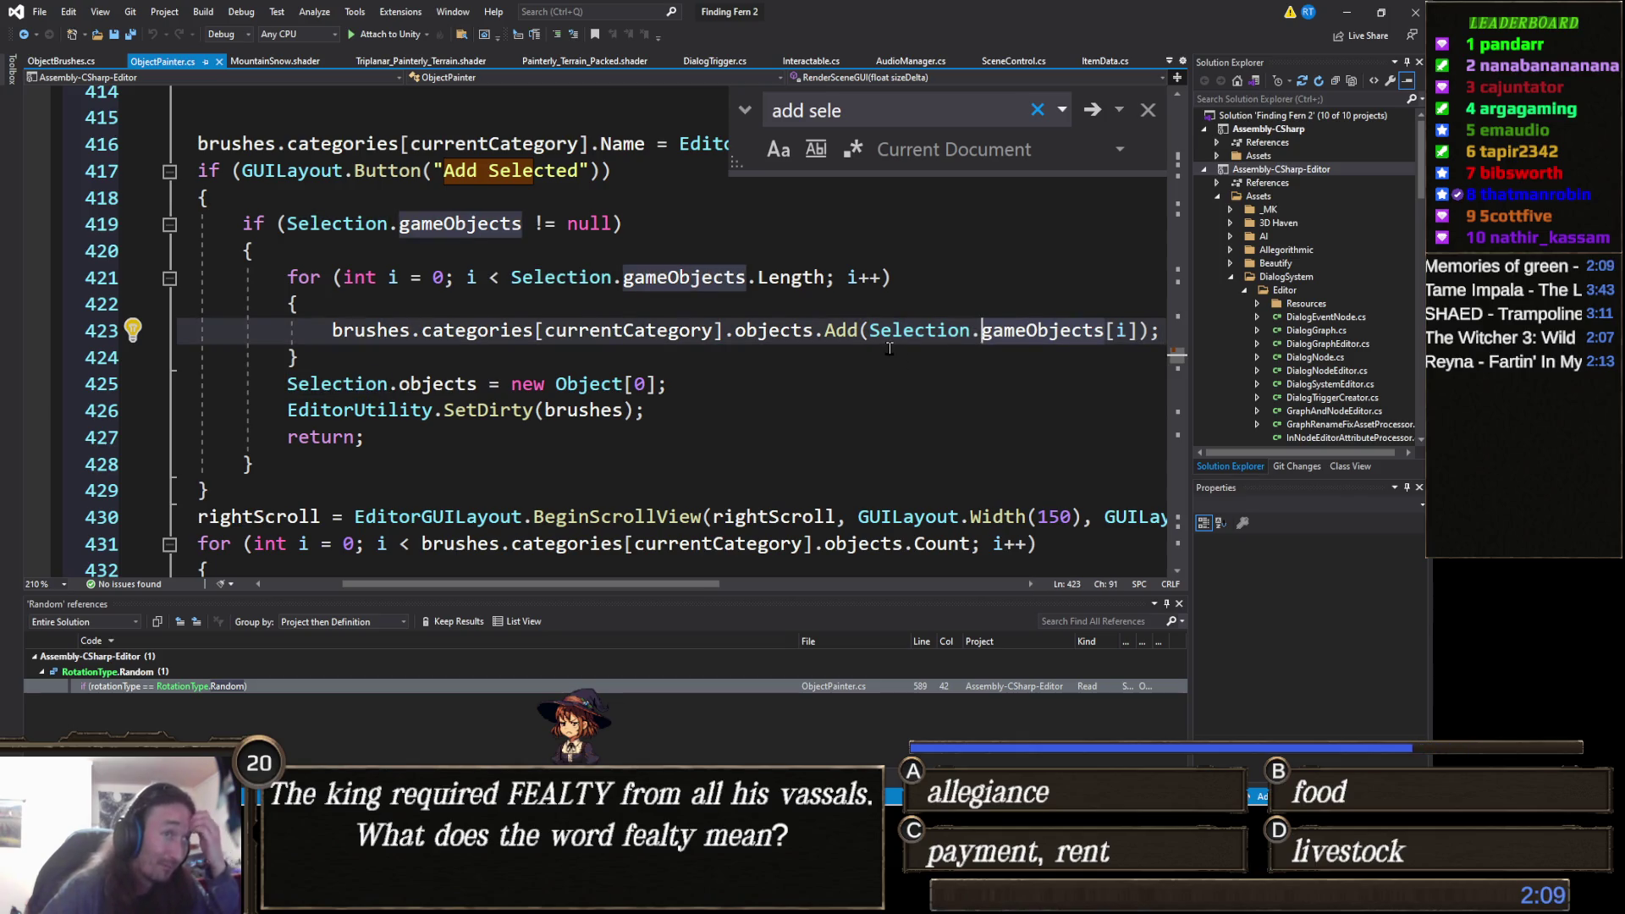
left_click(846, 309)
key("Return")
type("if (!")
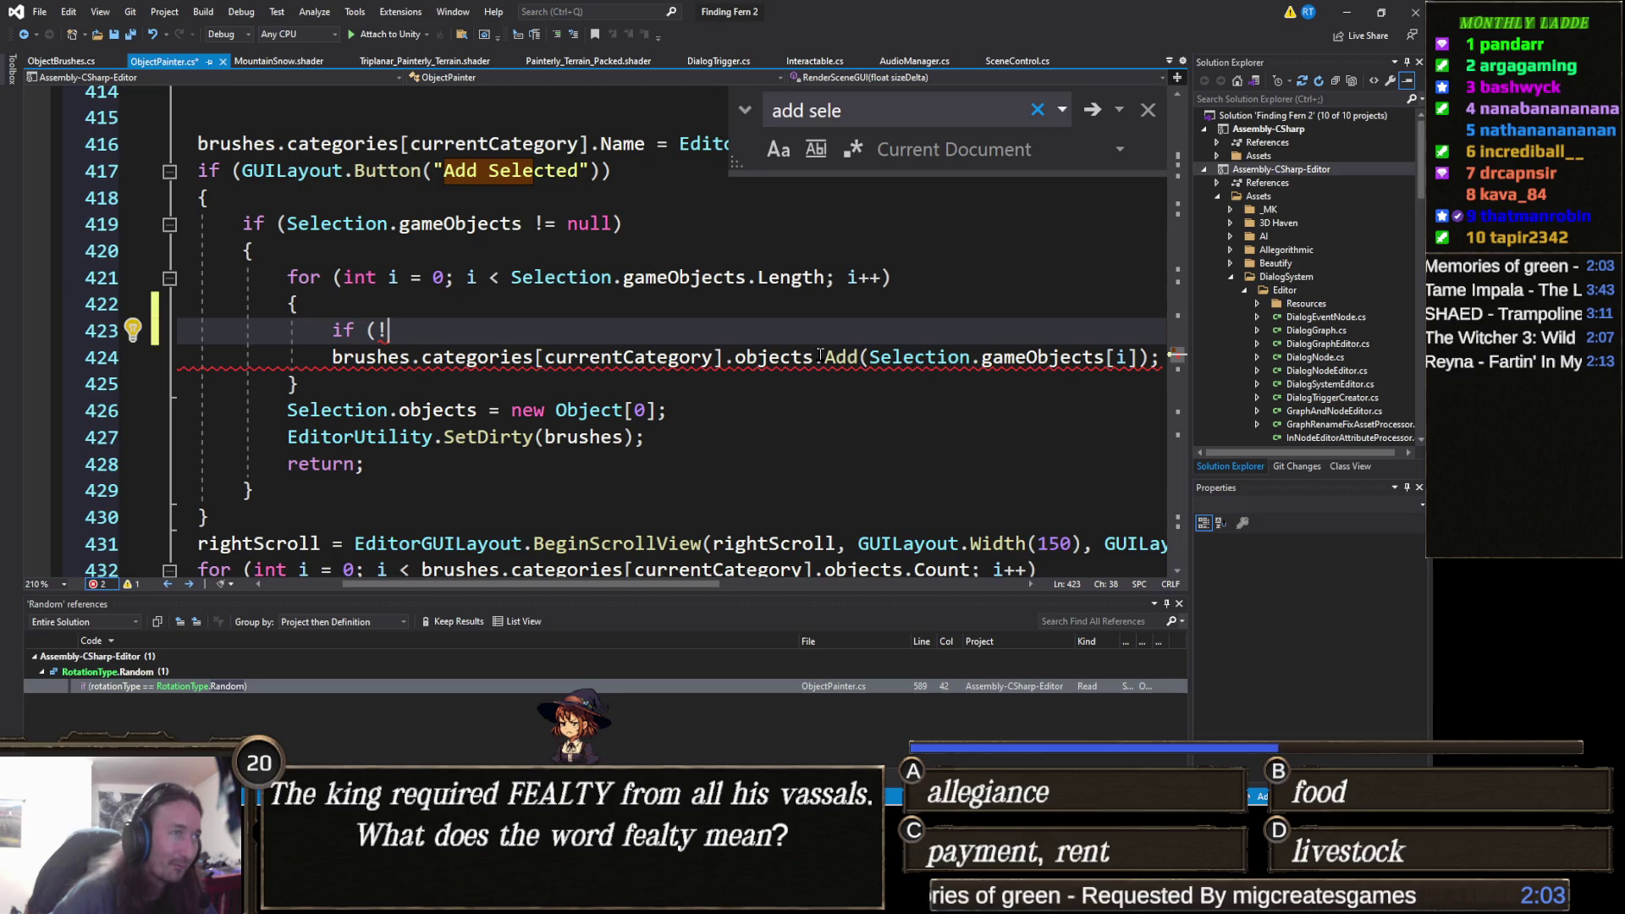
left_click_drag(810, 357, 330, 358)
key("ctrl+c")
left_click(437, 335)
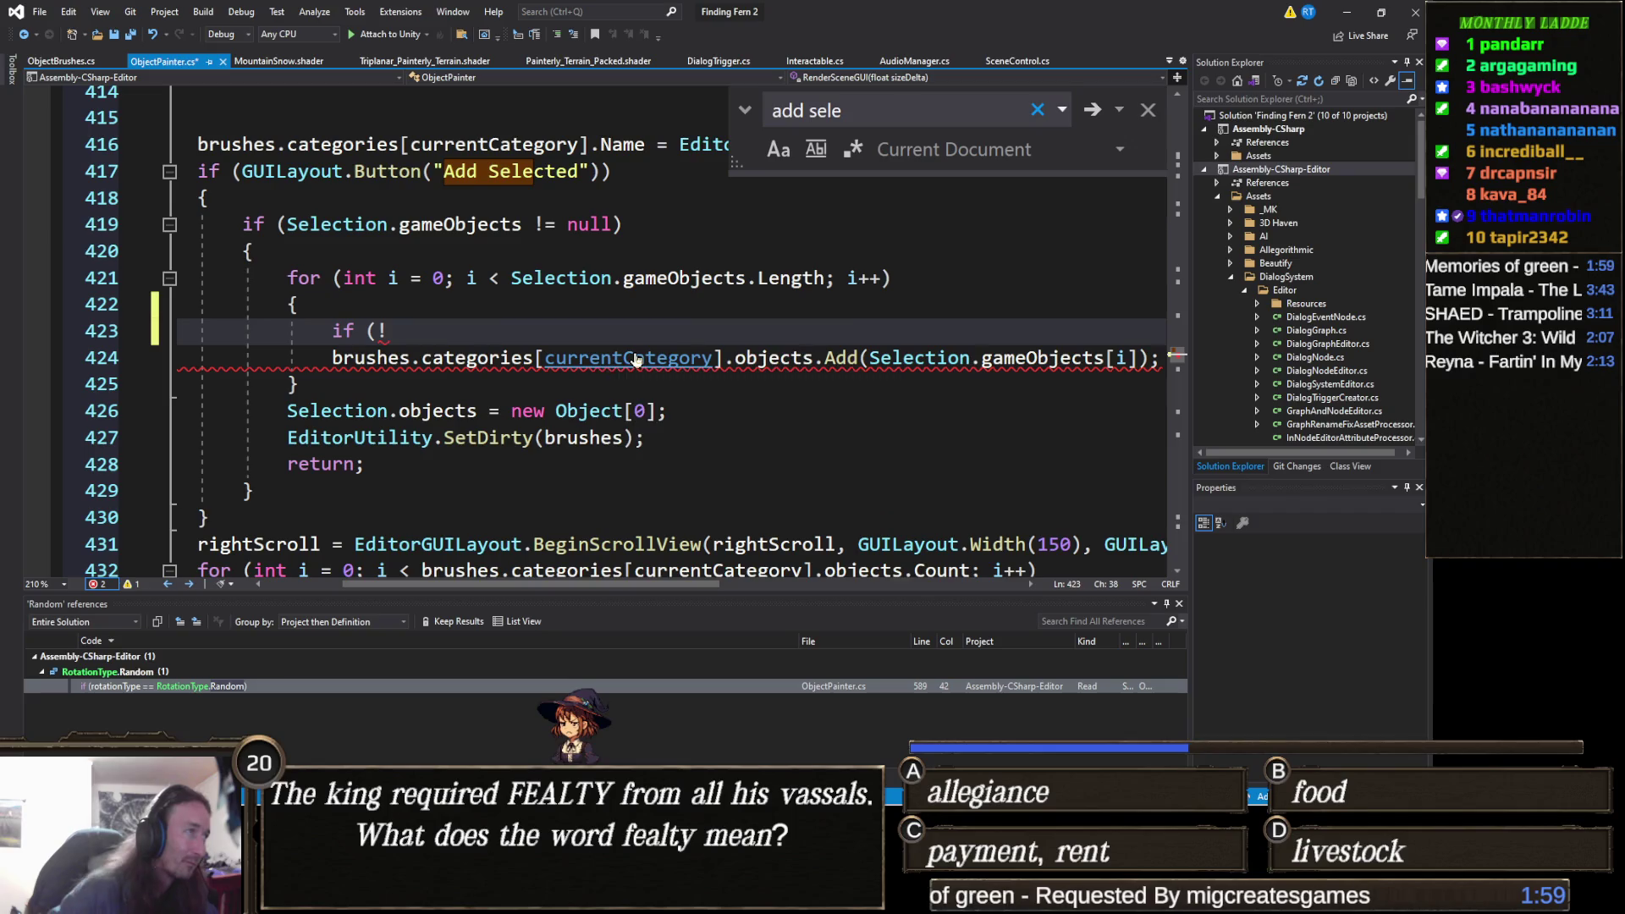
key("ctrl+v")
key("ctrl+z")
key("ctrl+v")
Finish the check with .Contains(Selection.gameObjects[i]), indent the Add line, and save.
type(".cont")
key("Tab")
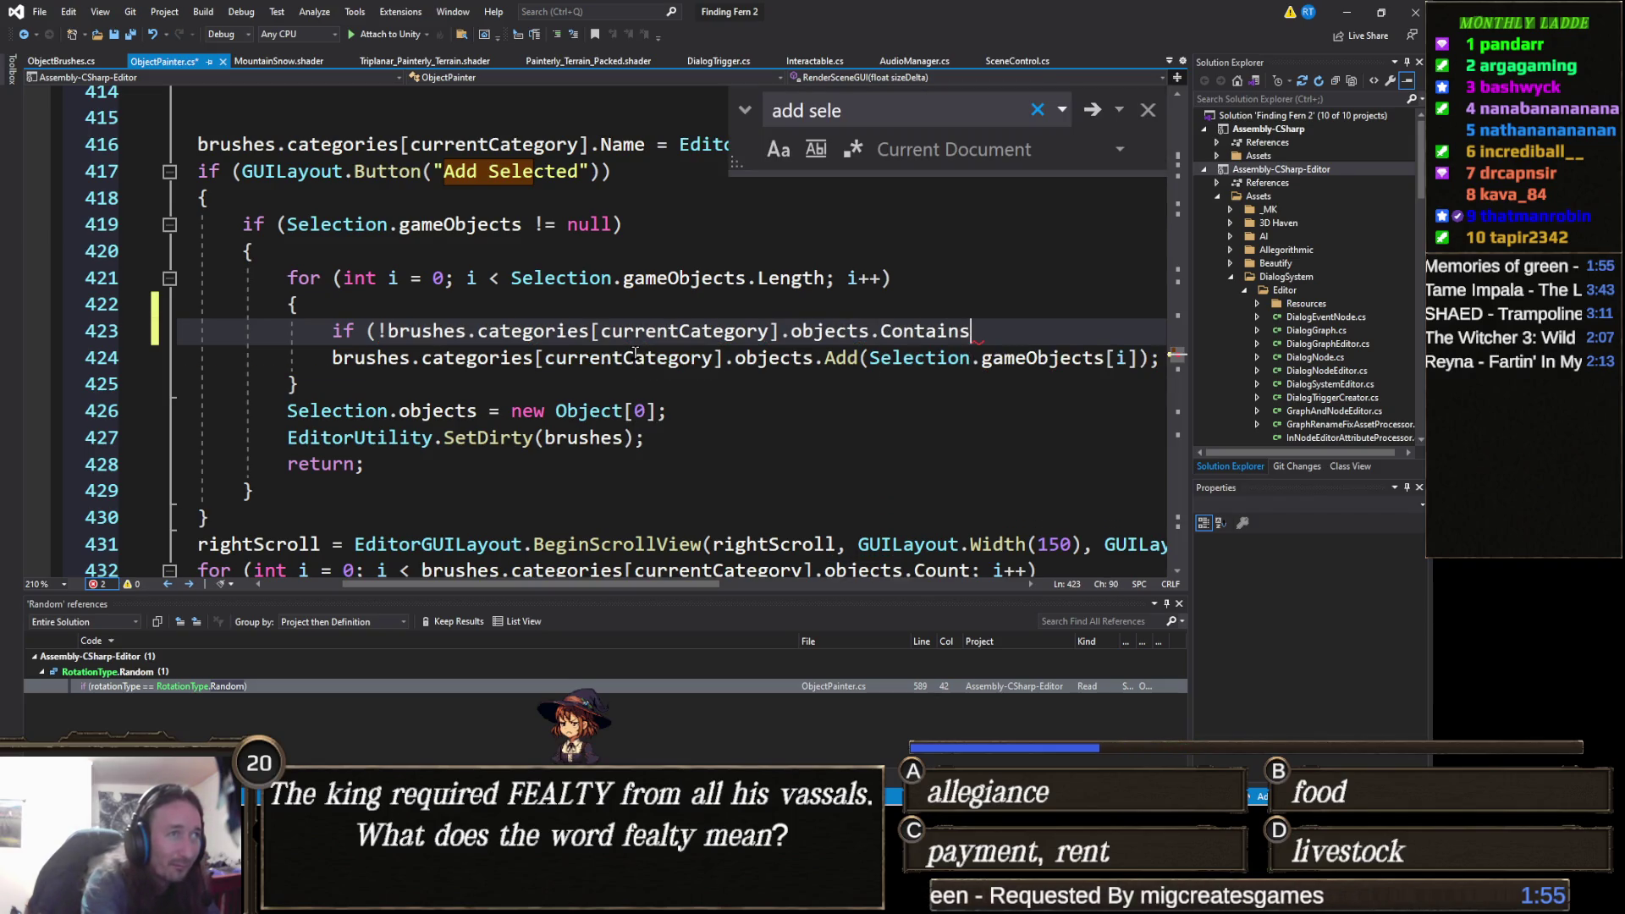
type("(")
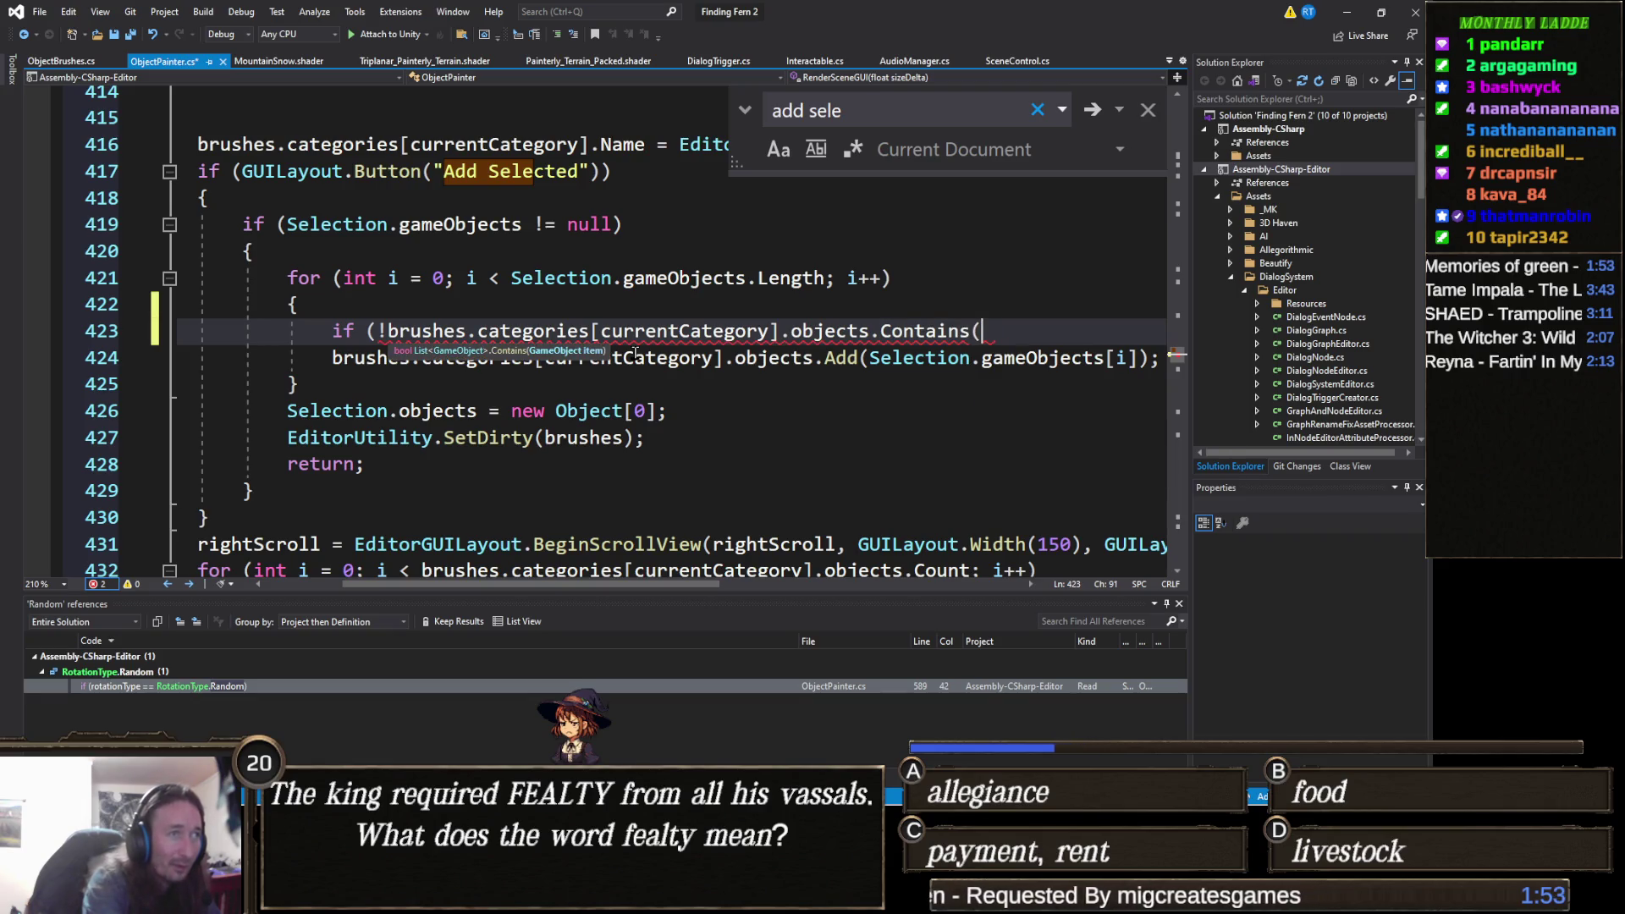
type("Selection.game")
key("Escape")
type("Objects[")
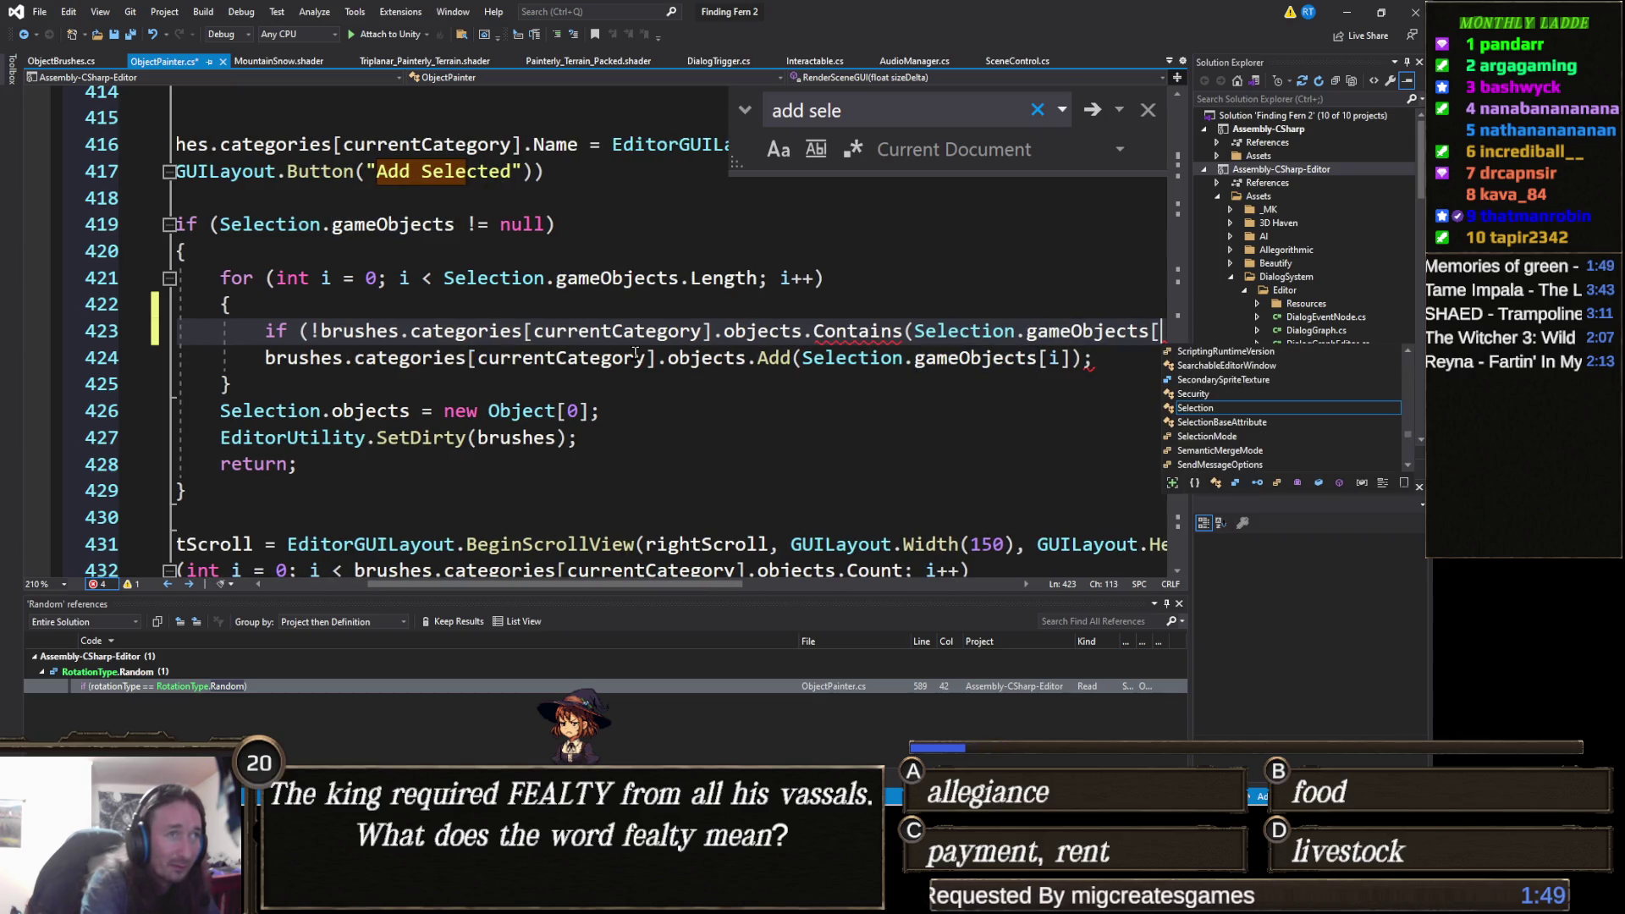
type("i]")
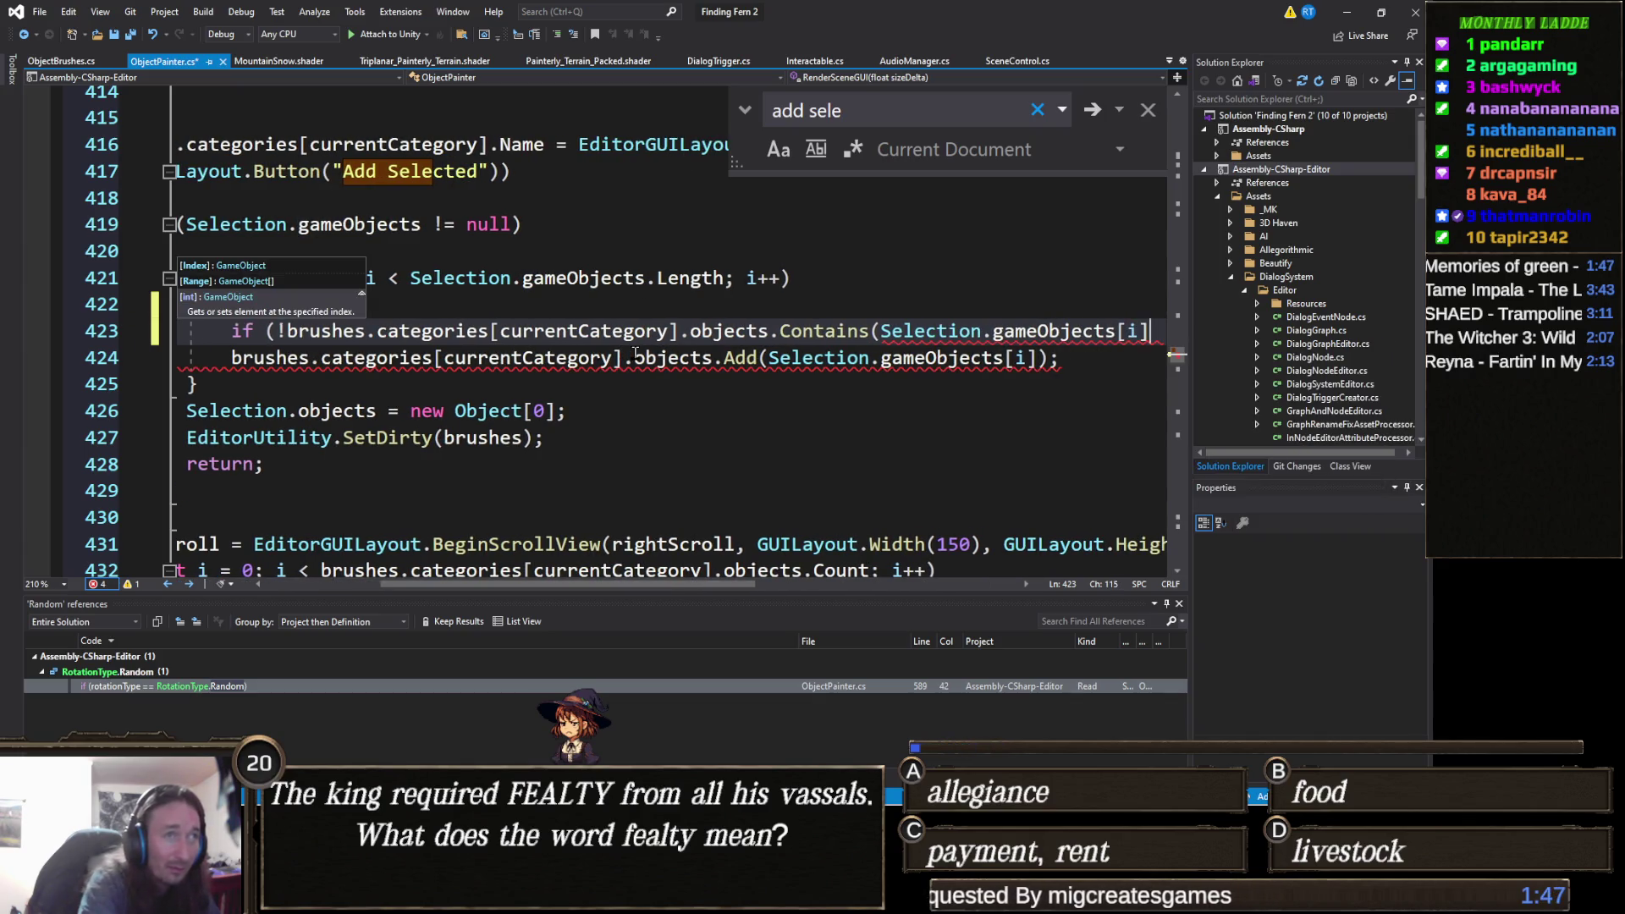
type(")")
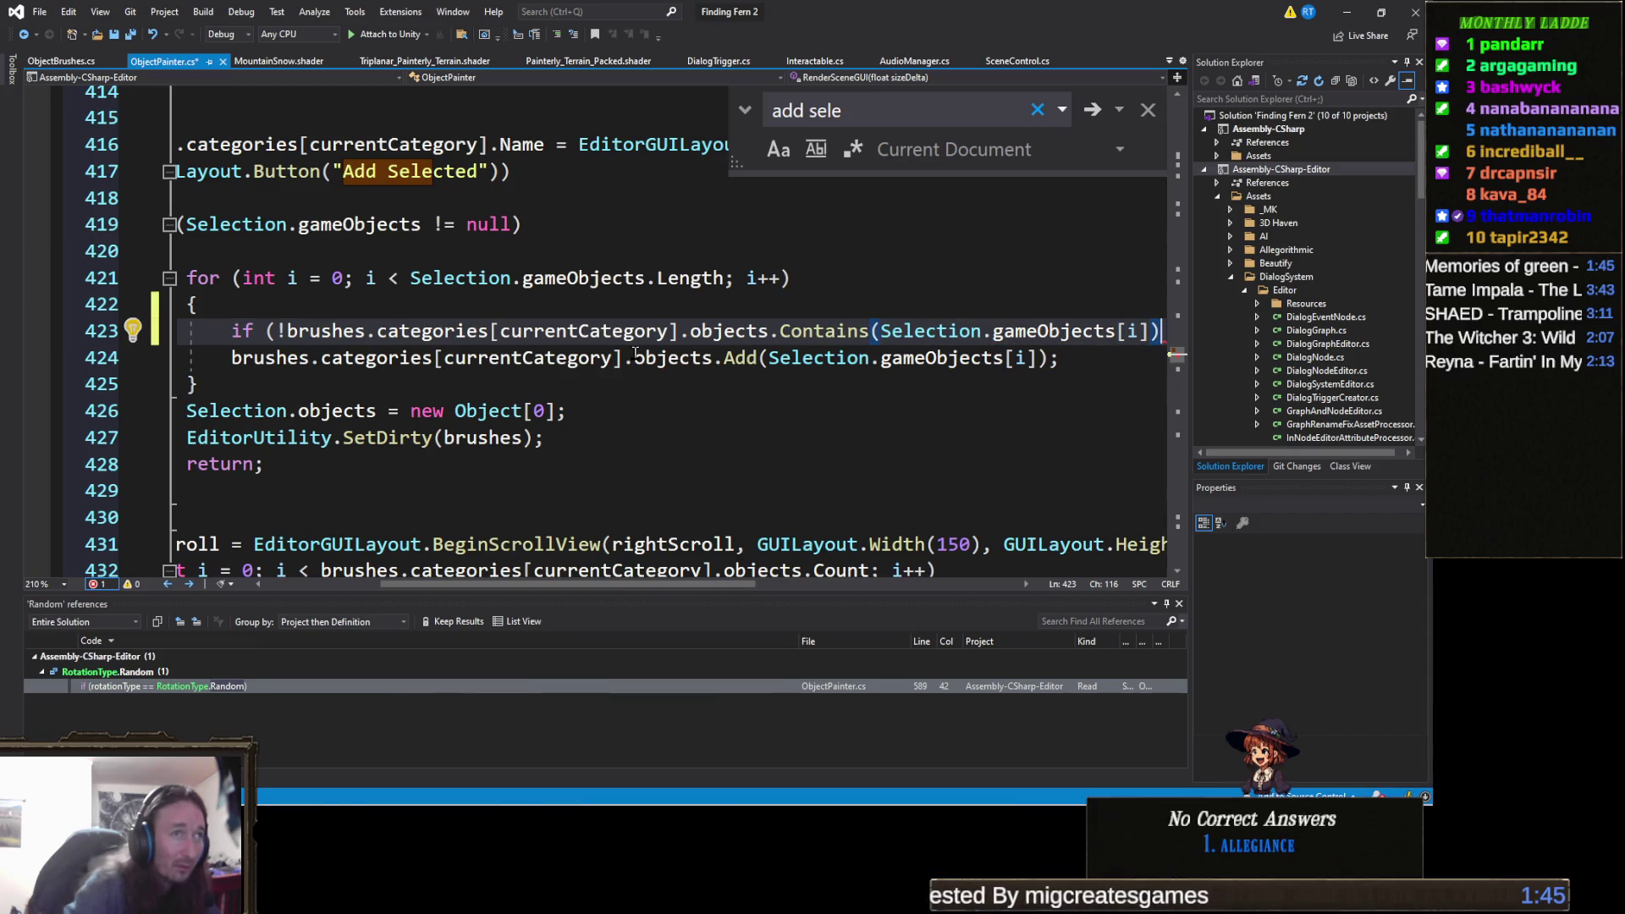
left_click(231, 369)
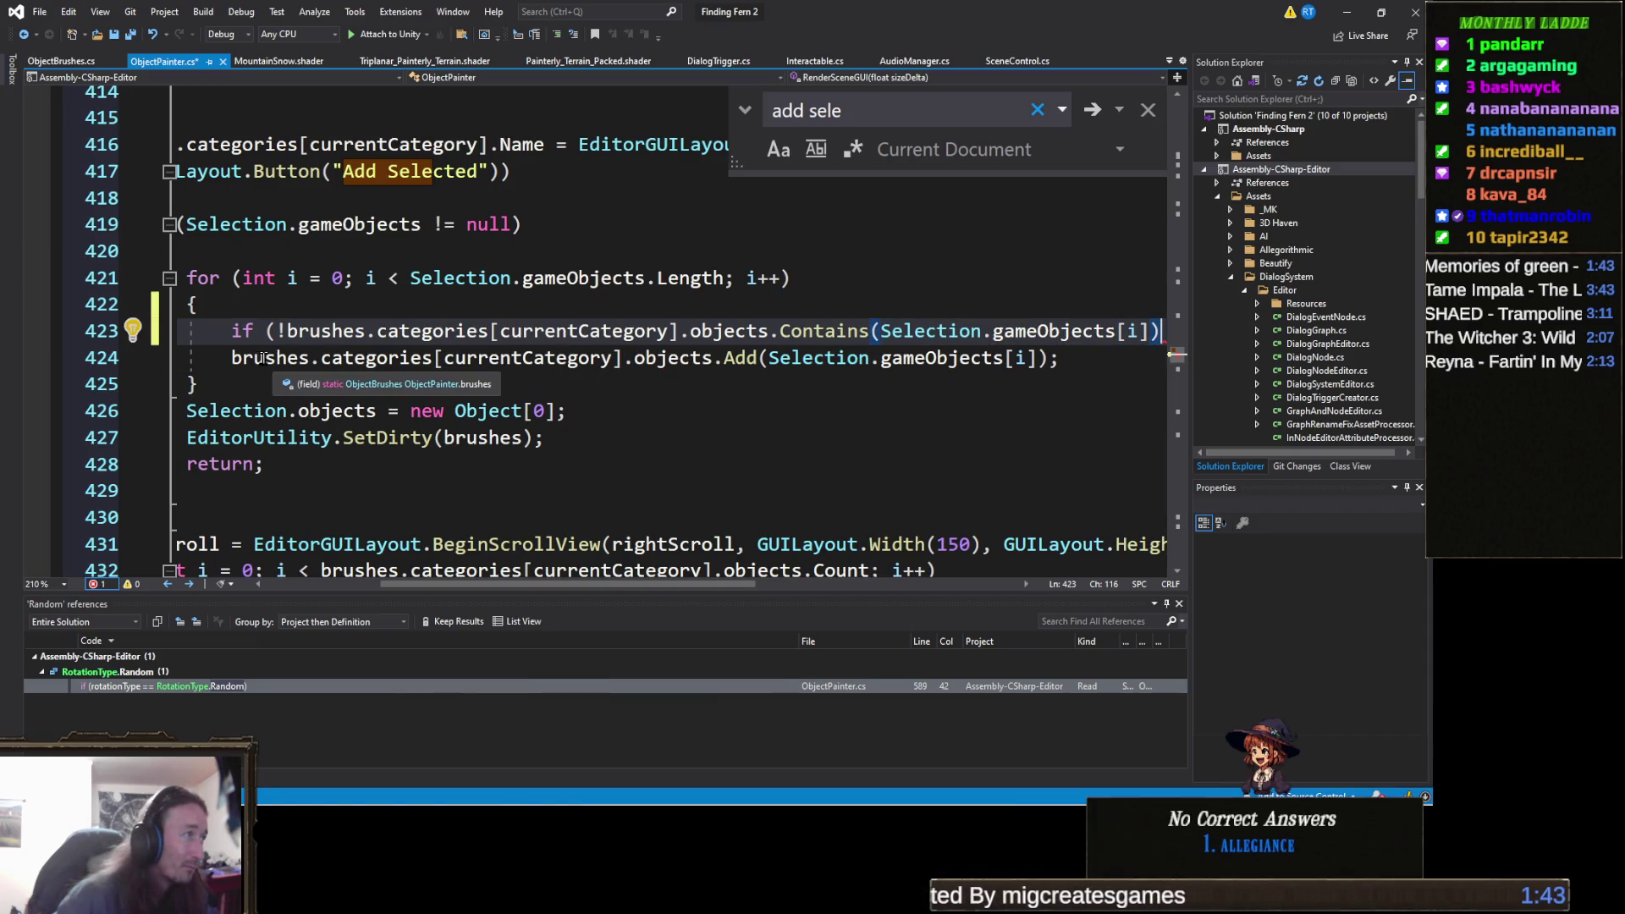
key("Tab")
left_click(1004, 420)
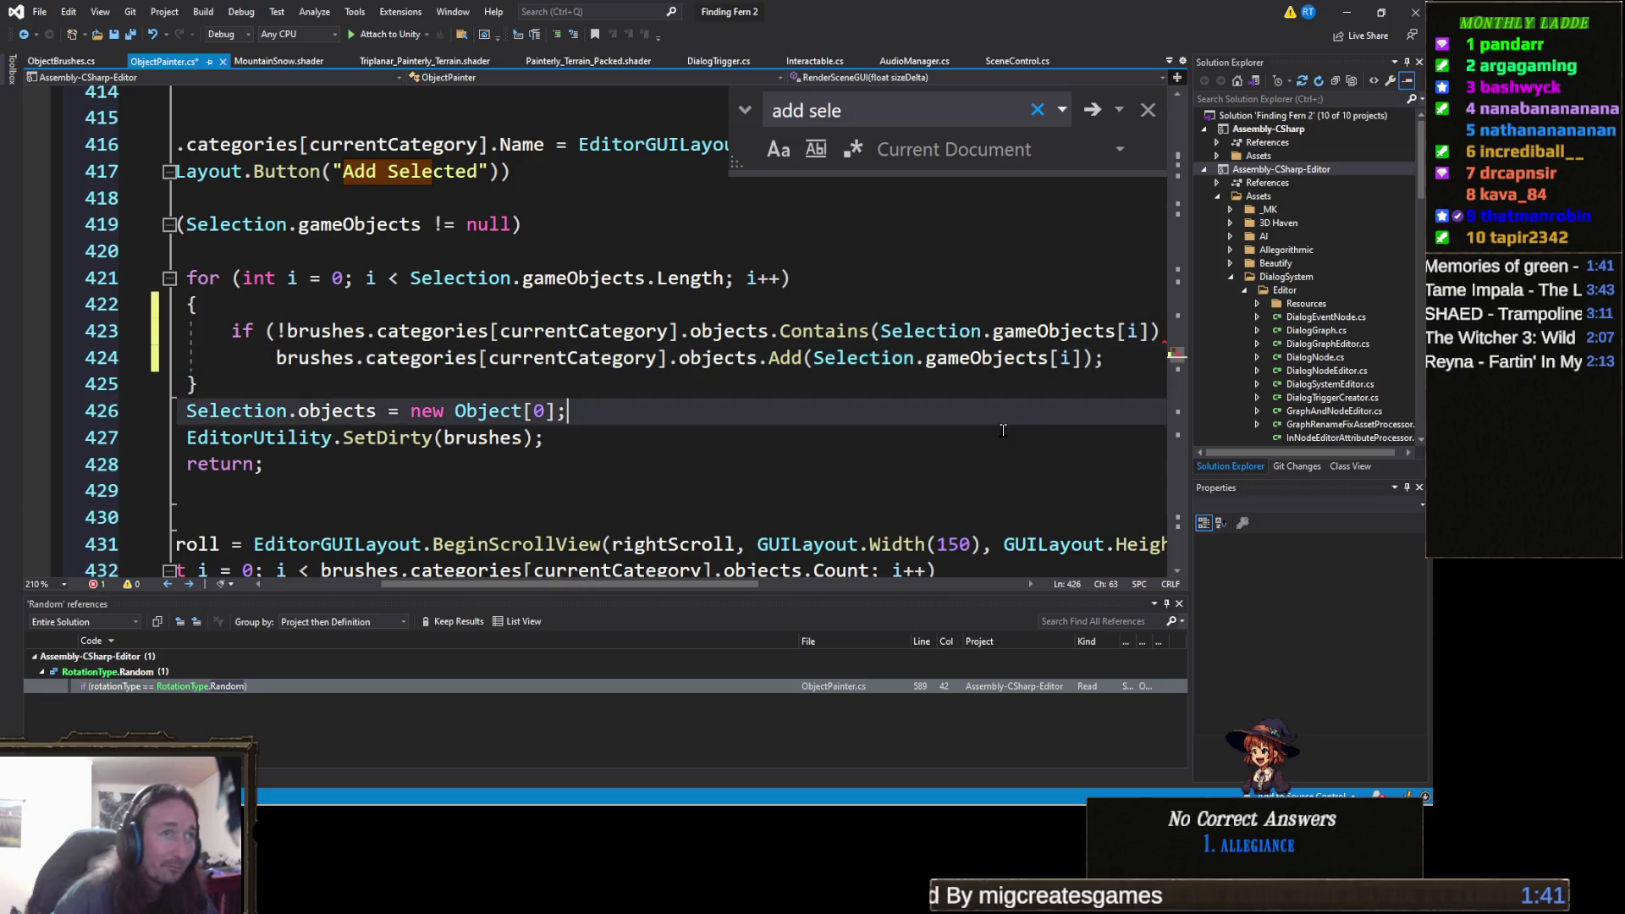
left_click(1153, 331)
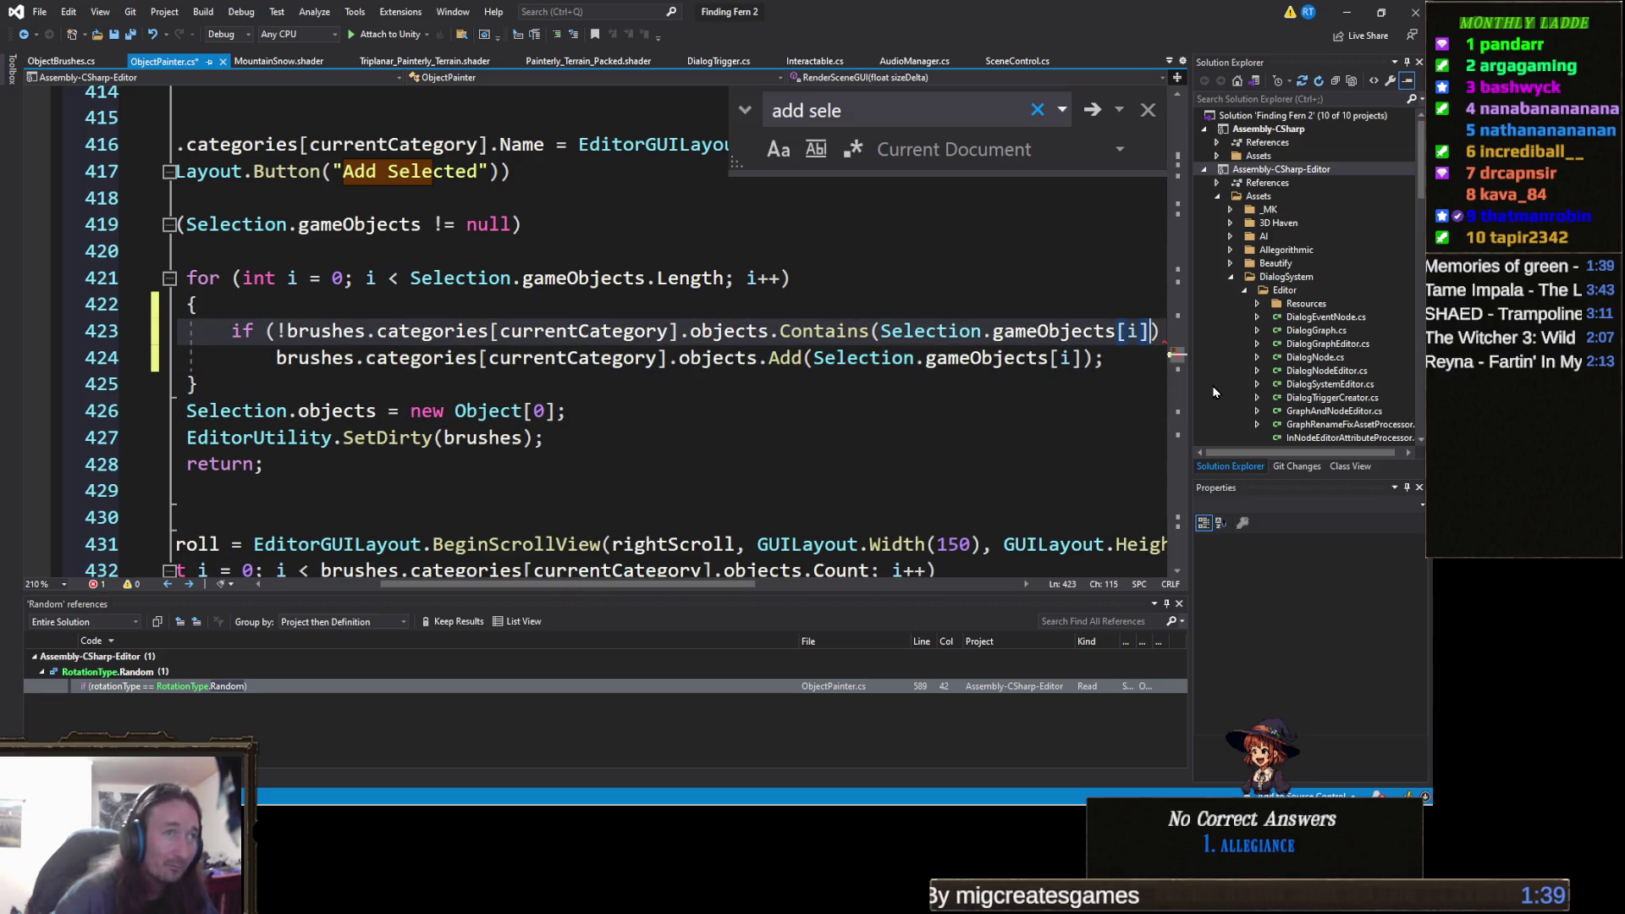
type(")")
left_click(1165, 406)
key("ctrl+s")
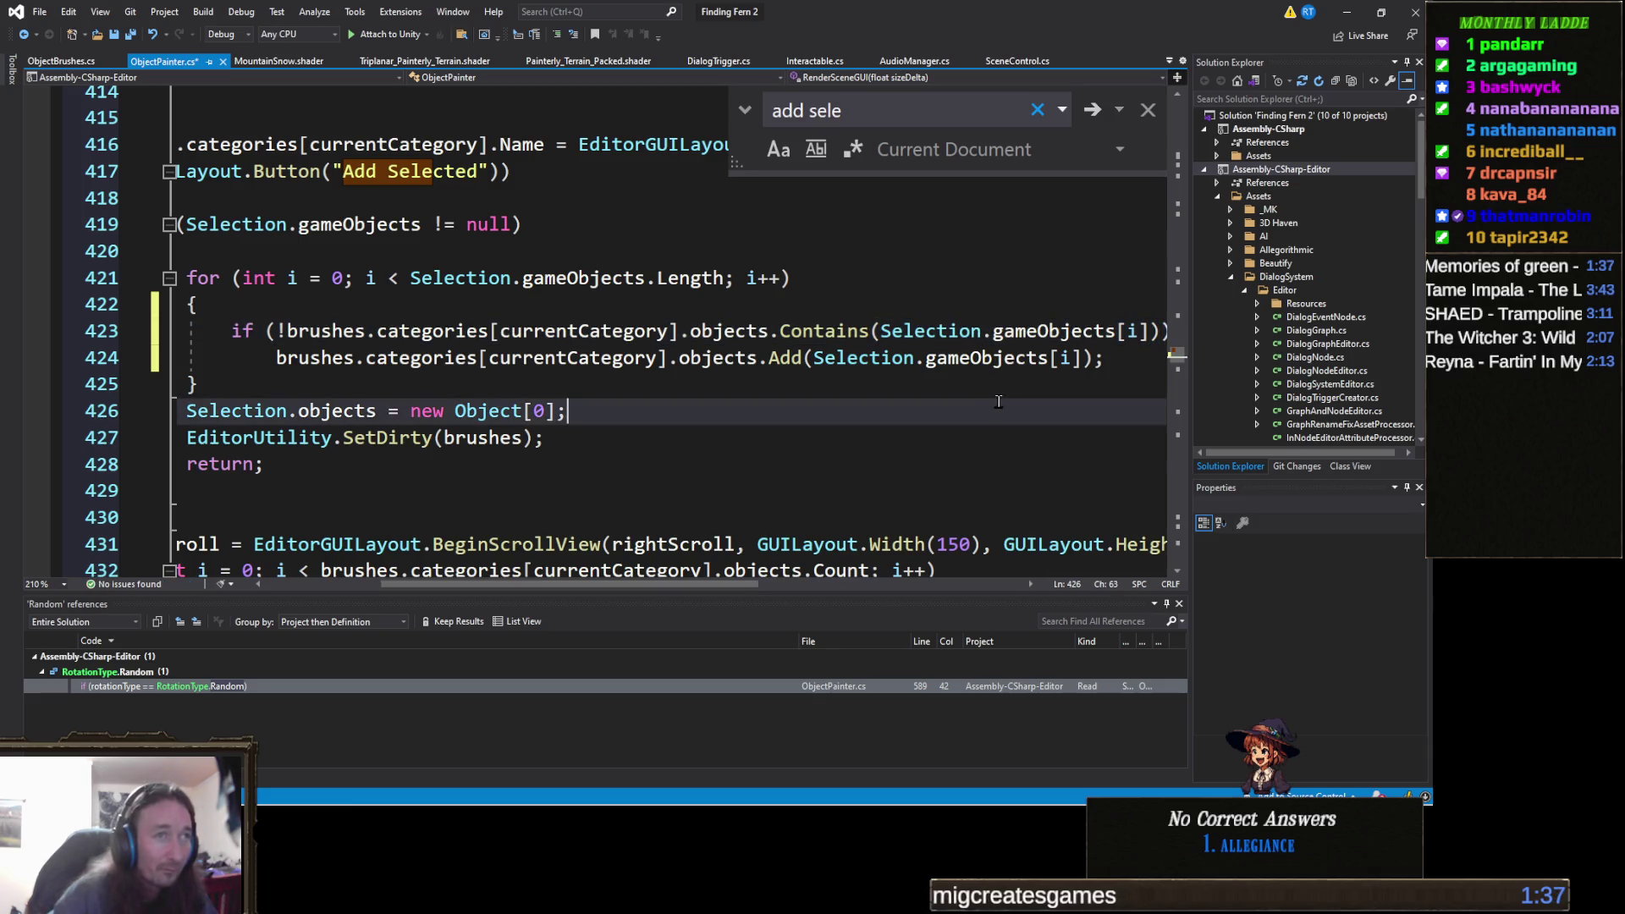
Minimise Visual Studio and, after Unity recompiles, open its Tools menu.
left_click(1346, 12)
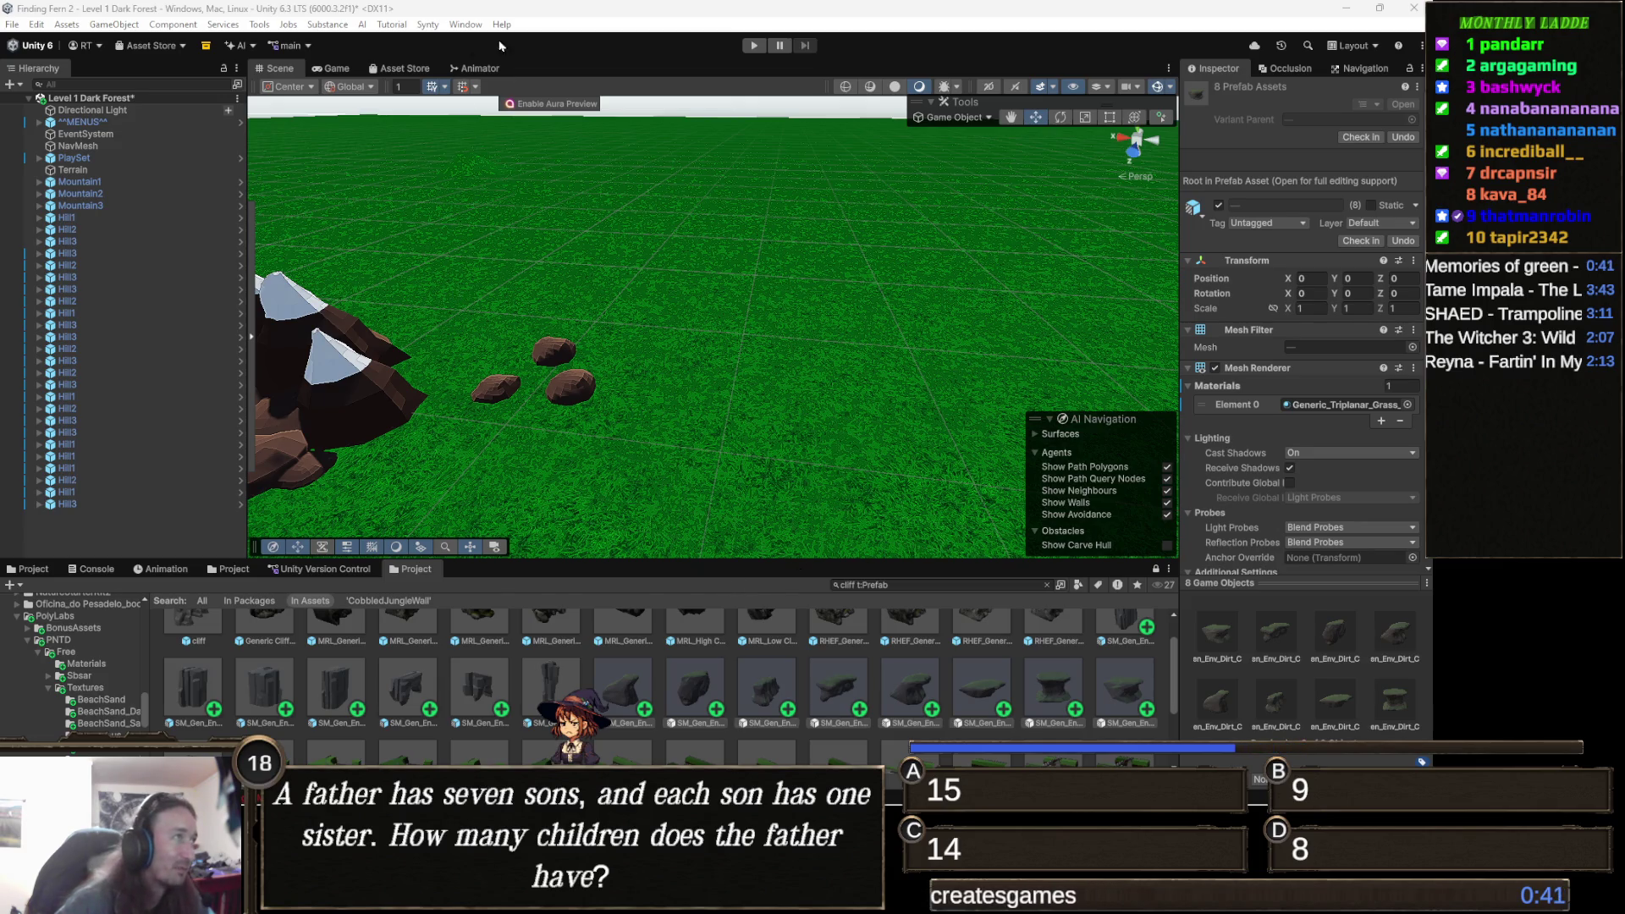
left_click(258, 26)
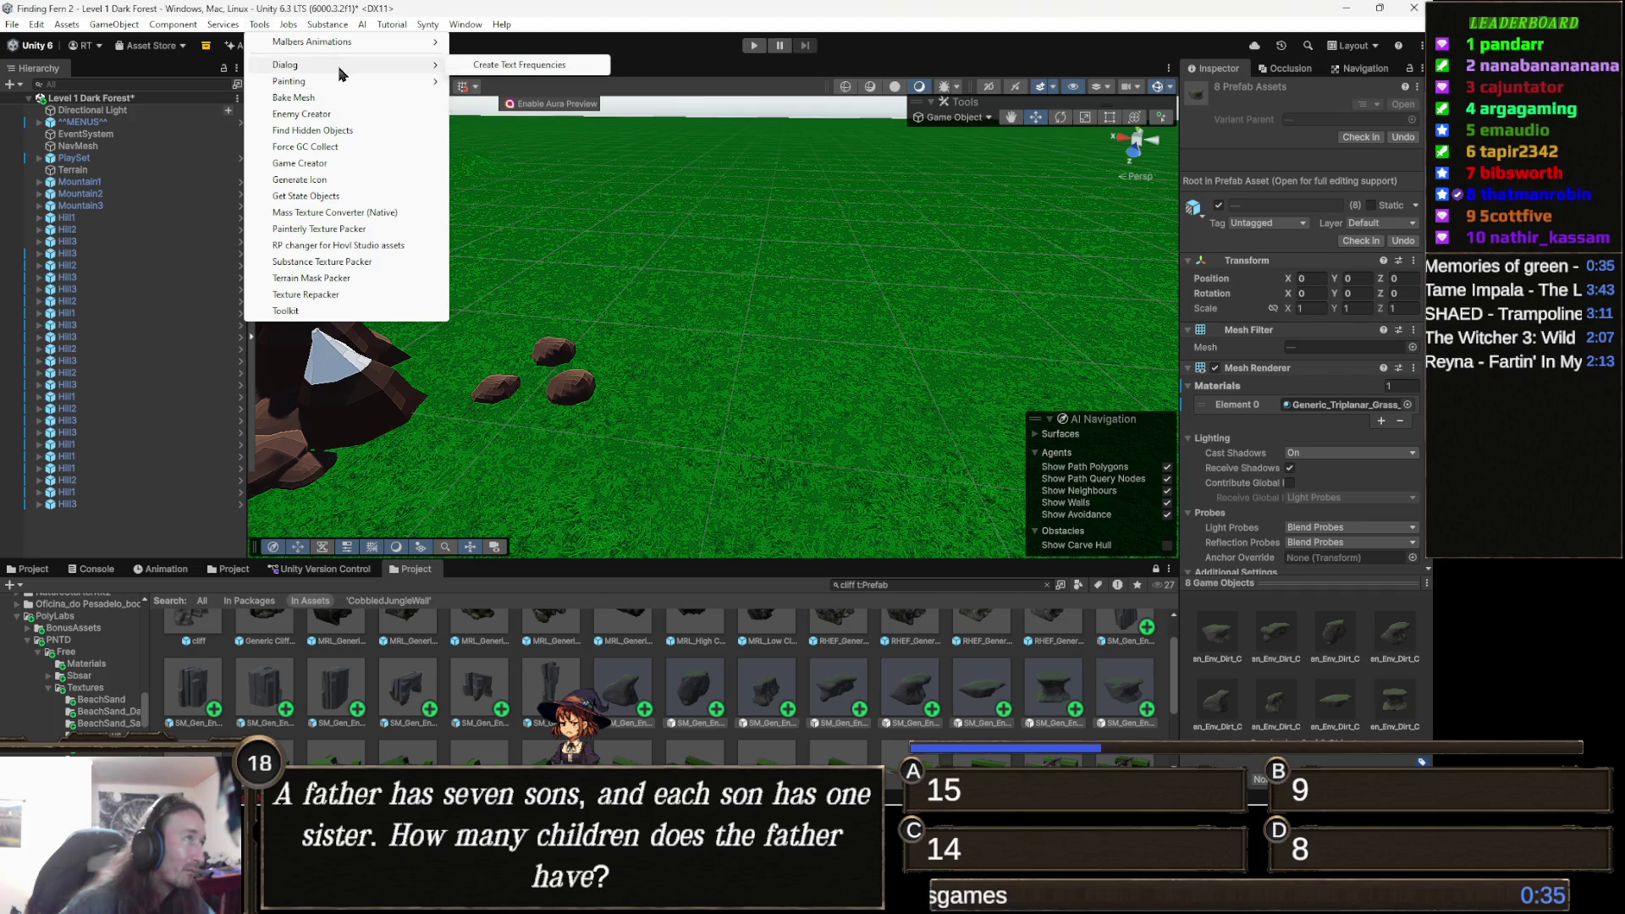
Reopen the Object Painter and add the selected dirt cliff prefabs to the Cliff category.
mouse_move(427, 82)
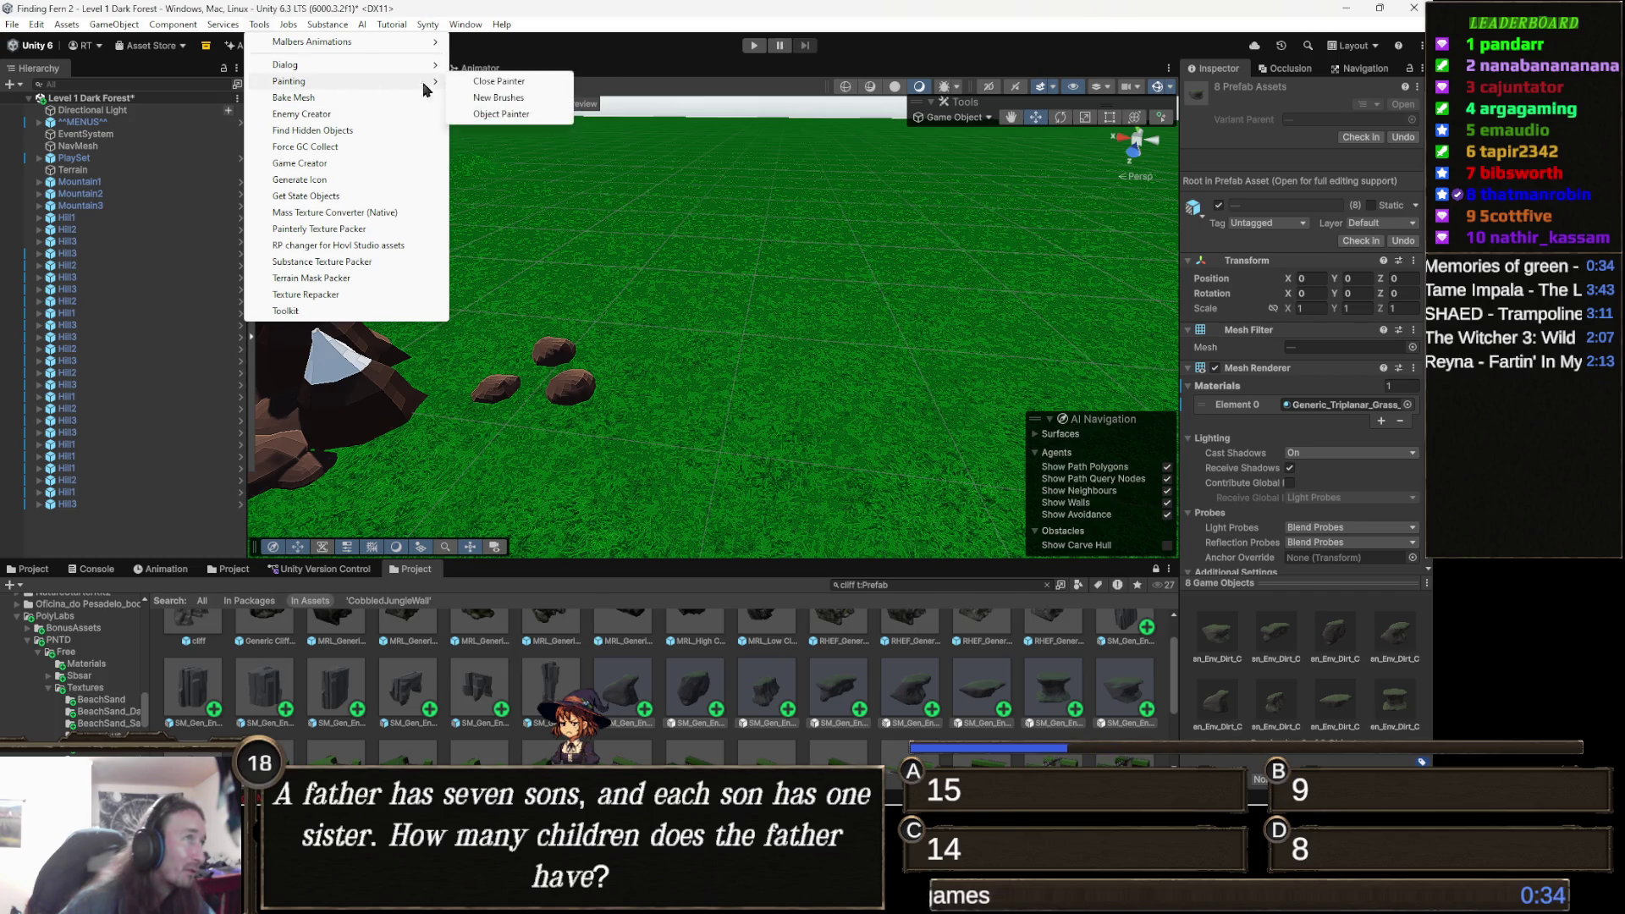
left_click(507, 114)
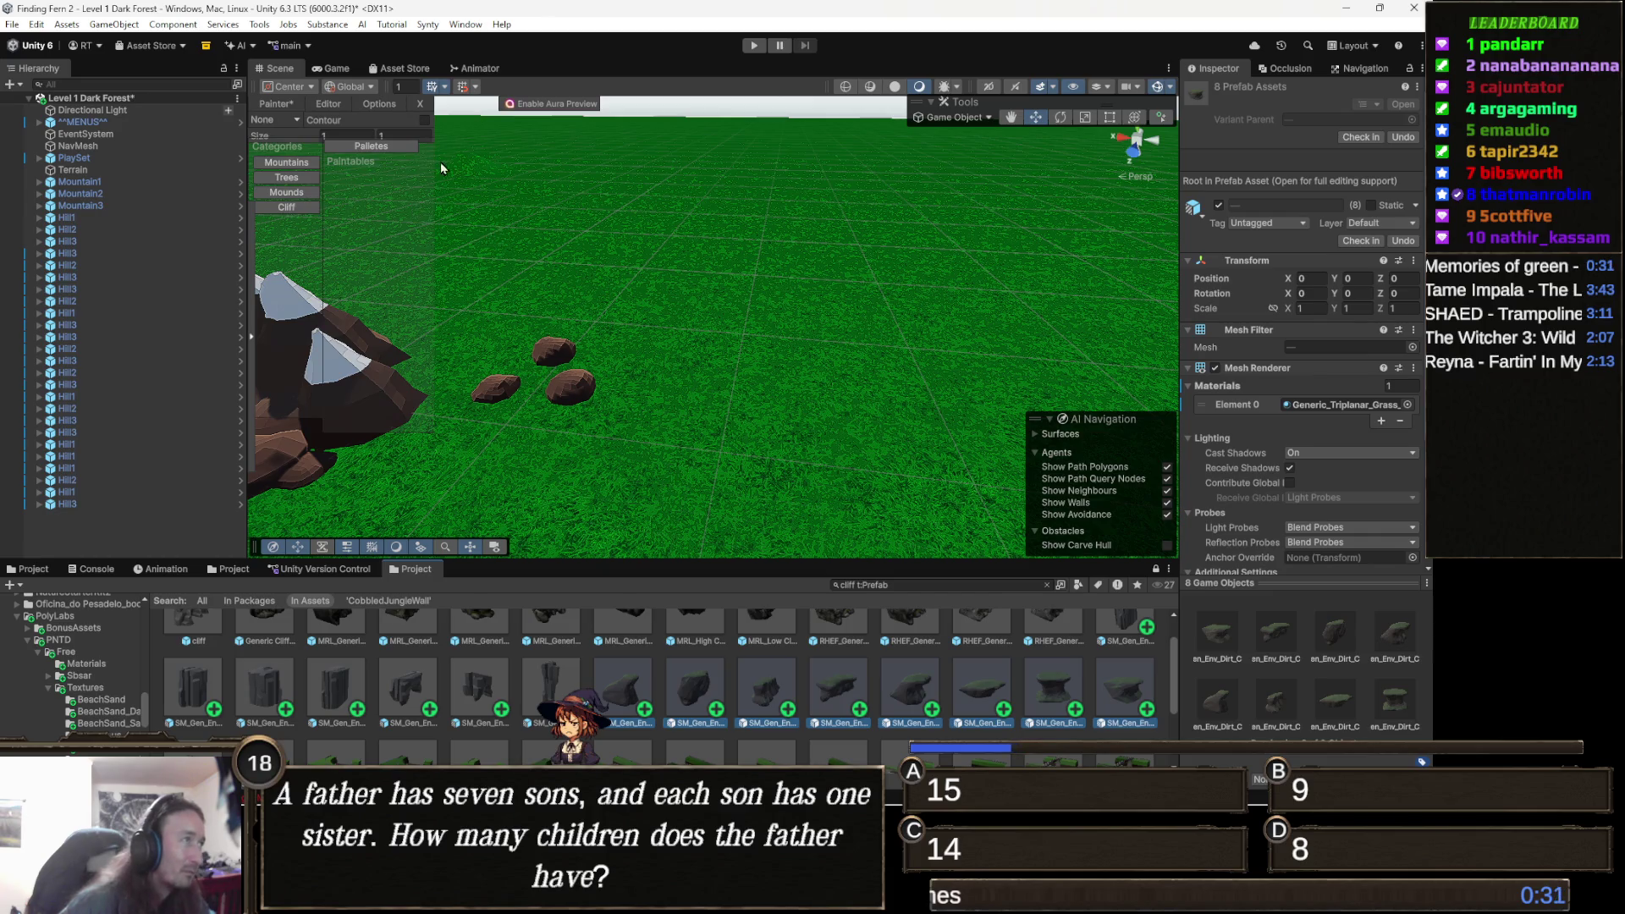
left_click(292, 212)
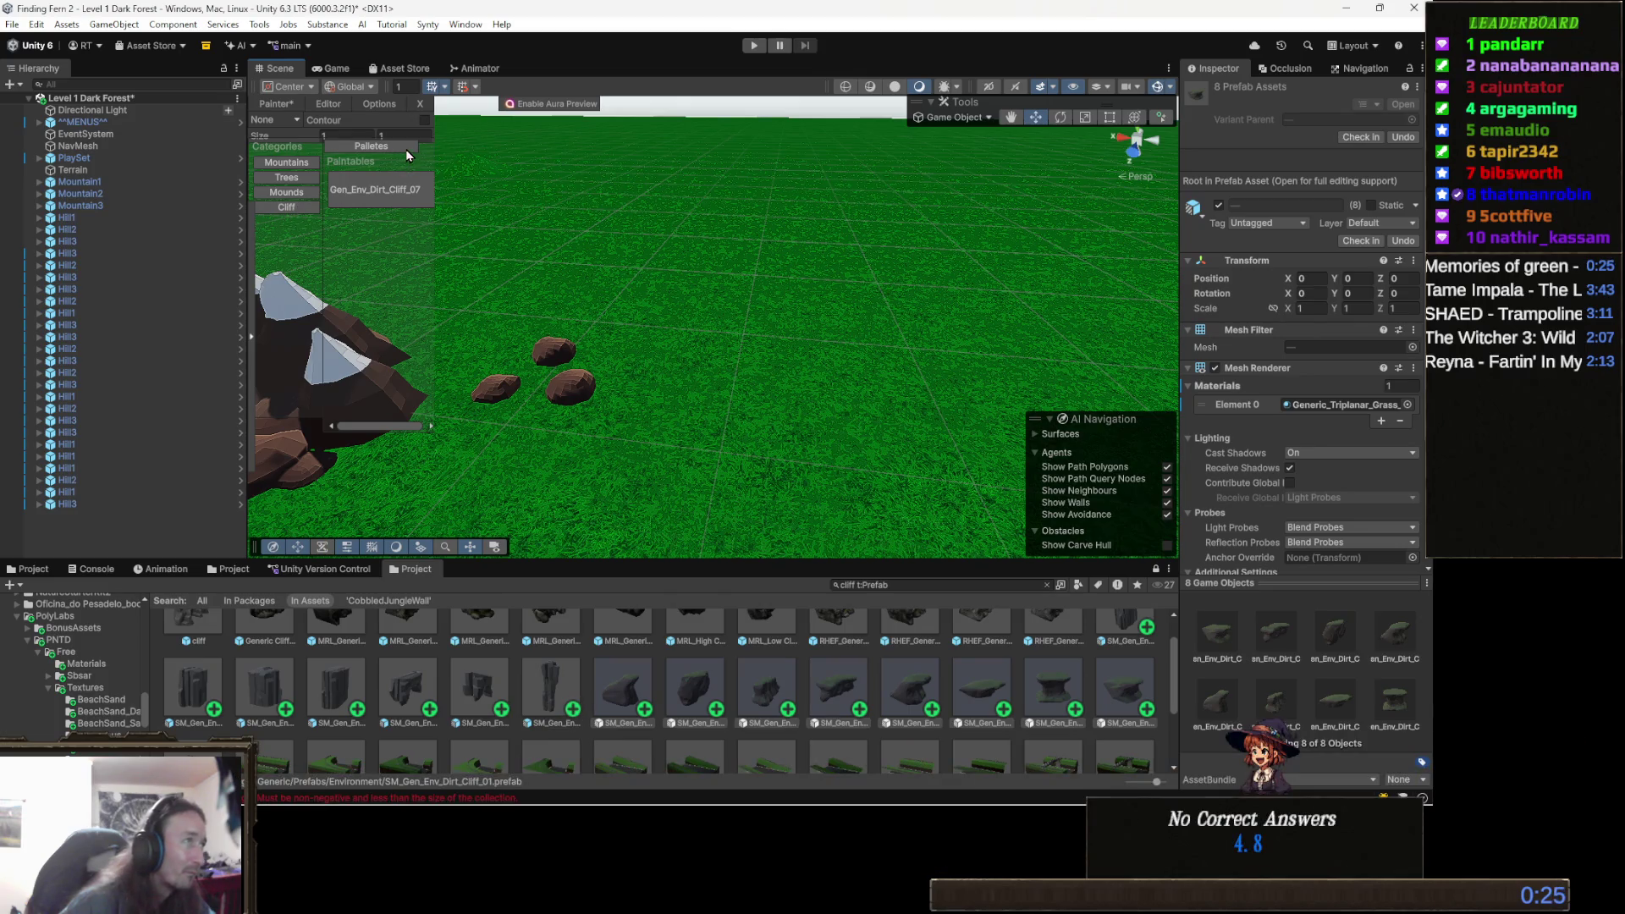
left_click(328, 103)
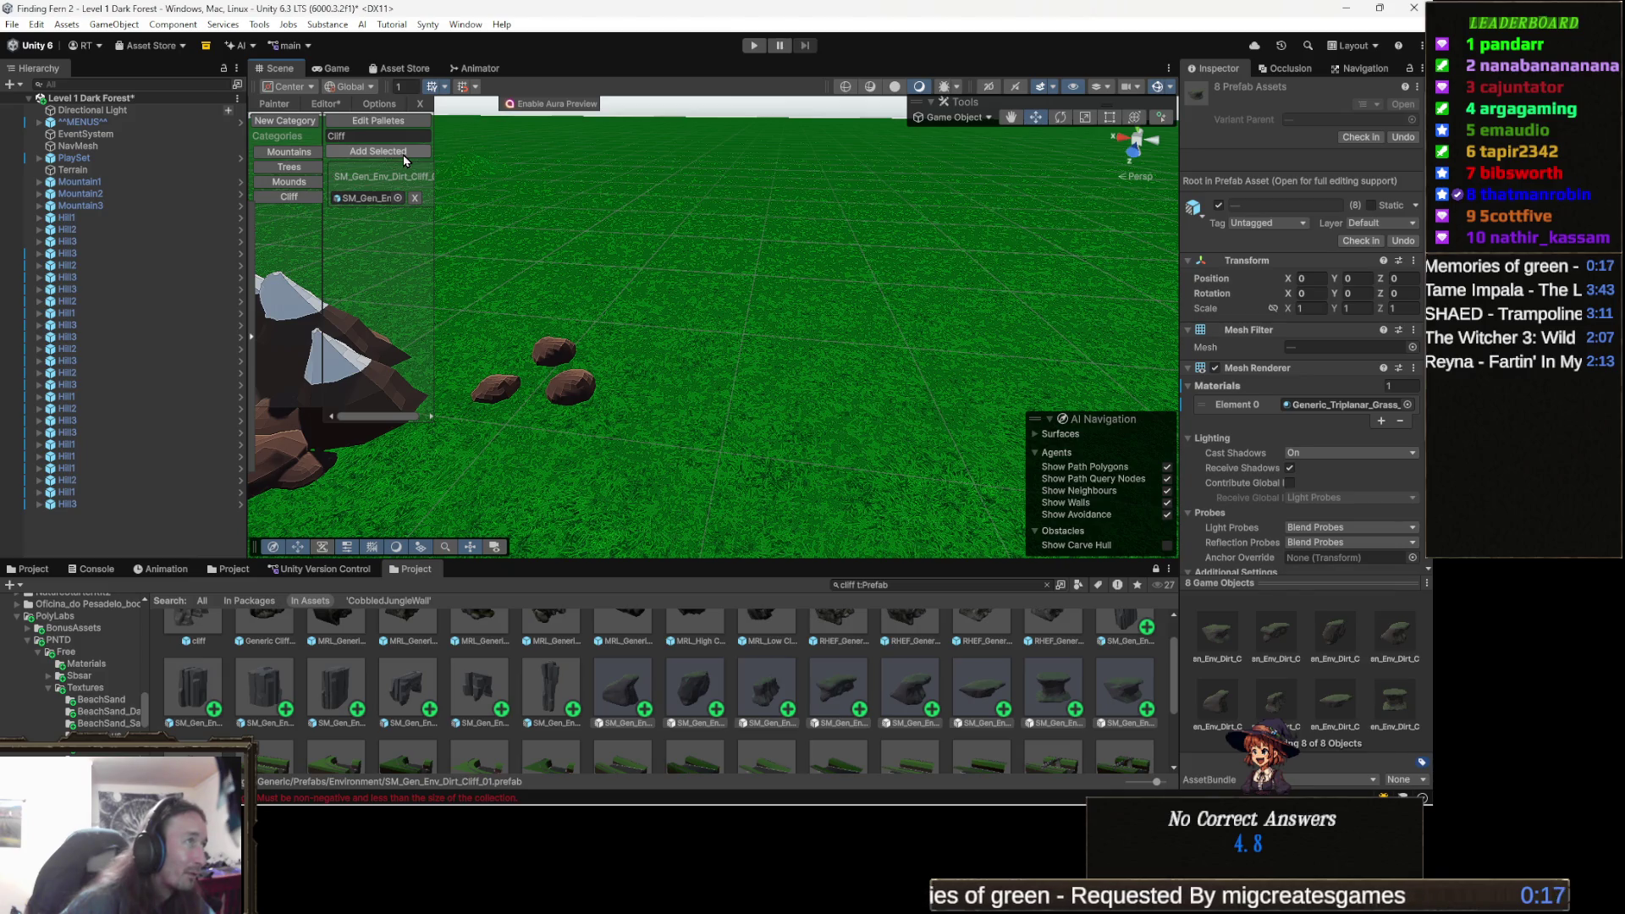
left_click(403, 156)
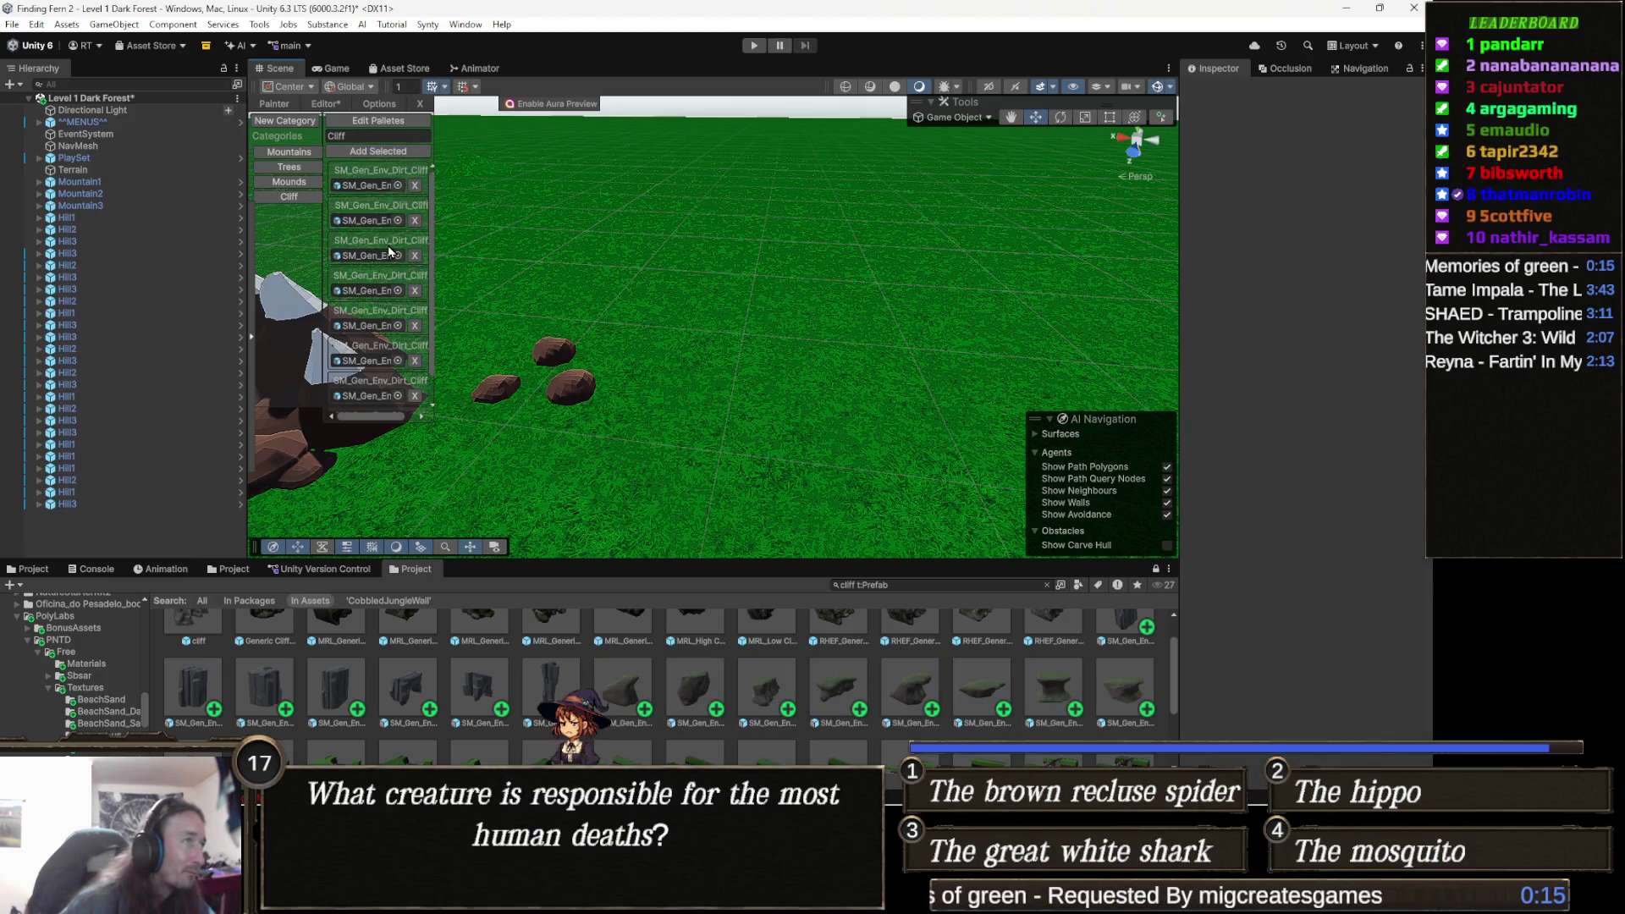
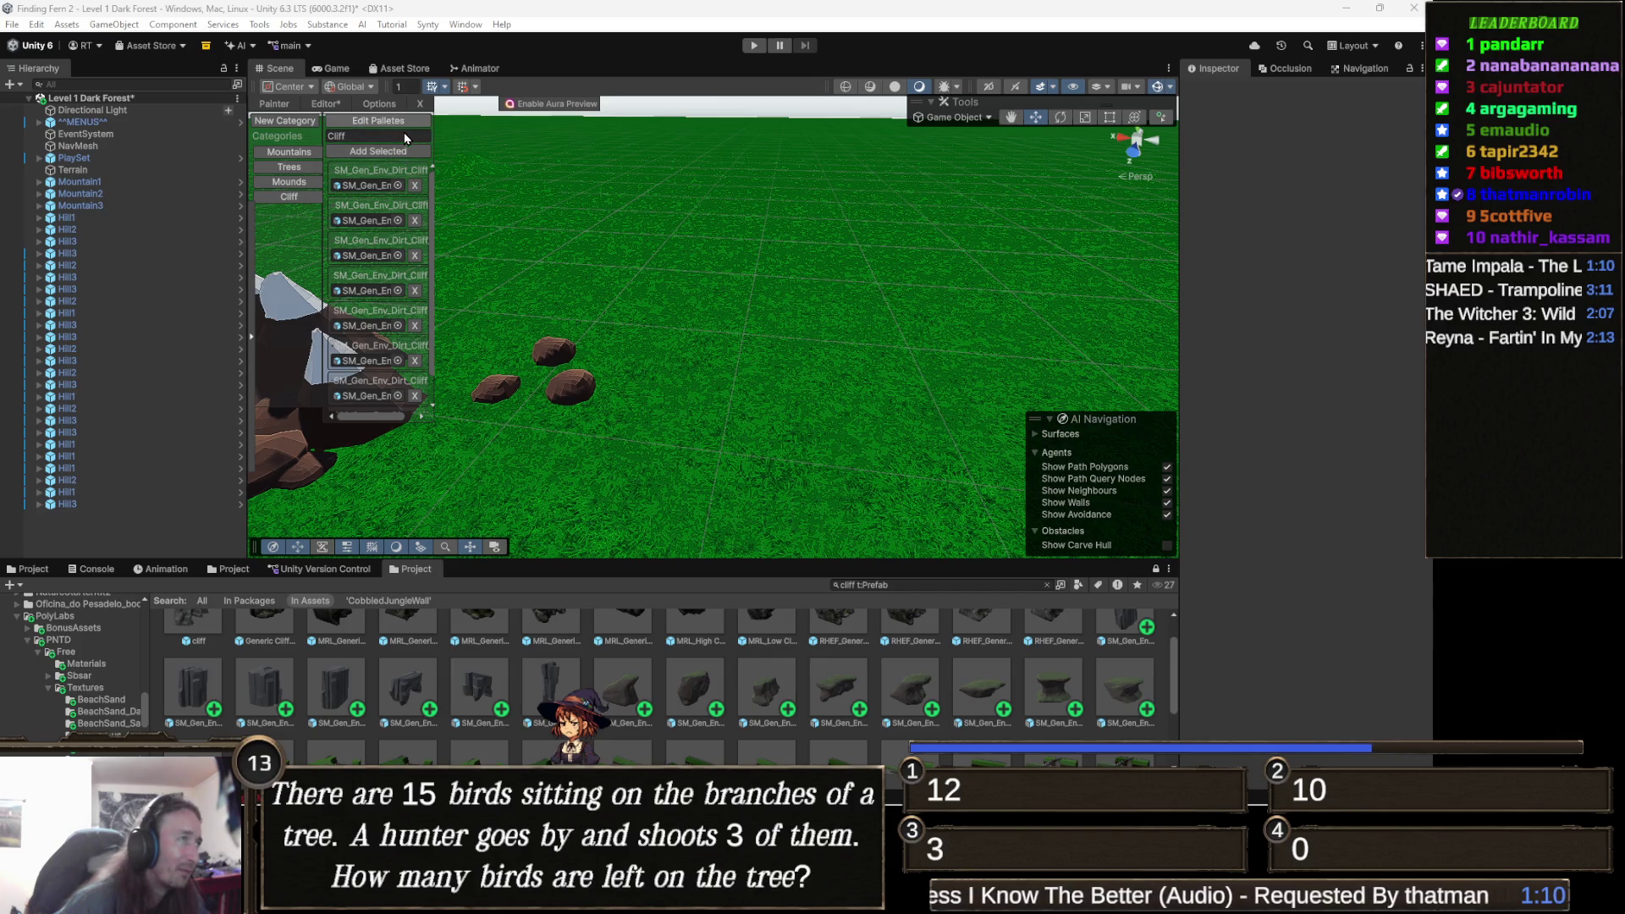
Create a new painter palette named All and add the first two dirt pieces to it.
left_click(403, 124)
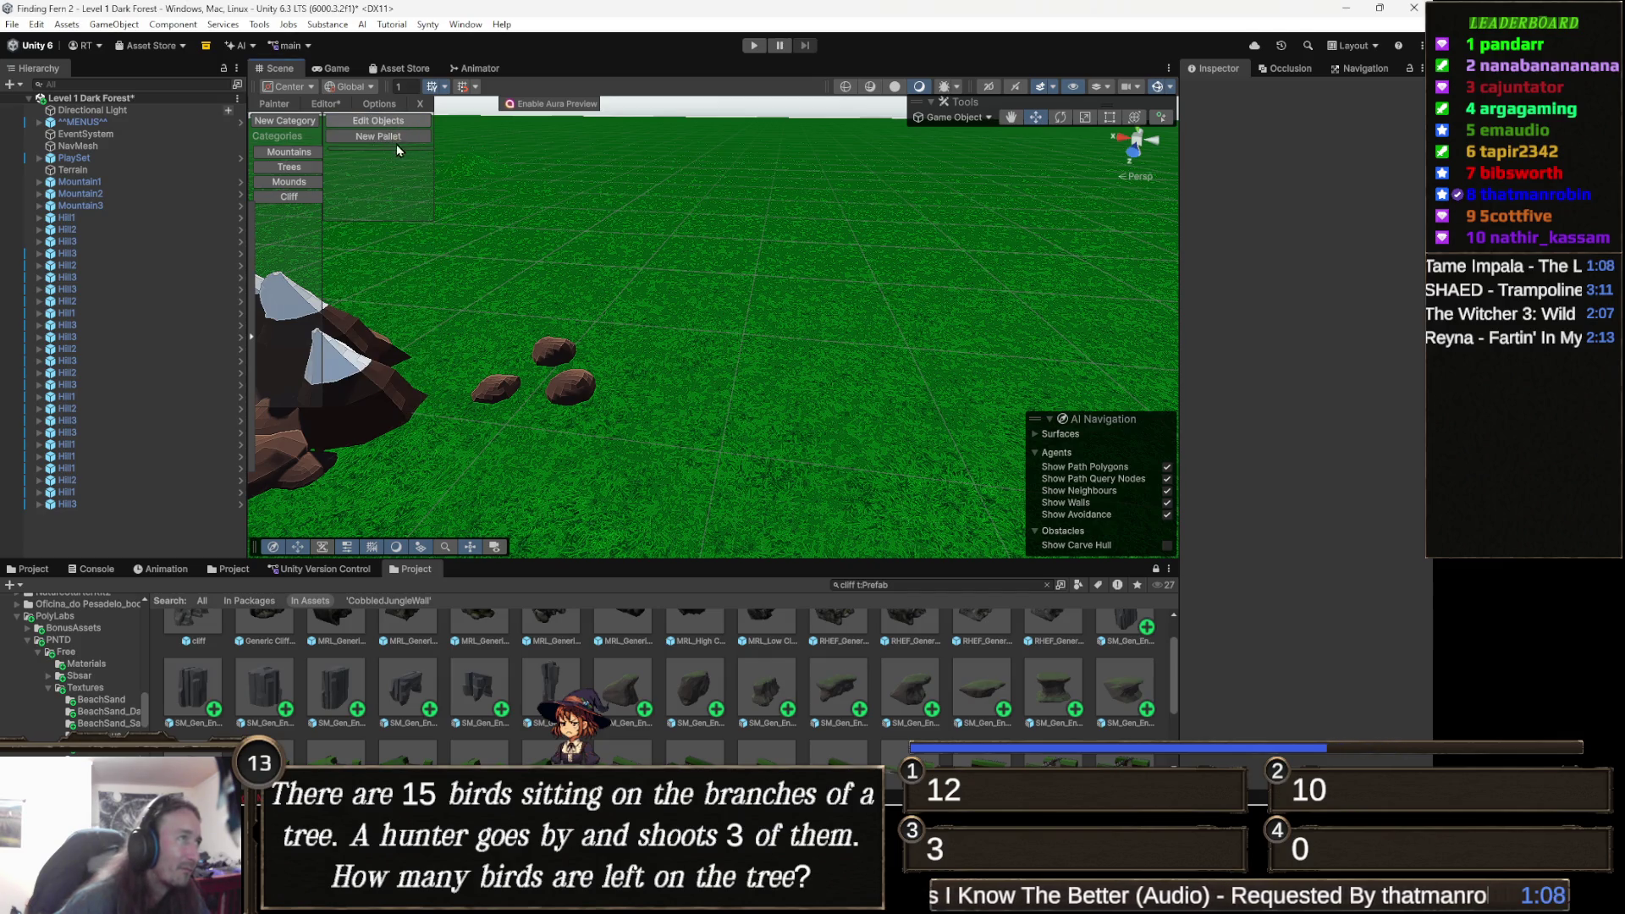
left_click(396, 139)
left_click(377, 160)
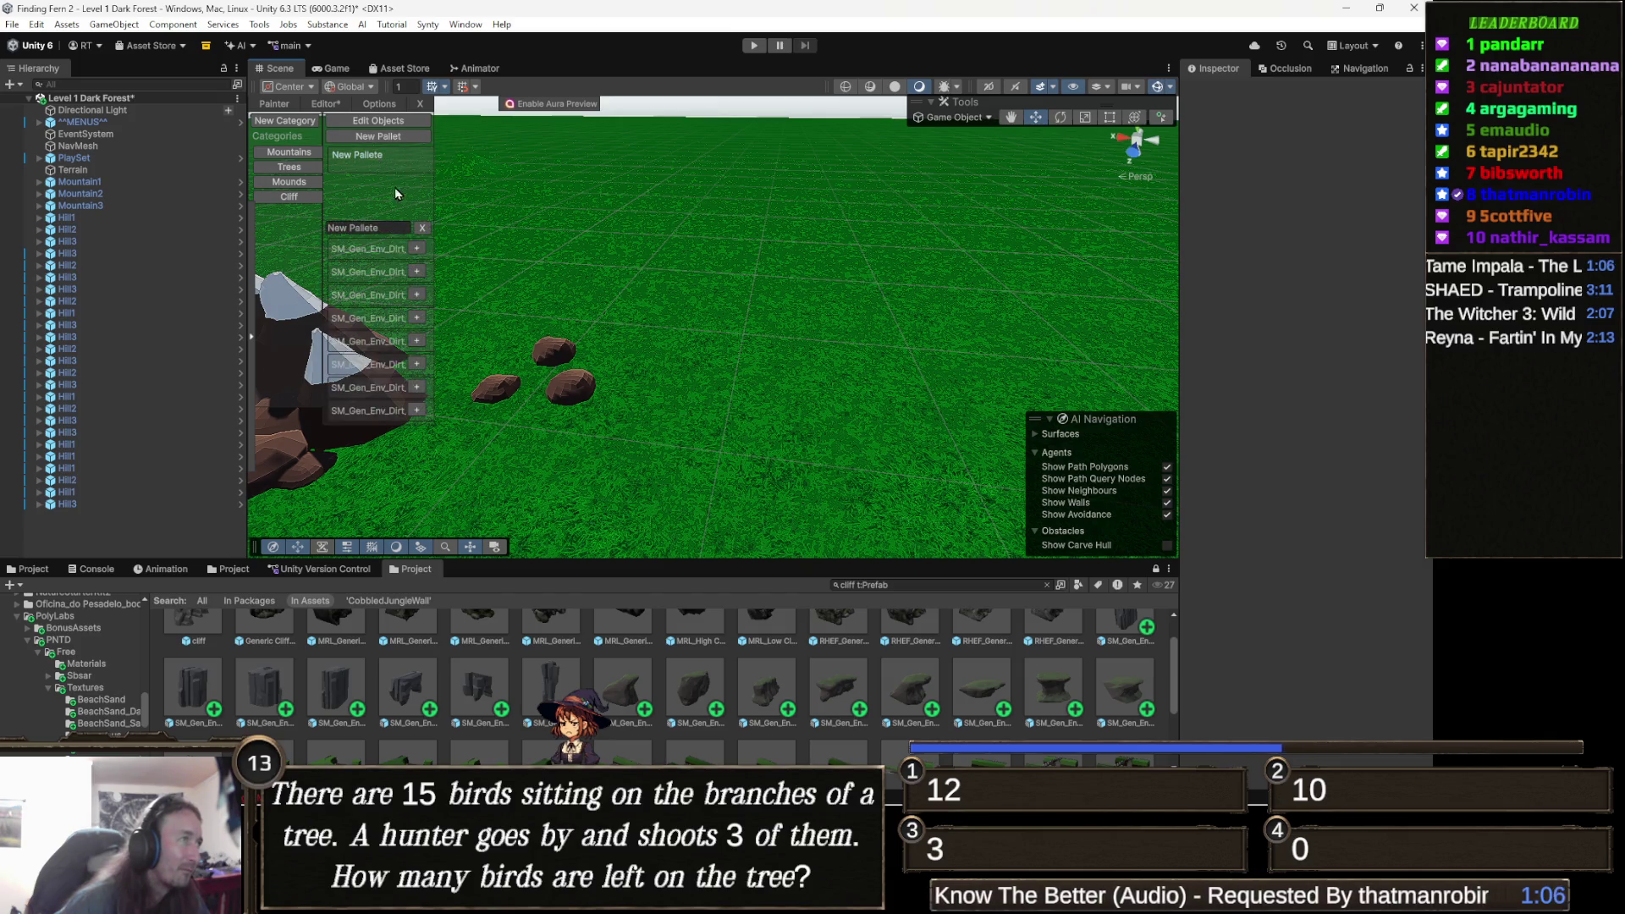
left_click(386, 227)
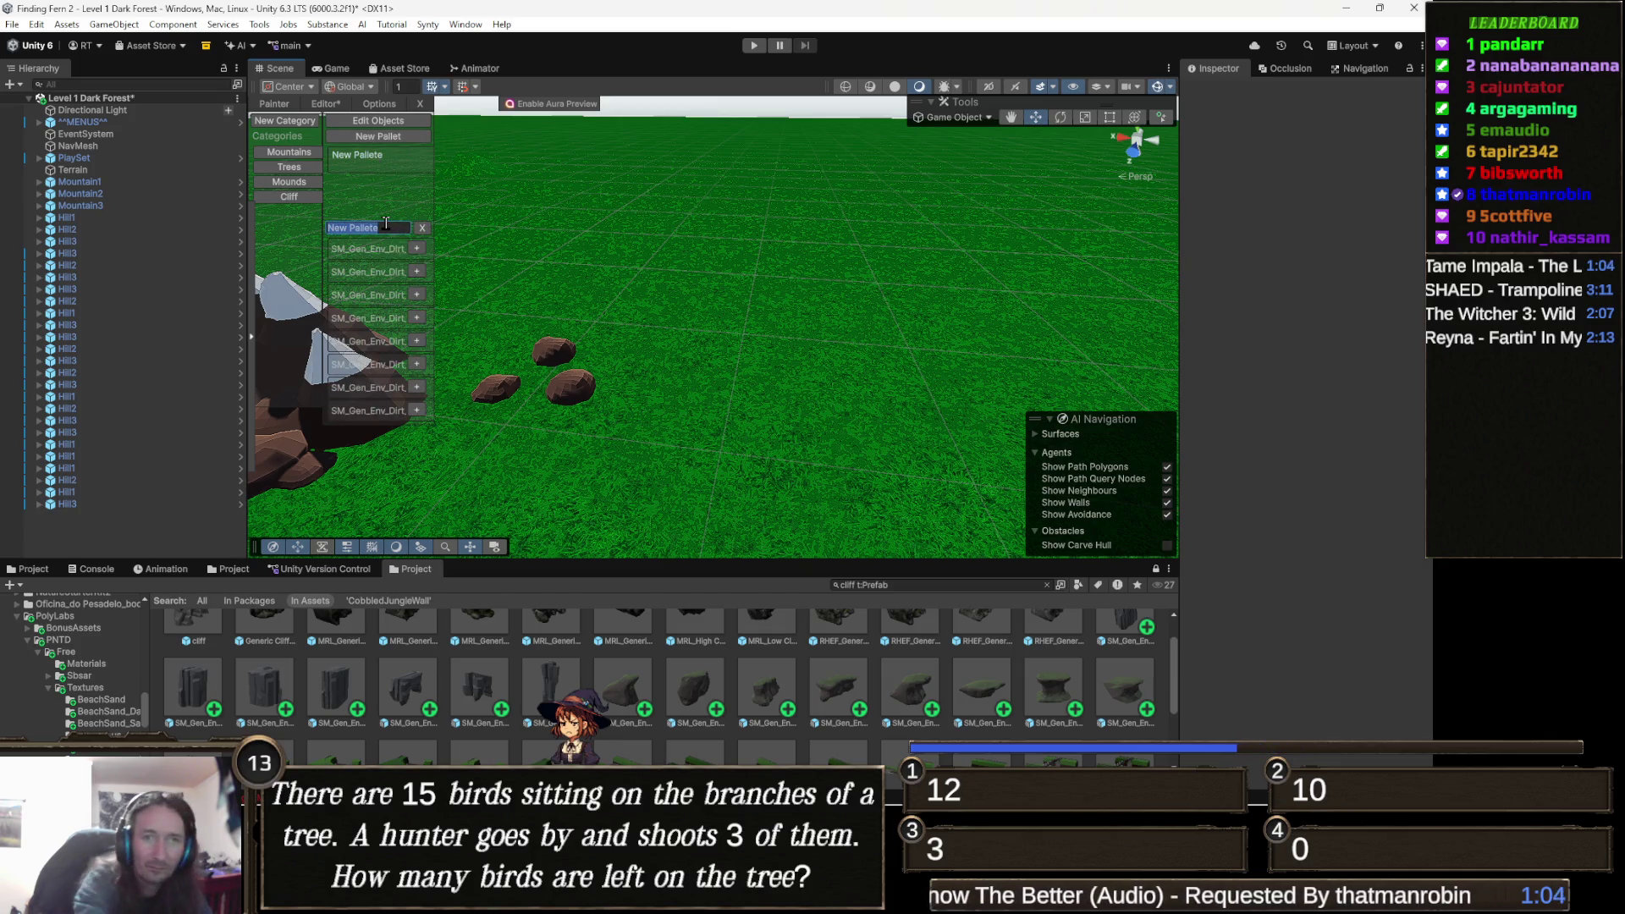
type("All")
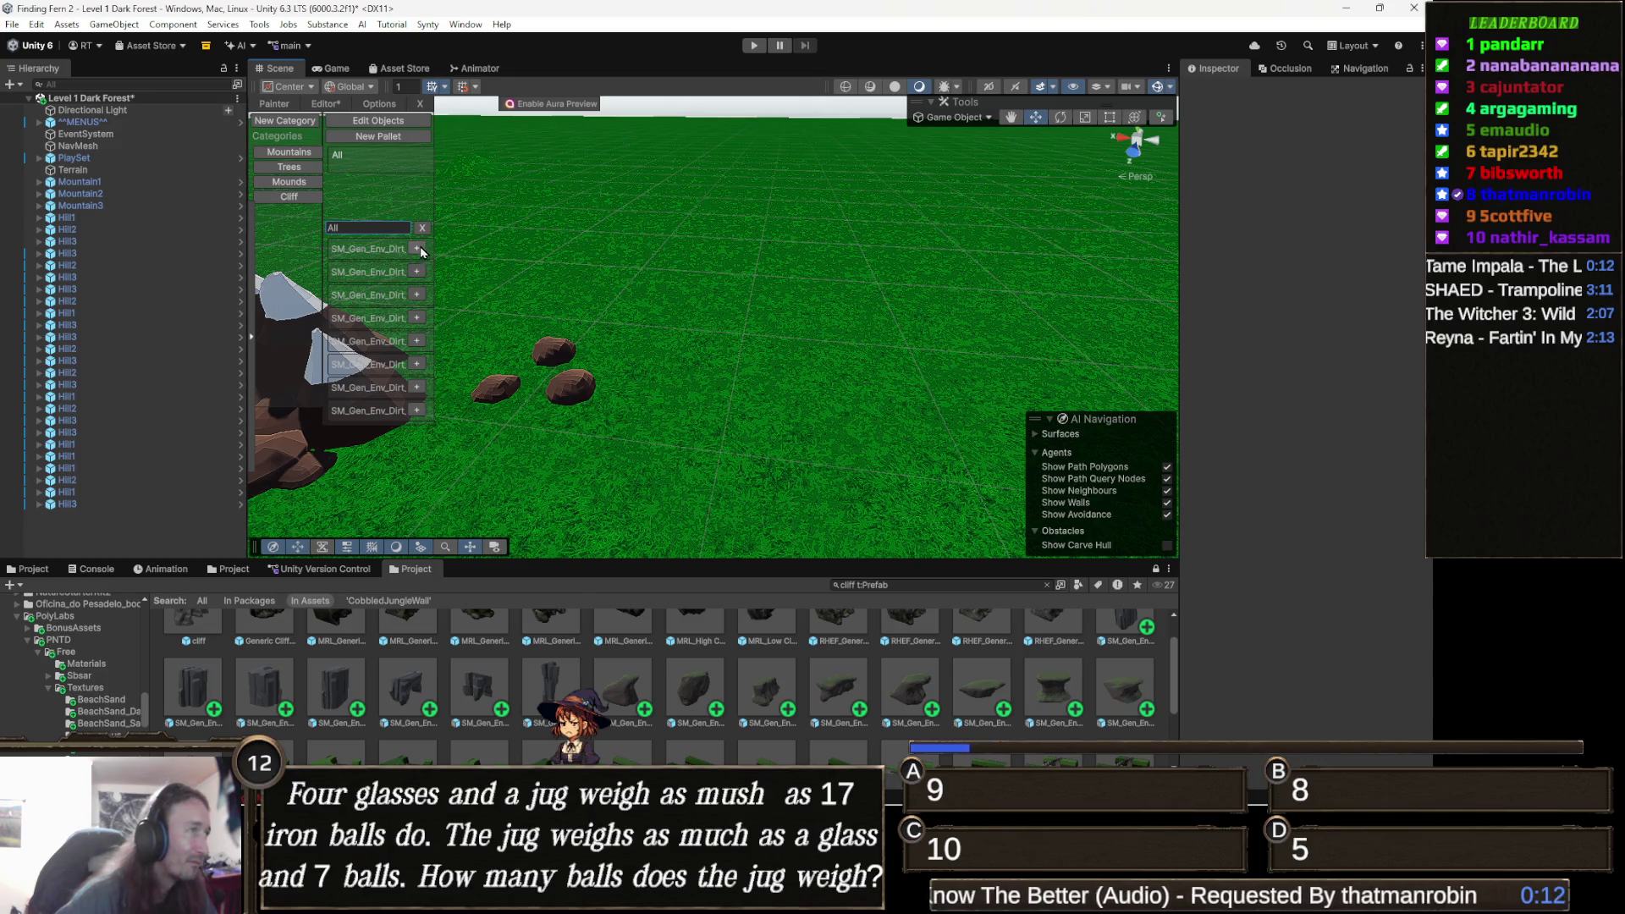
left_click(416, 248)
left_click(416, 270)
Add the remaining six SM_Gen_Env_Dirt pieces to the All palette.
left_click(416, 295)
left_click(416, 317)
left_click(416, 341)
left_click(416, 363)
left_click(416, 387)
left_click(416, 411)
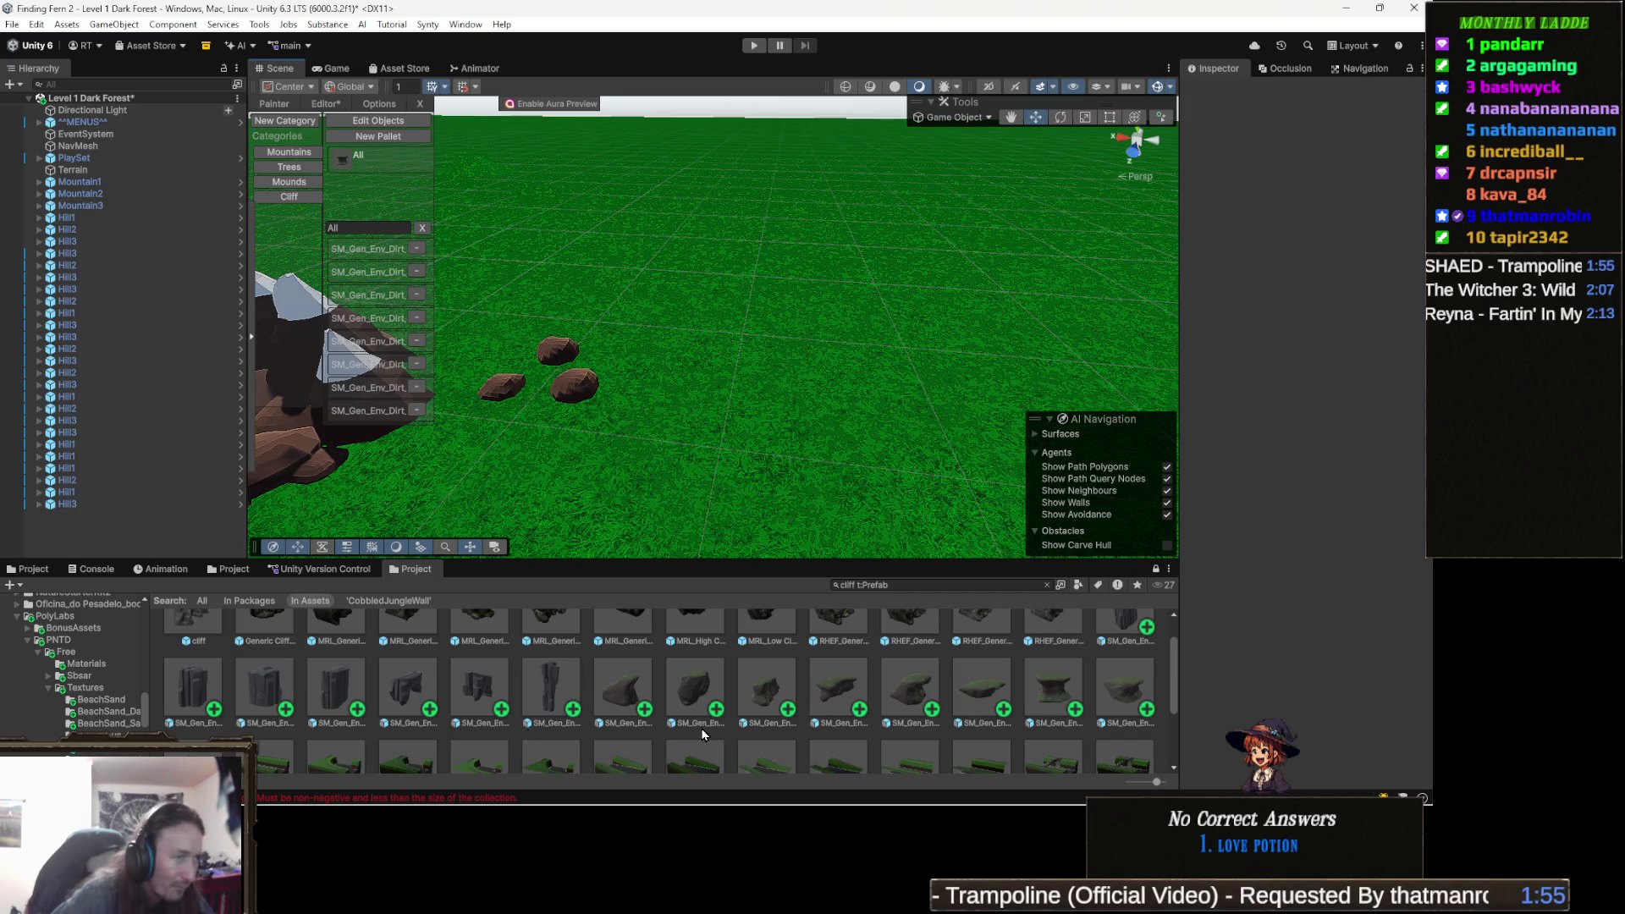
Try dragging a grey cliff prefab and the RHEF cliff prefab into the scene.
scroll(643, 720, "up", 1)
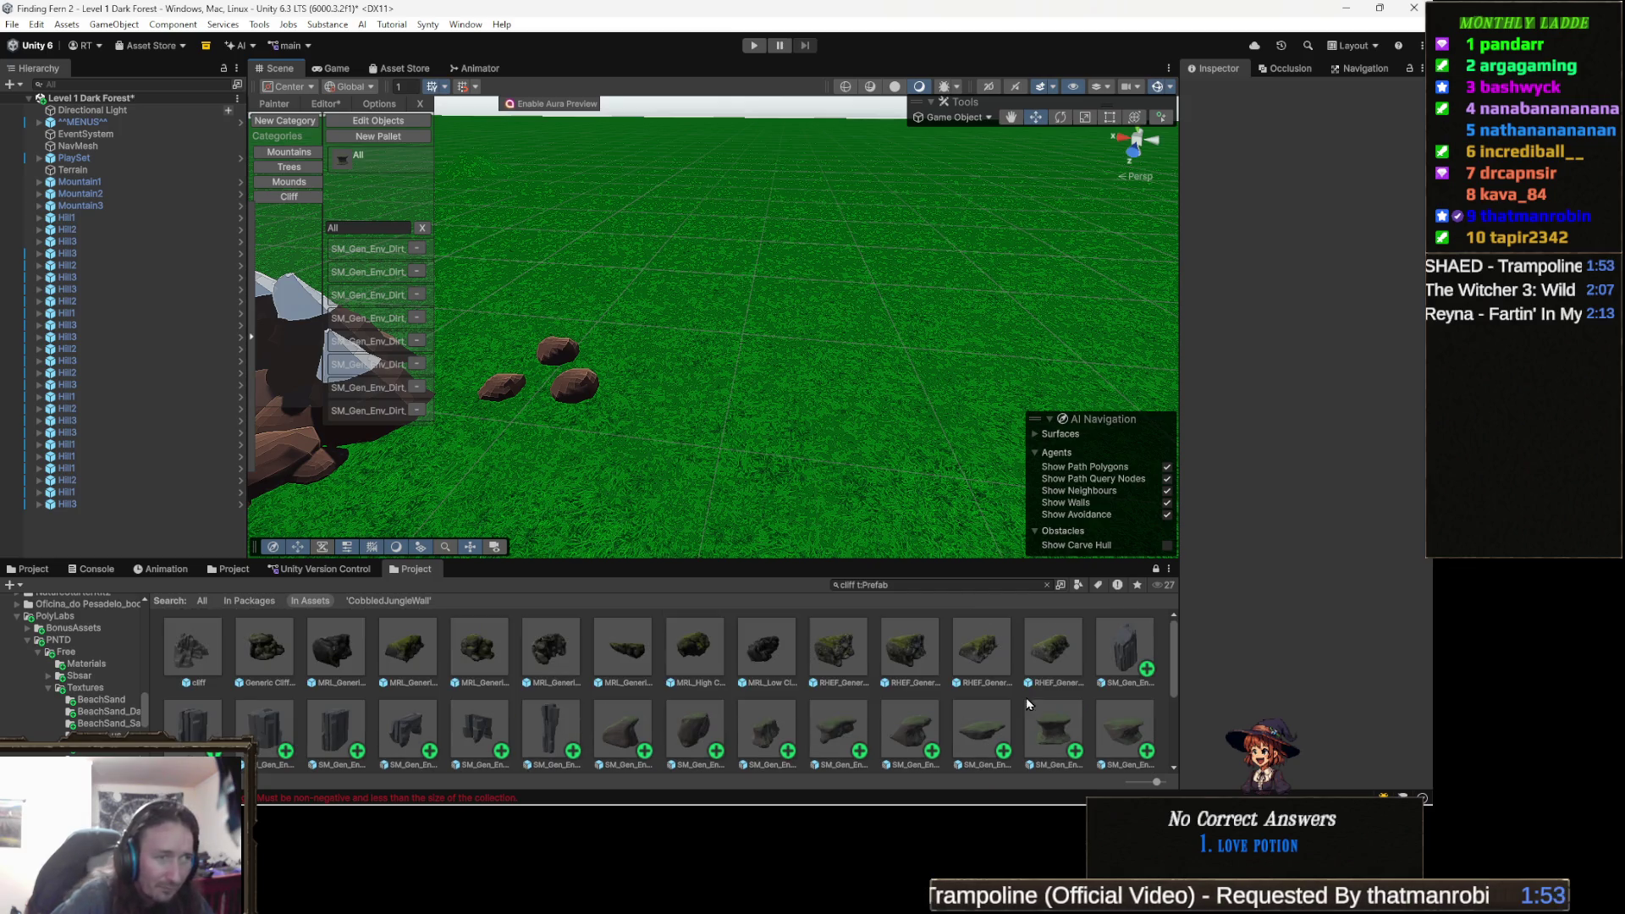
mouse_move(1129, 646)
left_mouse_down()
mouse_move(907, 400)
mouse_move(854, 427)
mouse_move(816, 480)
left_mouse_up()
left_click(1047, 655)
mouse_move(1047, 656)
left_mouse_down()
mouse_move(762, 389)
mouse_move(843, 267)
mouse_move(791, 428)
mouse_move(818, 535)
mouse_move(808, 580)
mouse_move(830, 589)
mouse_move(817, 656)
left_mouse_up()
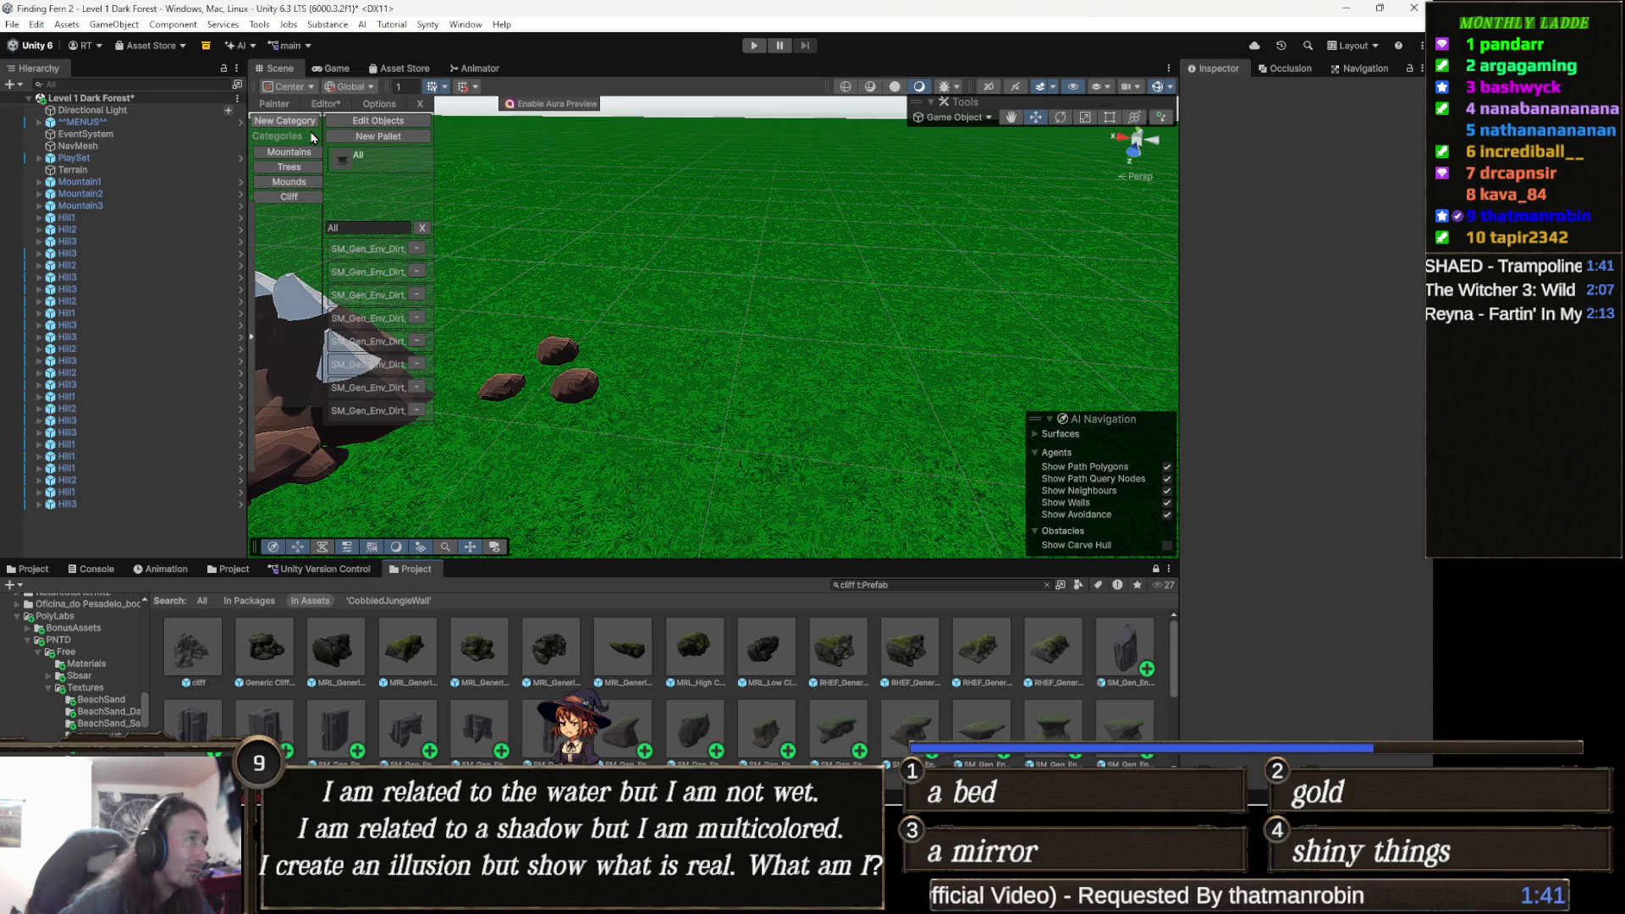
Create a new painter category and rename it Boulders.
left_click(302, 124)
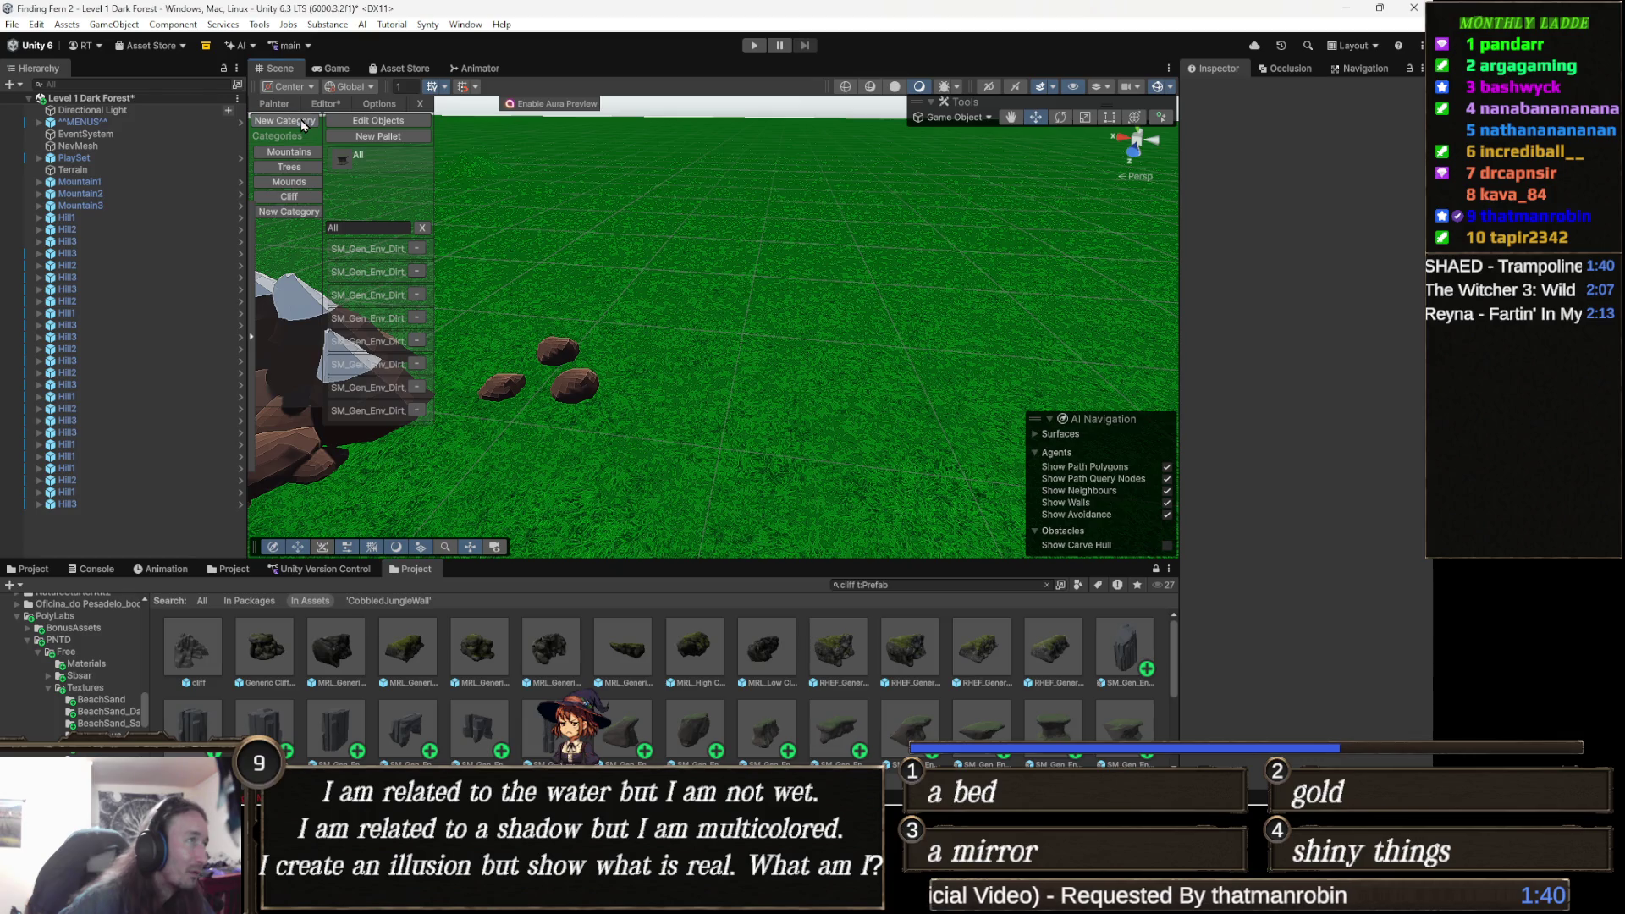
left_click(293, 216)
left_click(400, 140)
type("Boul;")
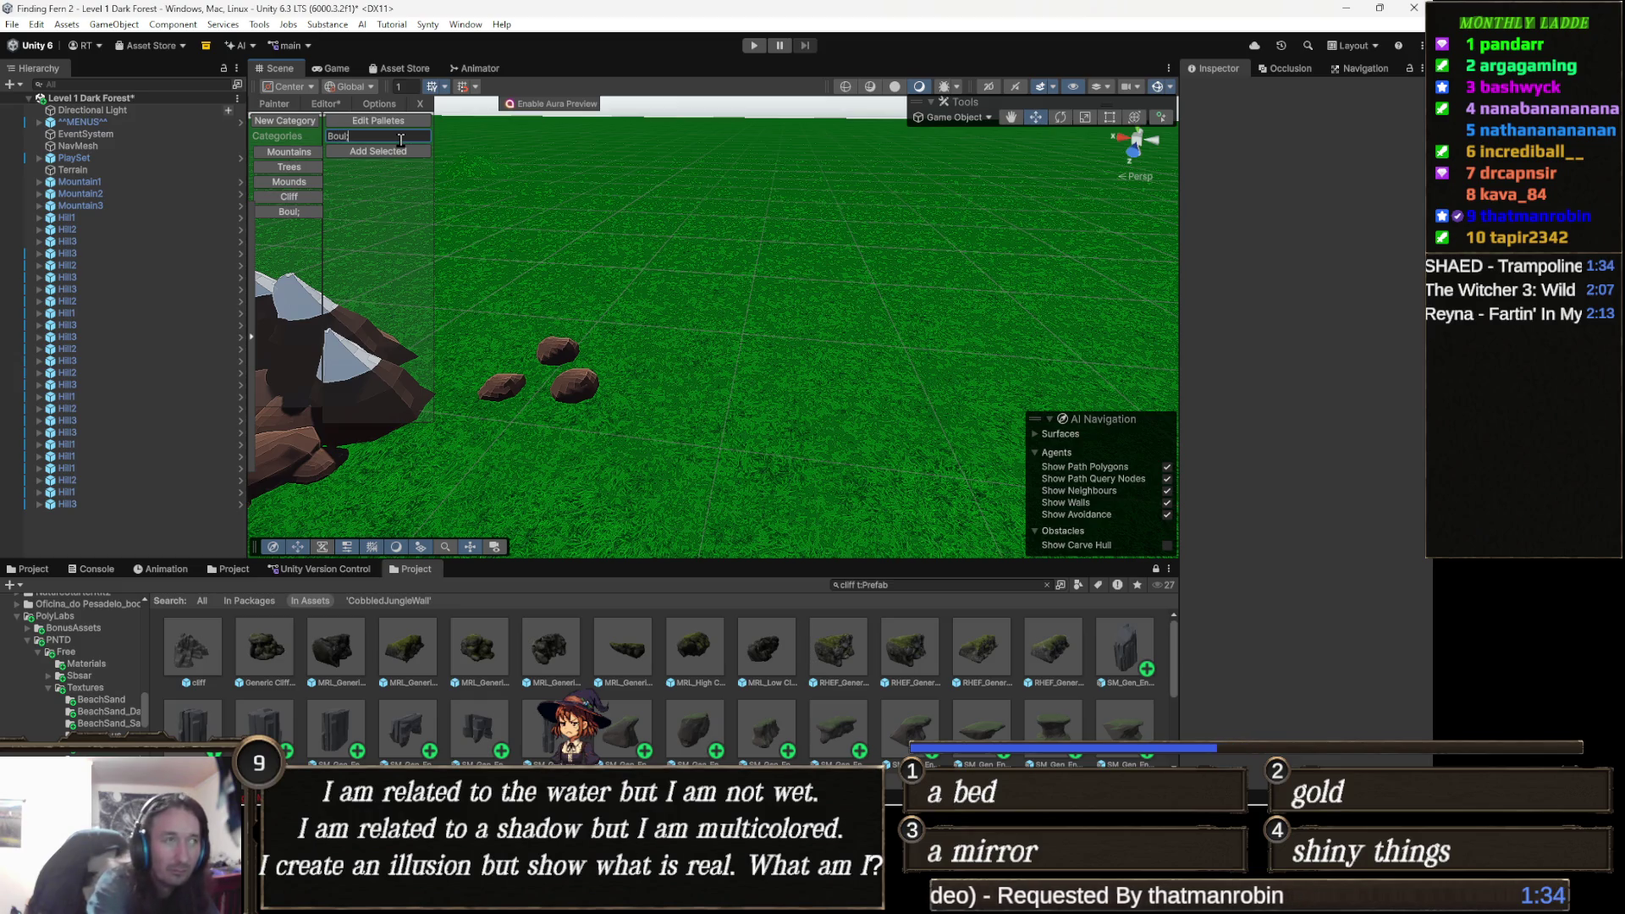
key("BackSpace")
type("Boulders")
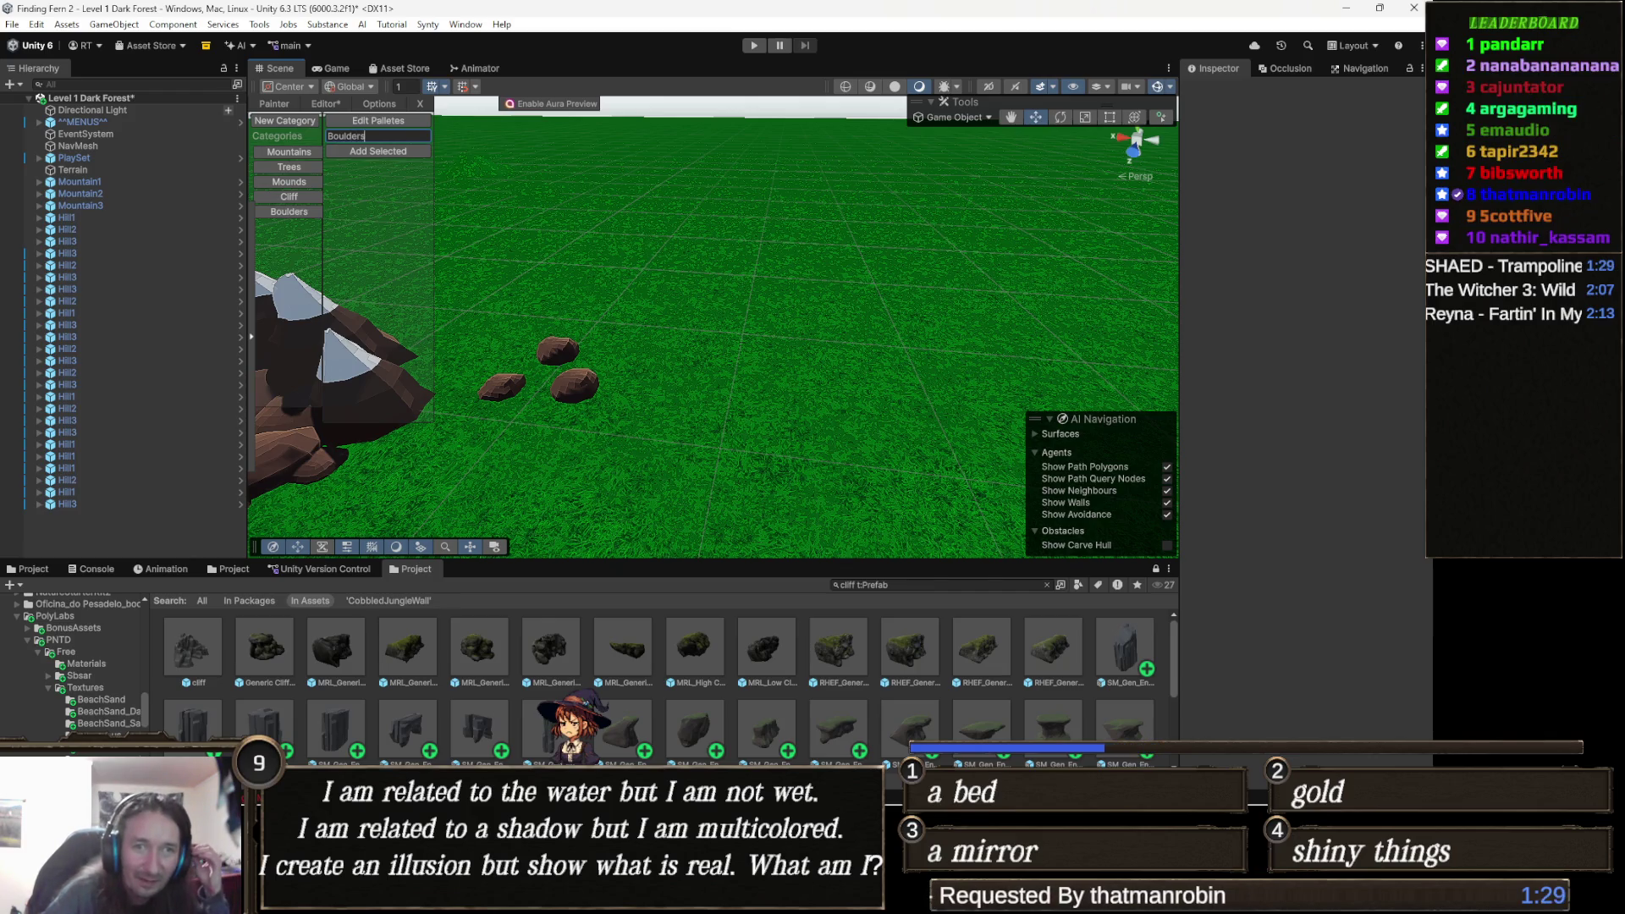
key("Return")
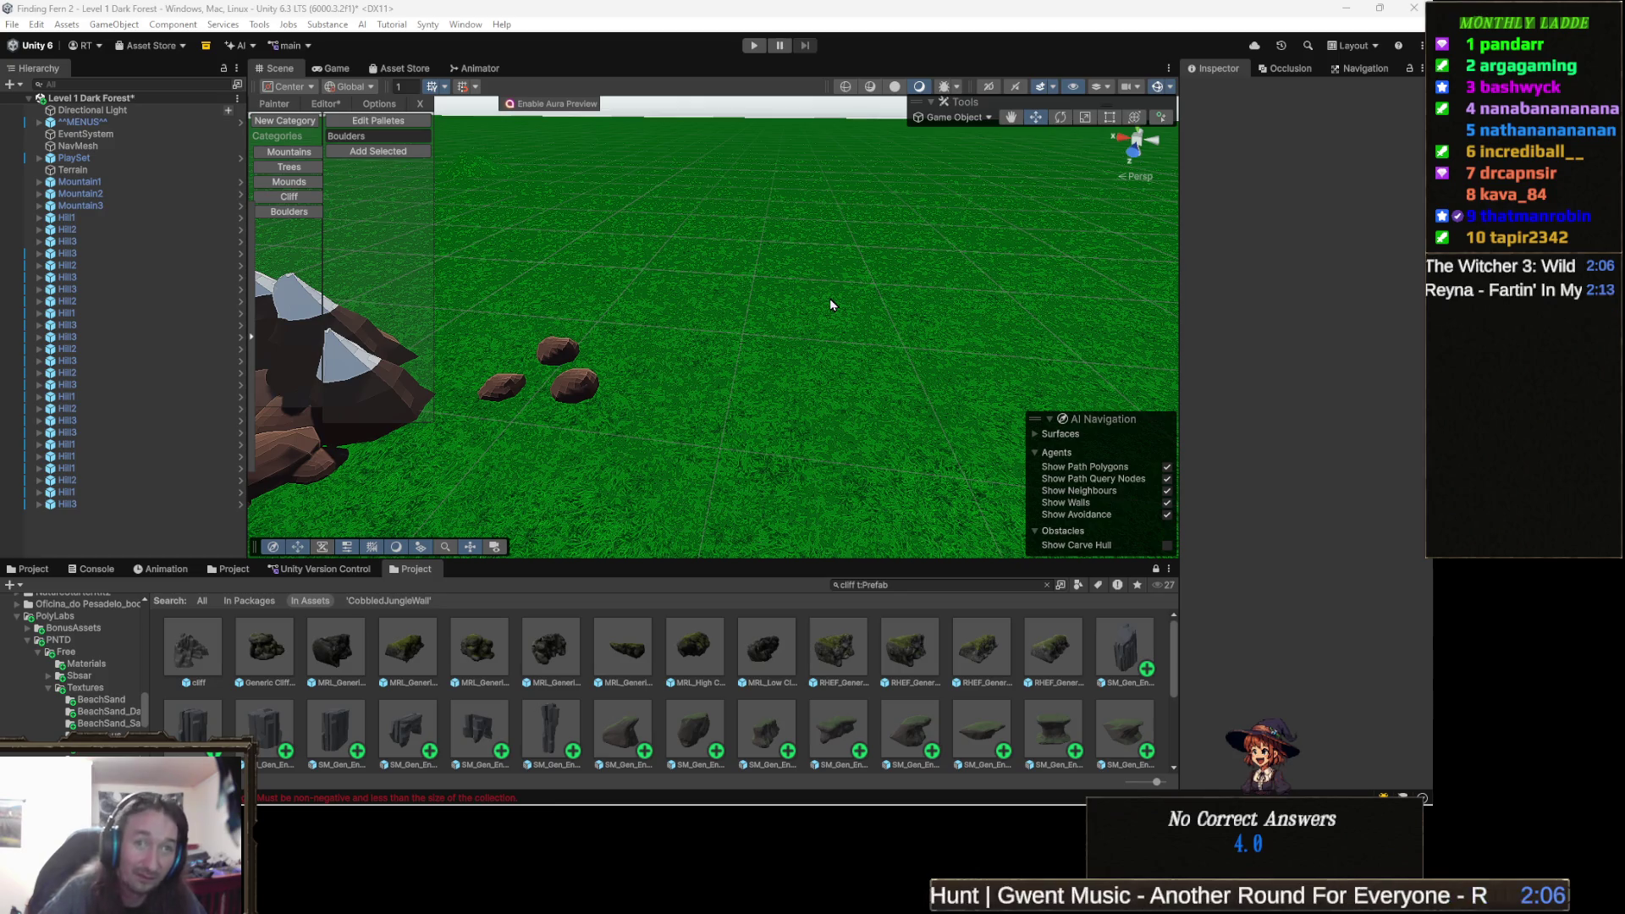
Pan the scene toward the mountain and boulders, then bring the puzzle browser forward.
mouse_move(811, 301)
left_mouse_down()
mouse_move(700, 330)
mouse_move(779, 391)
mouse_move(551, 358)
mouse_move(678, 511)
left_mouse_up()
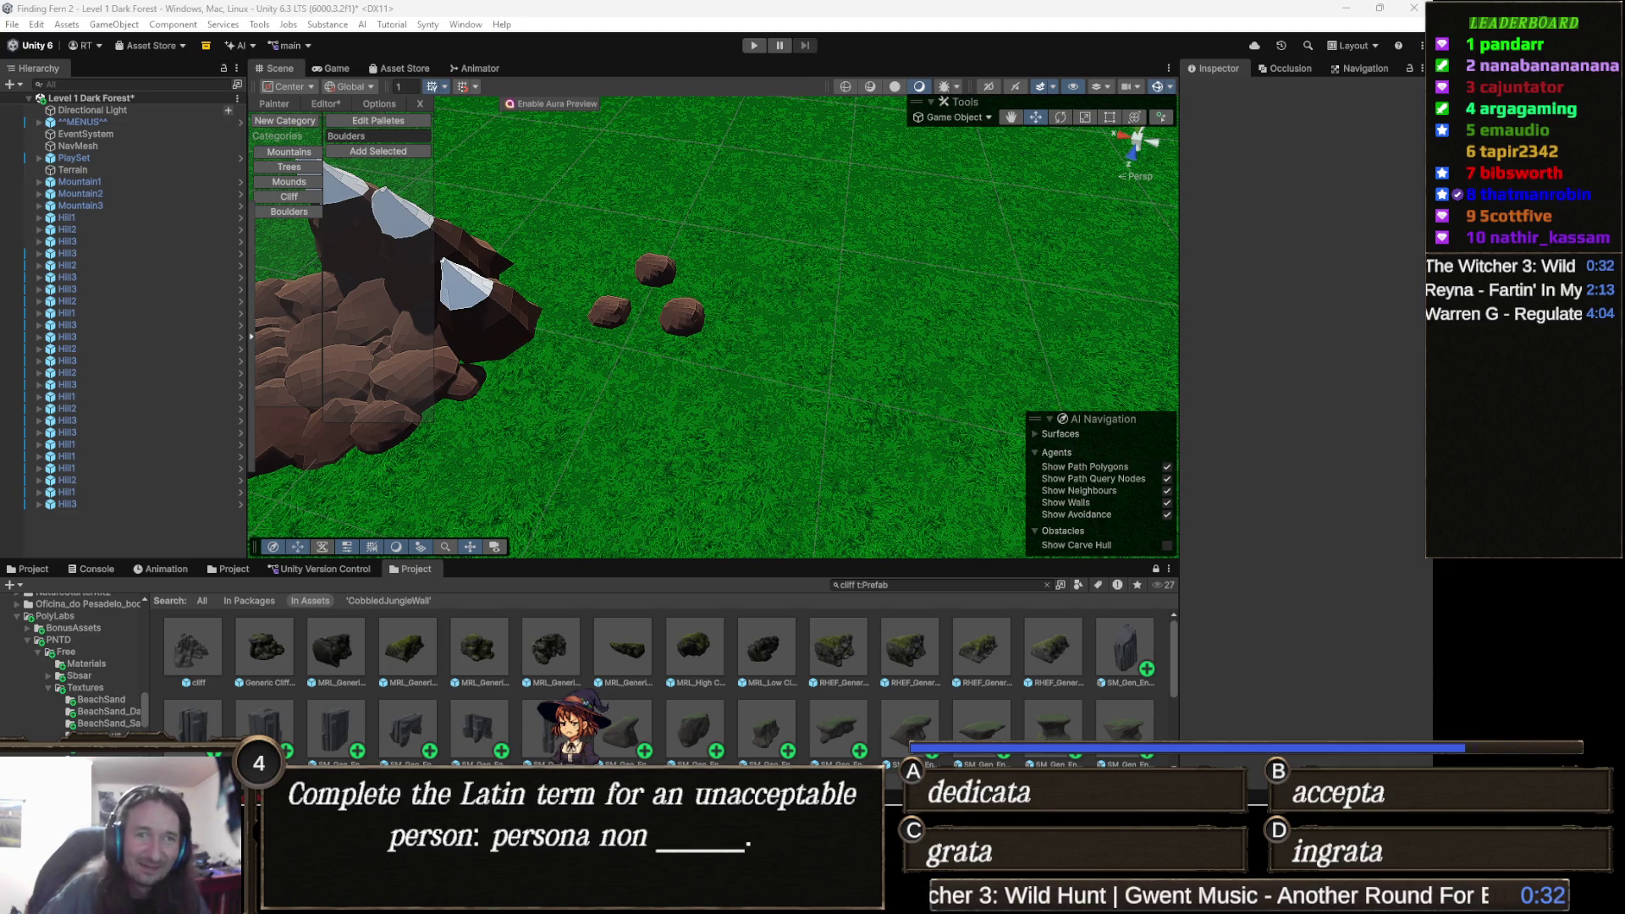
mouse_move(702, 410)
left_mouse_down()
mouse_move(545, 380)
mouse_move(726, 395)
left_mouse_up()
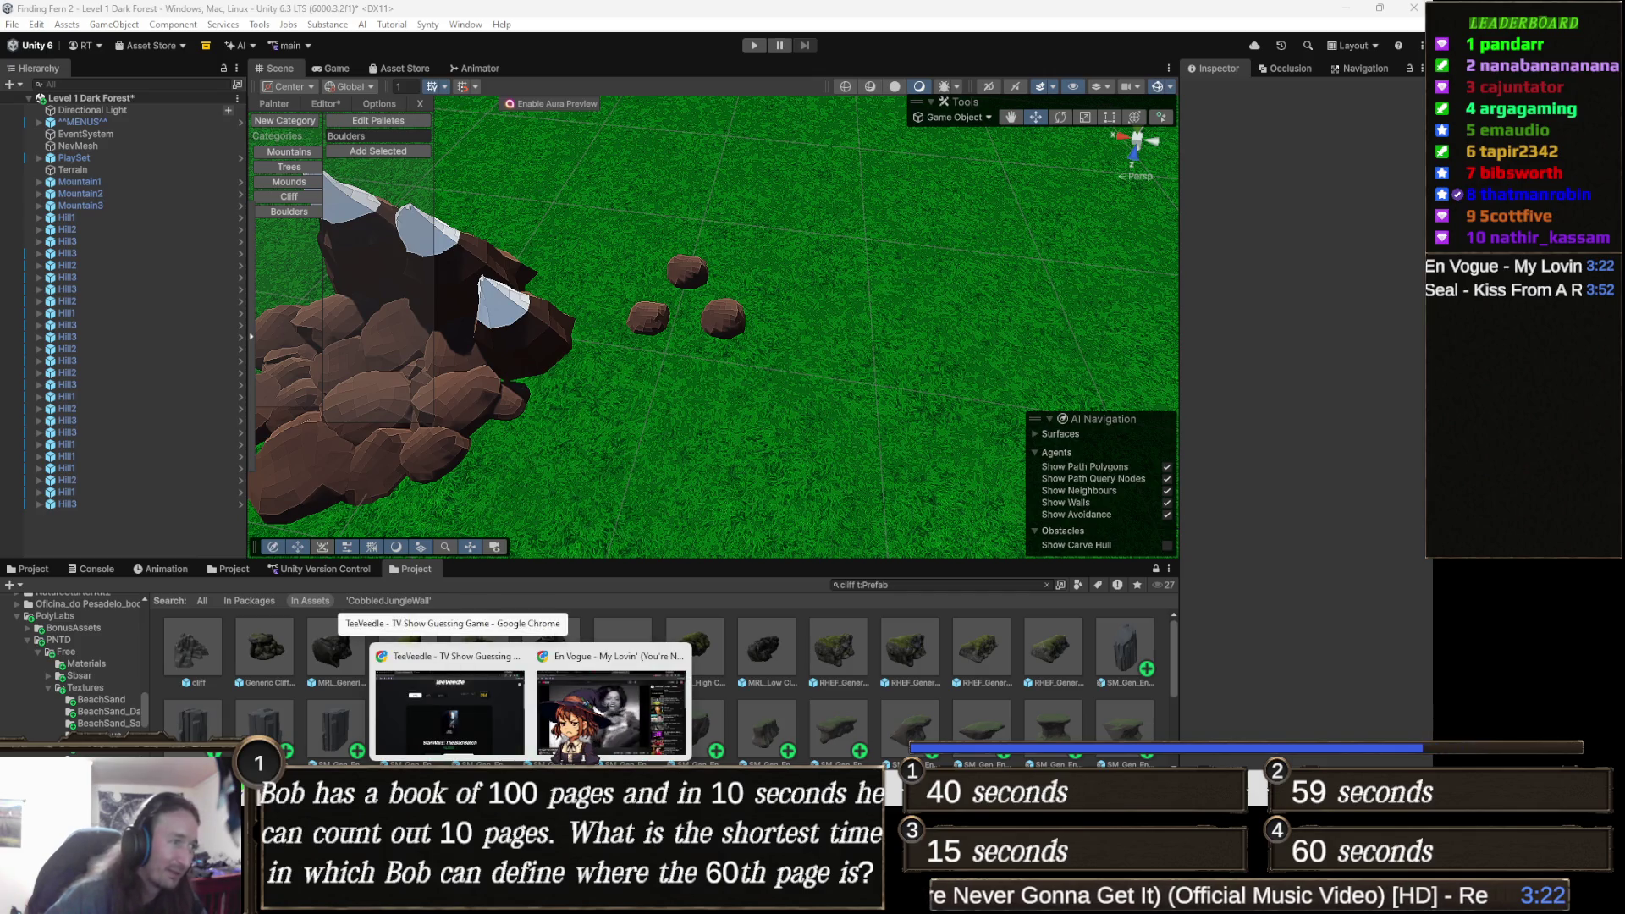
left_click(483, 725)
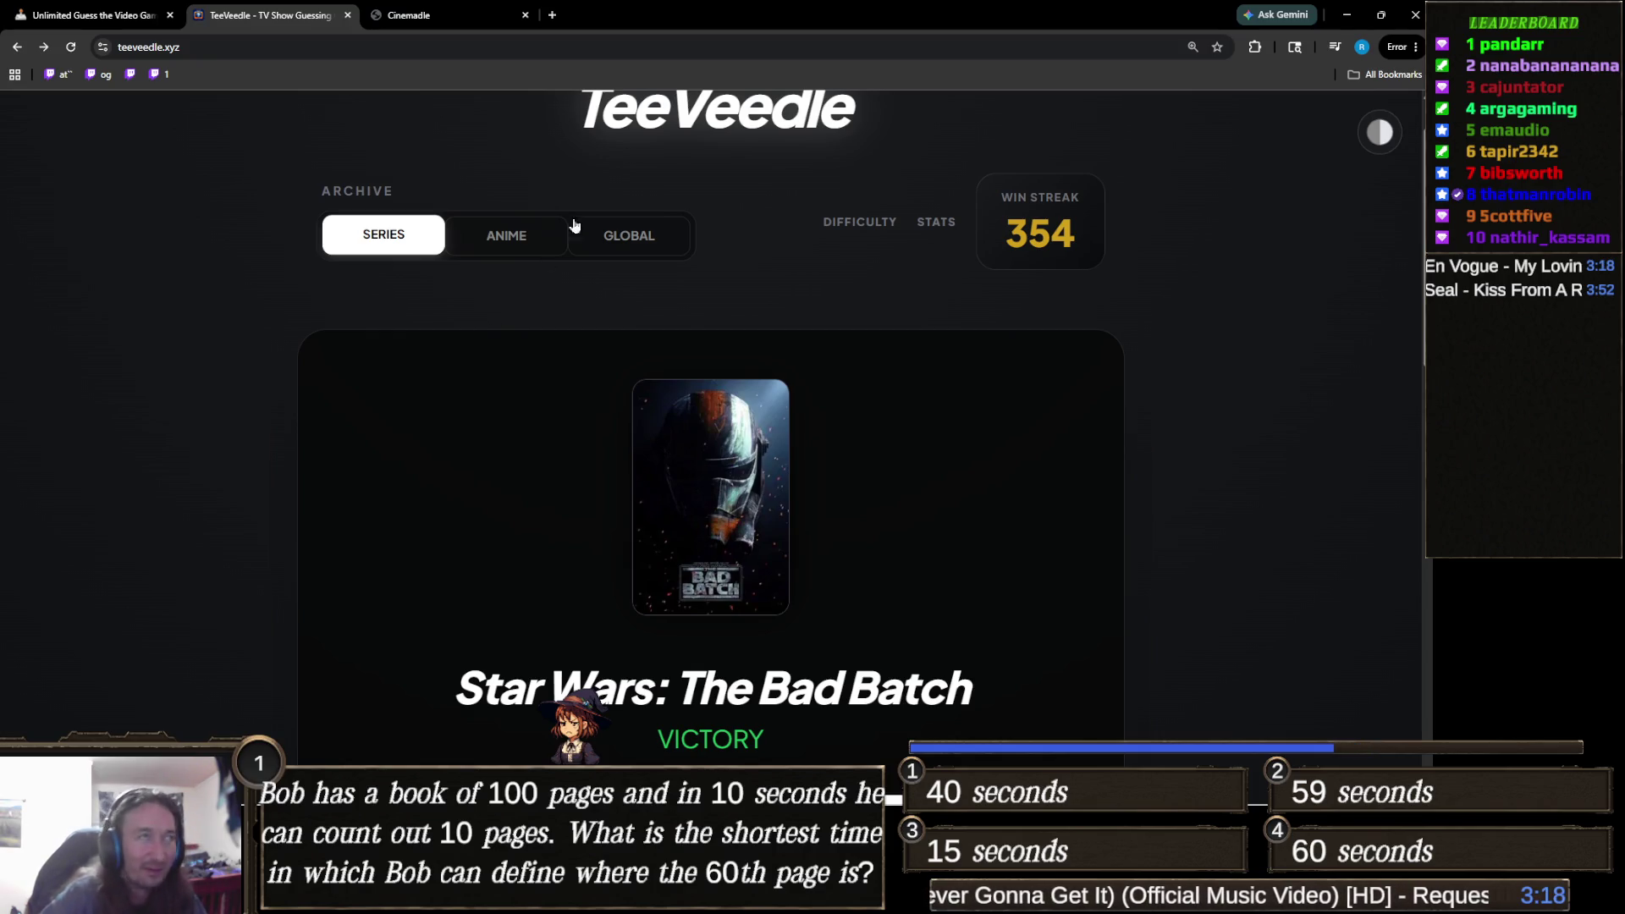
Flip between the Cinemadle and TeeVeedle tabs and start the next Cinemadle movie.
left_click(440, 16)
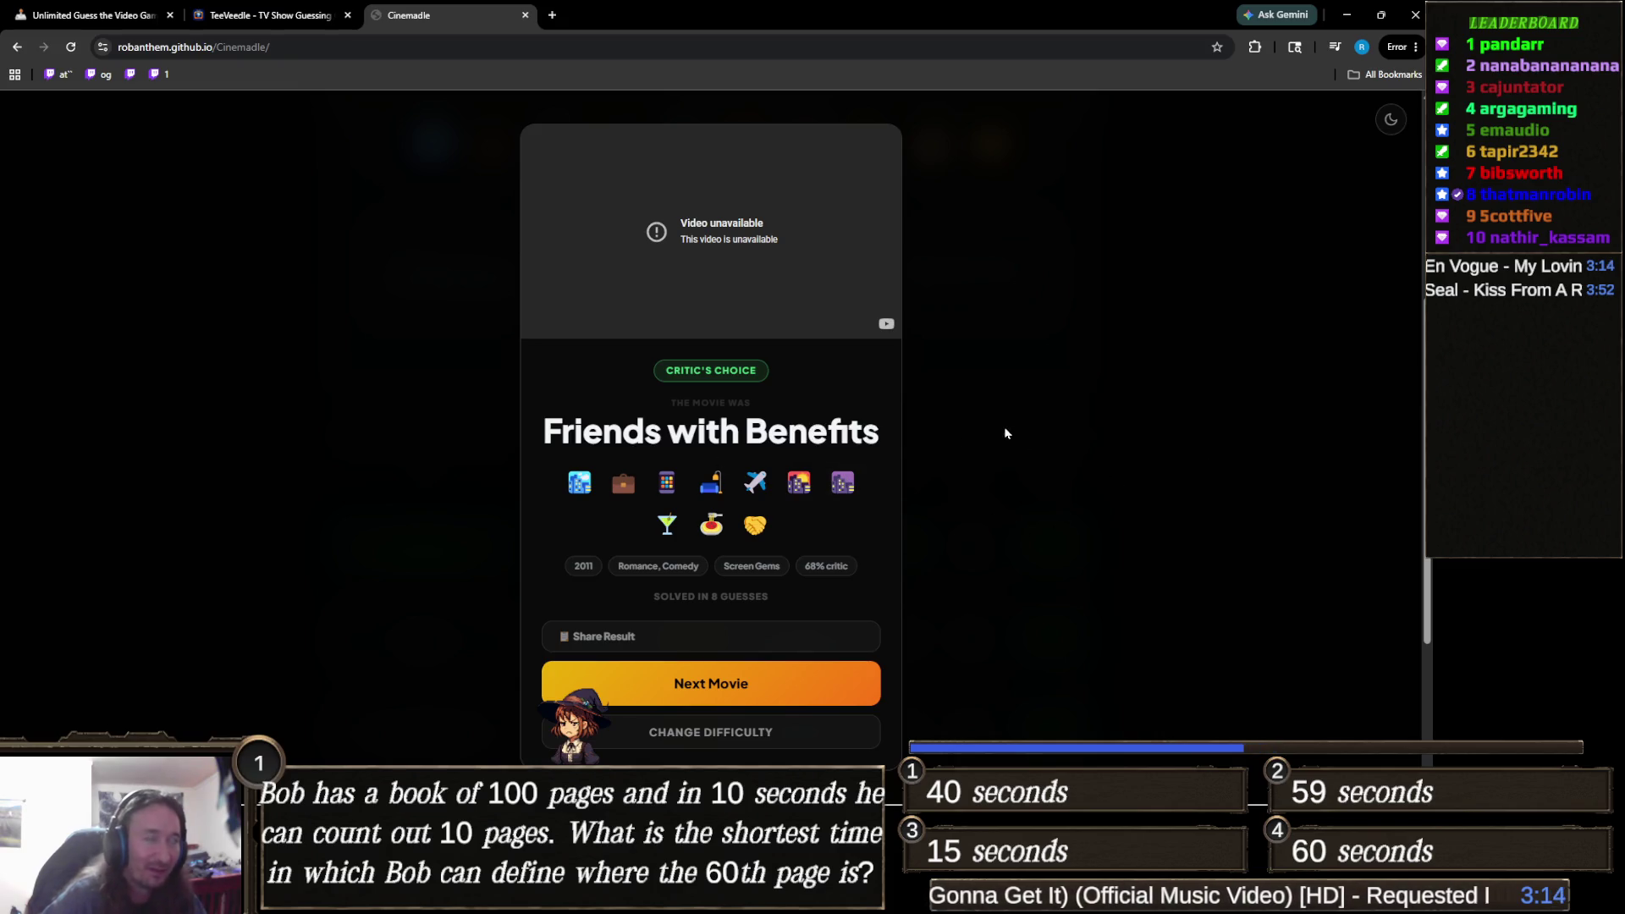
left_click(269, 16)
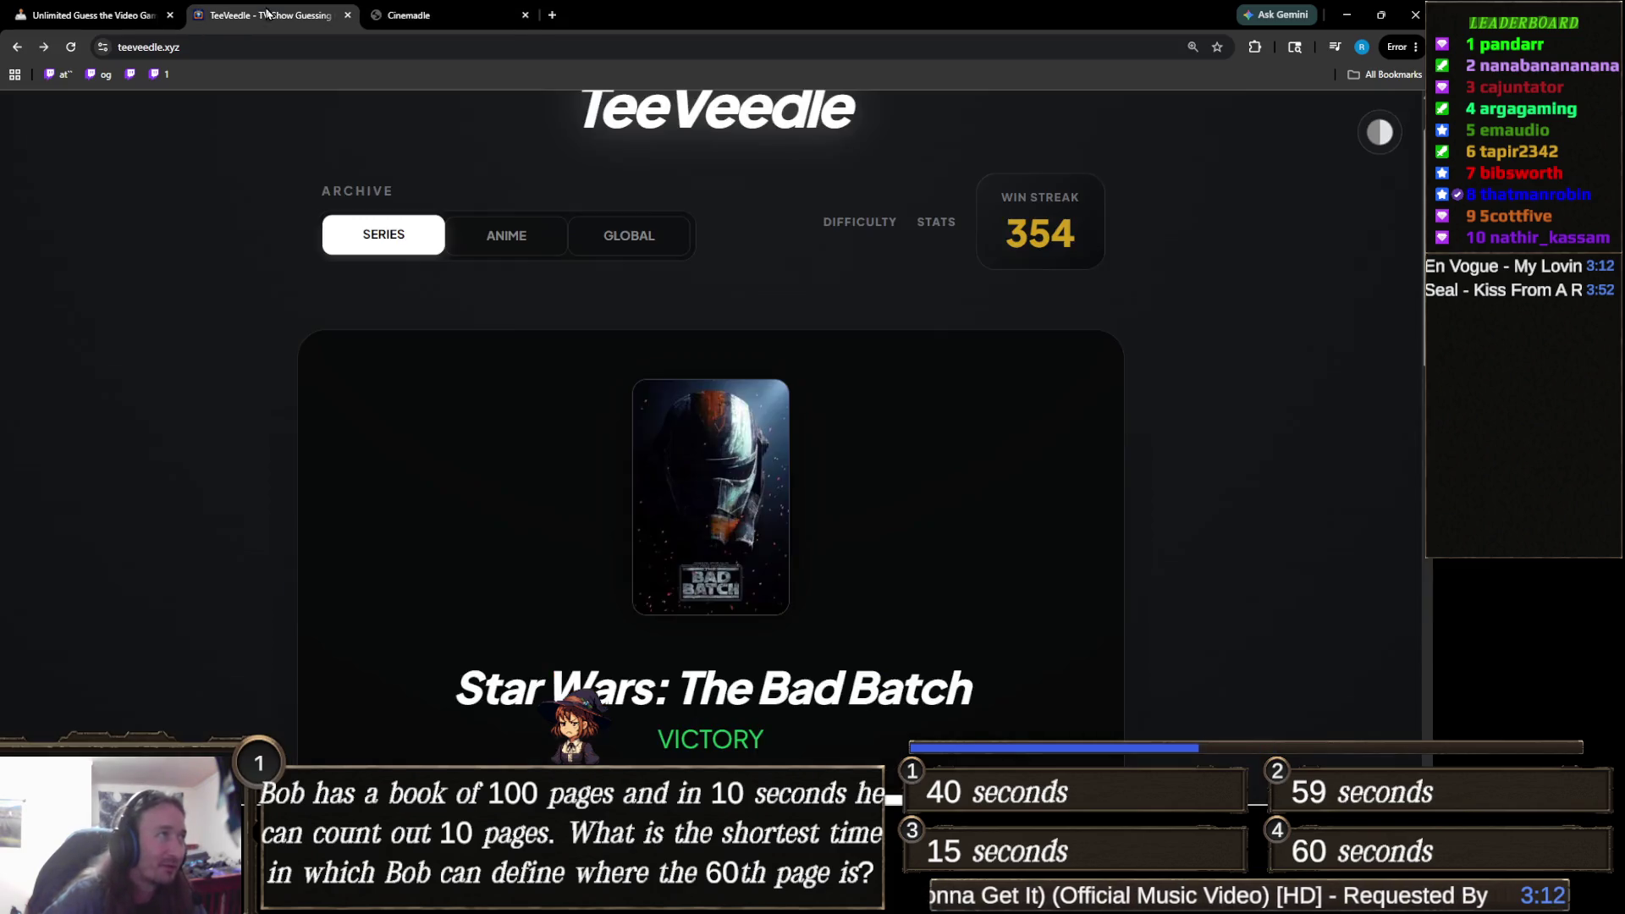
left_click(496, 5)
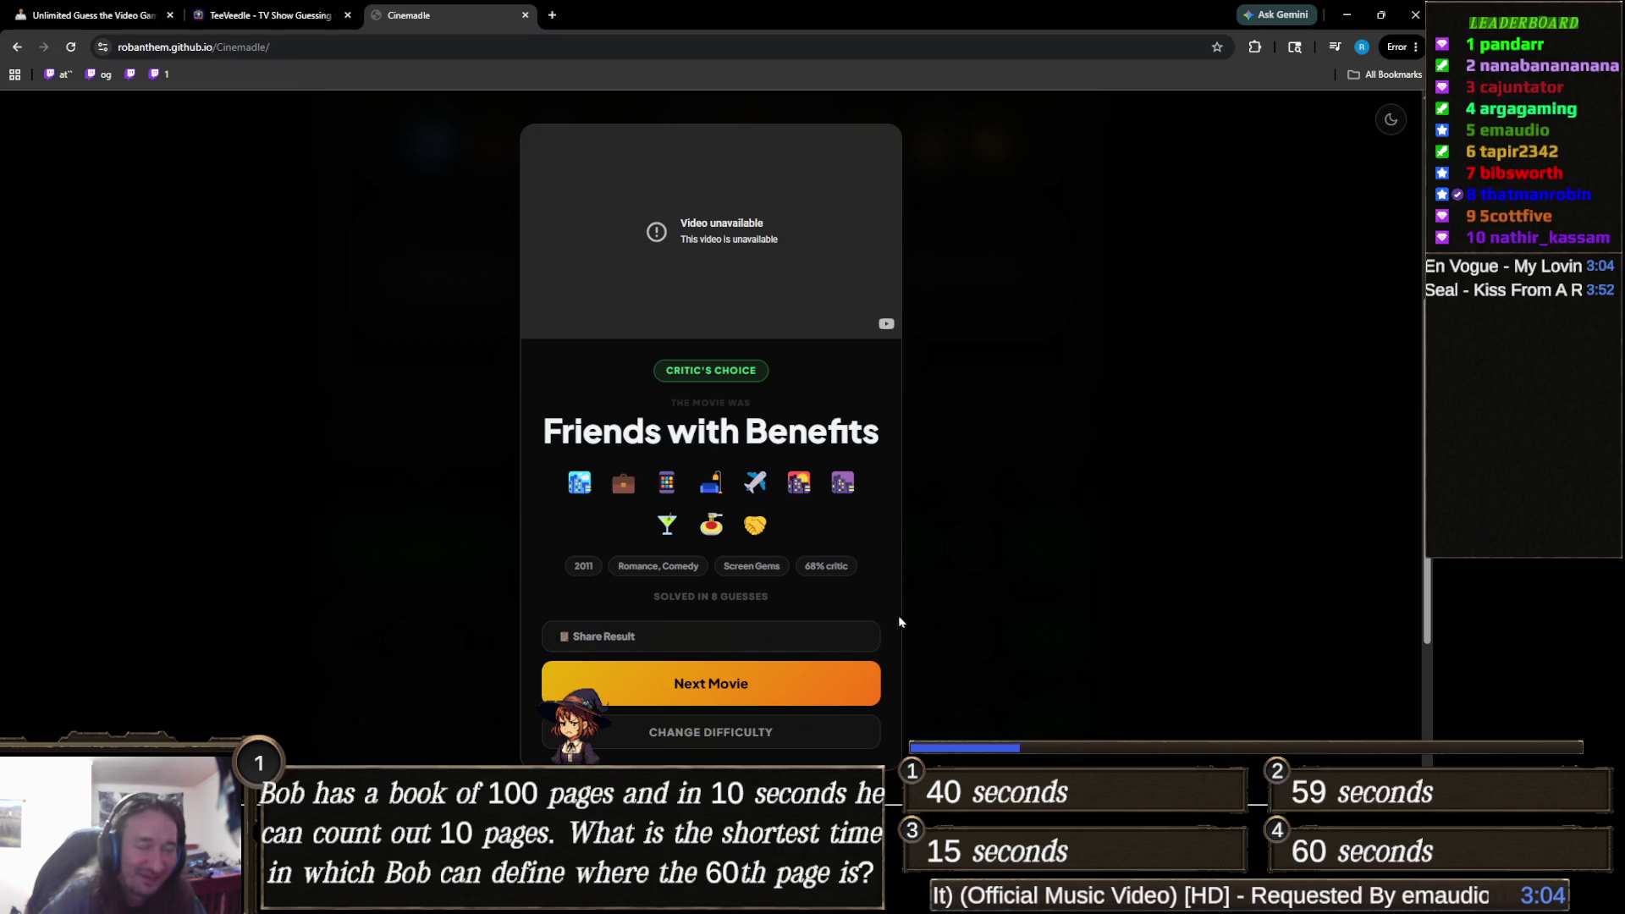
left_click(755, 683)
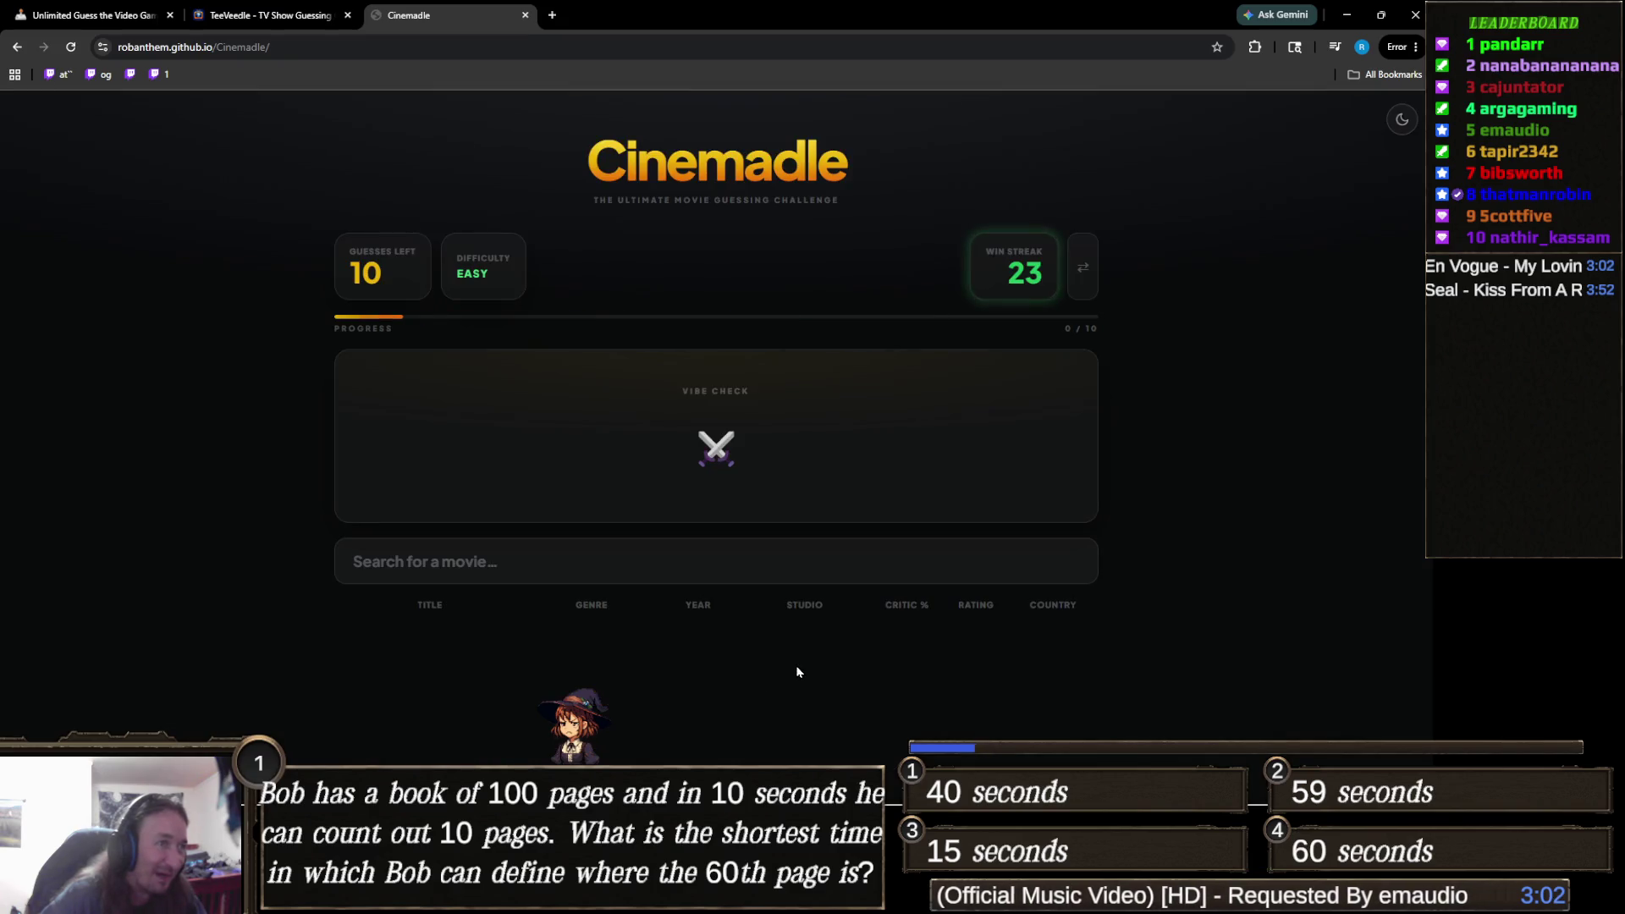
mouse_move(727, 453)
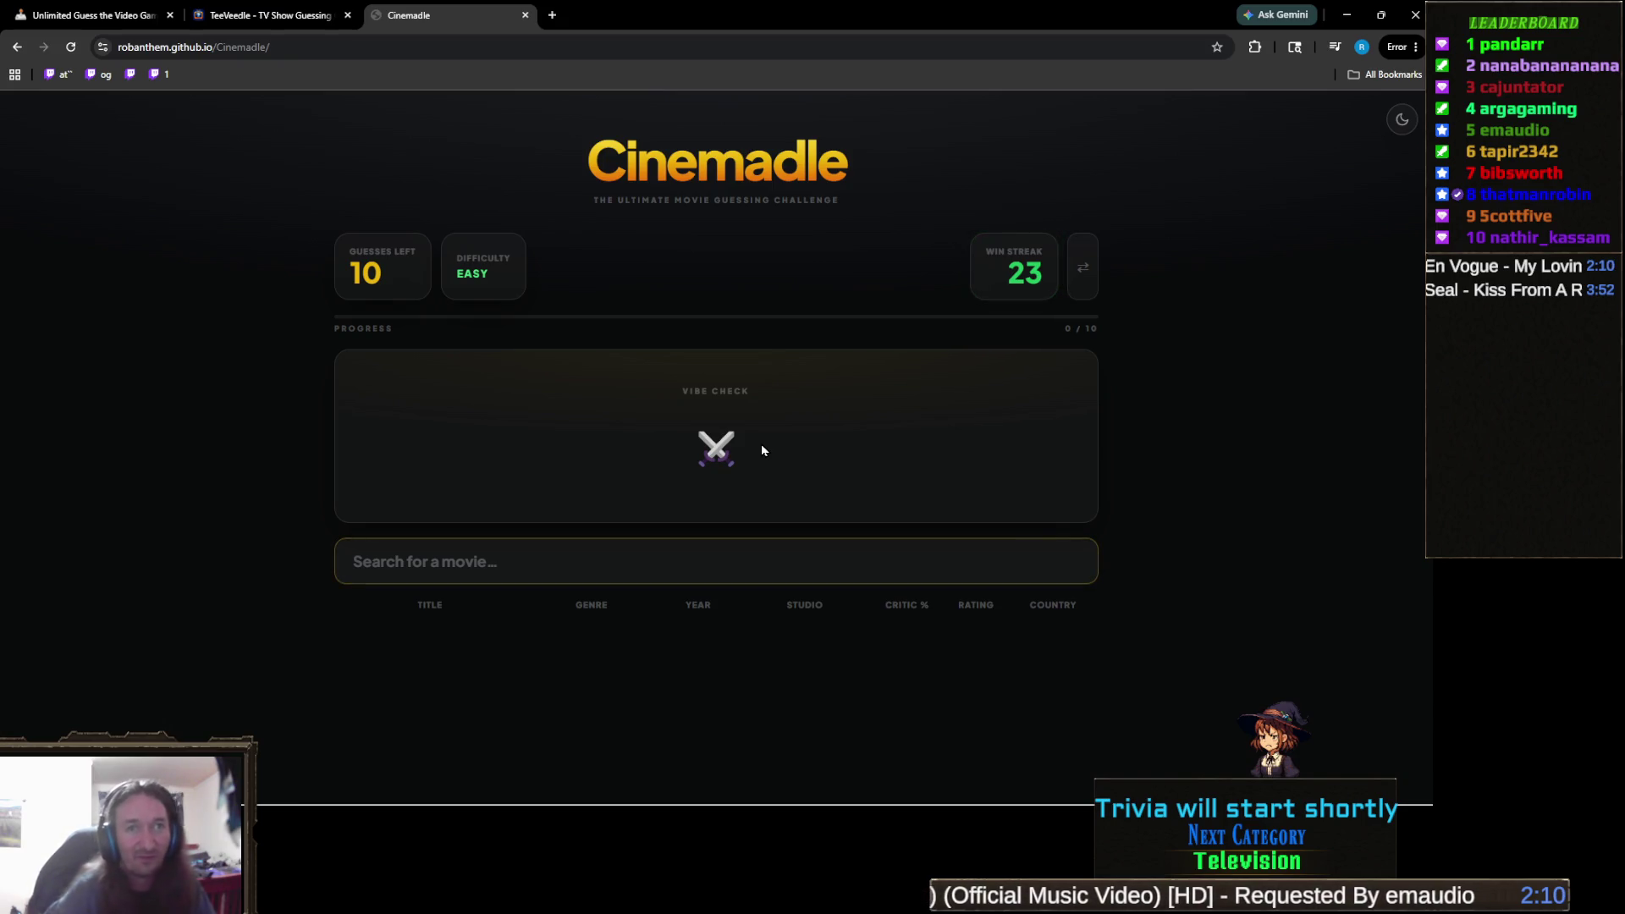
Search 'braveh' and submit Braveheart as the first guess.
left_click(711, 551)
type("braveh")
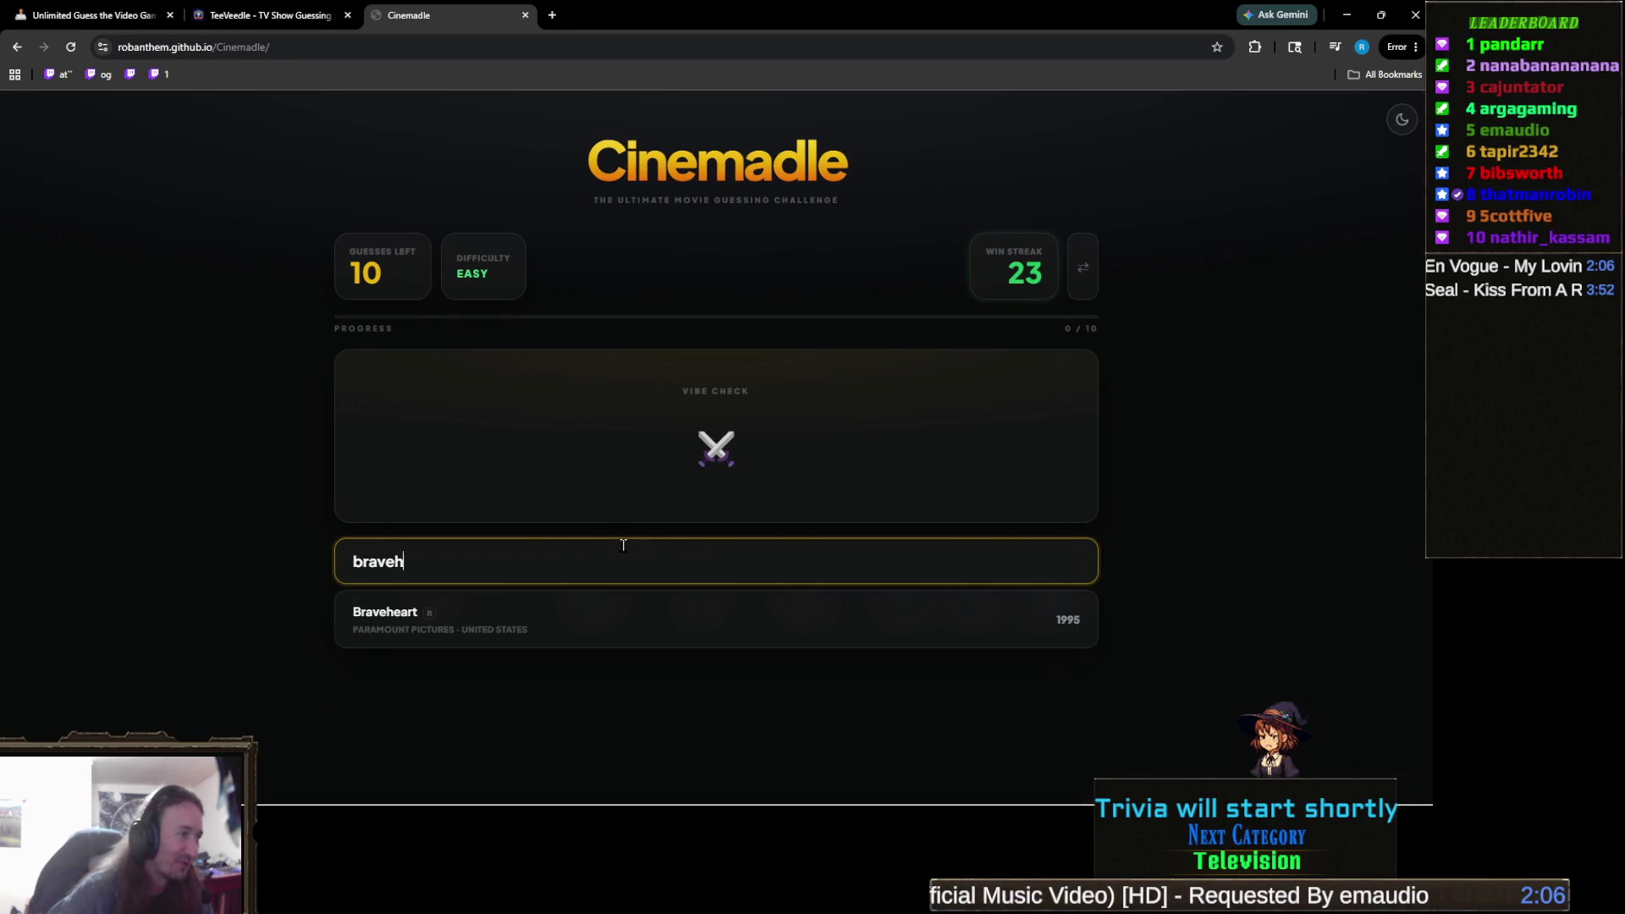
left_click(426, 610)
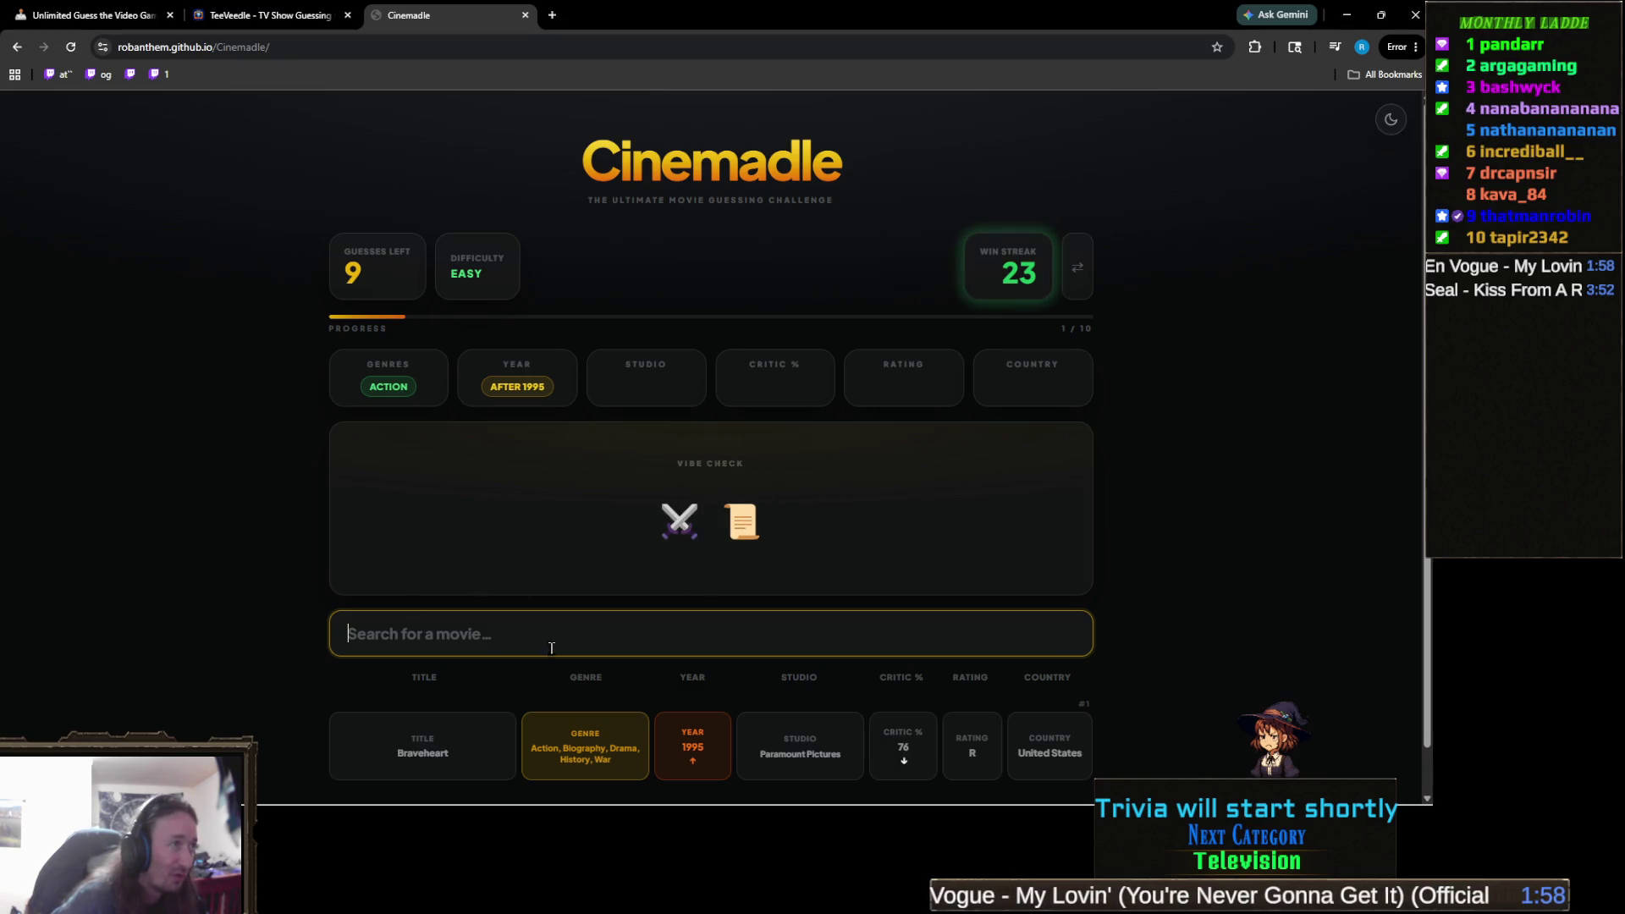
Replace 'the mummy' with 'lord of the ring' and guess The Return of the King.
left_click(609, 637)
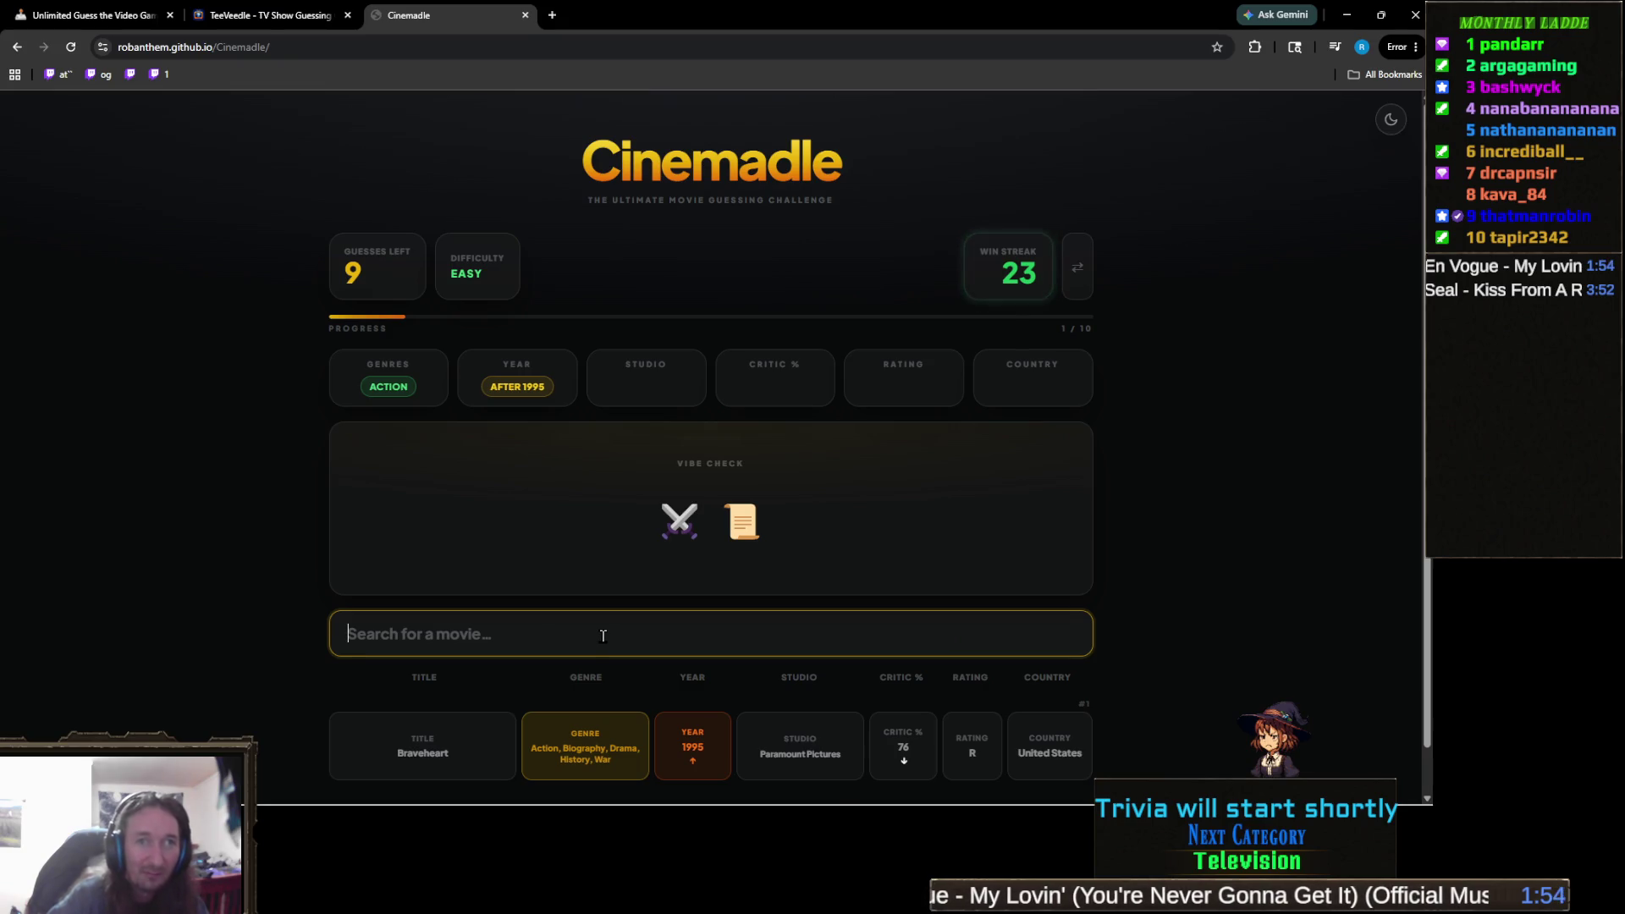
type("the mummy")
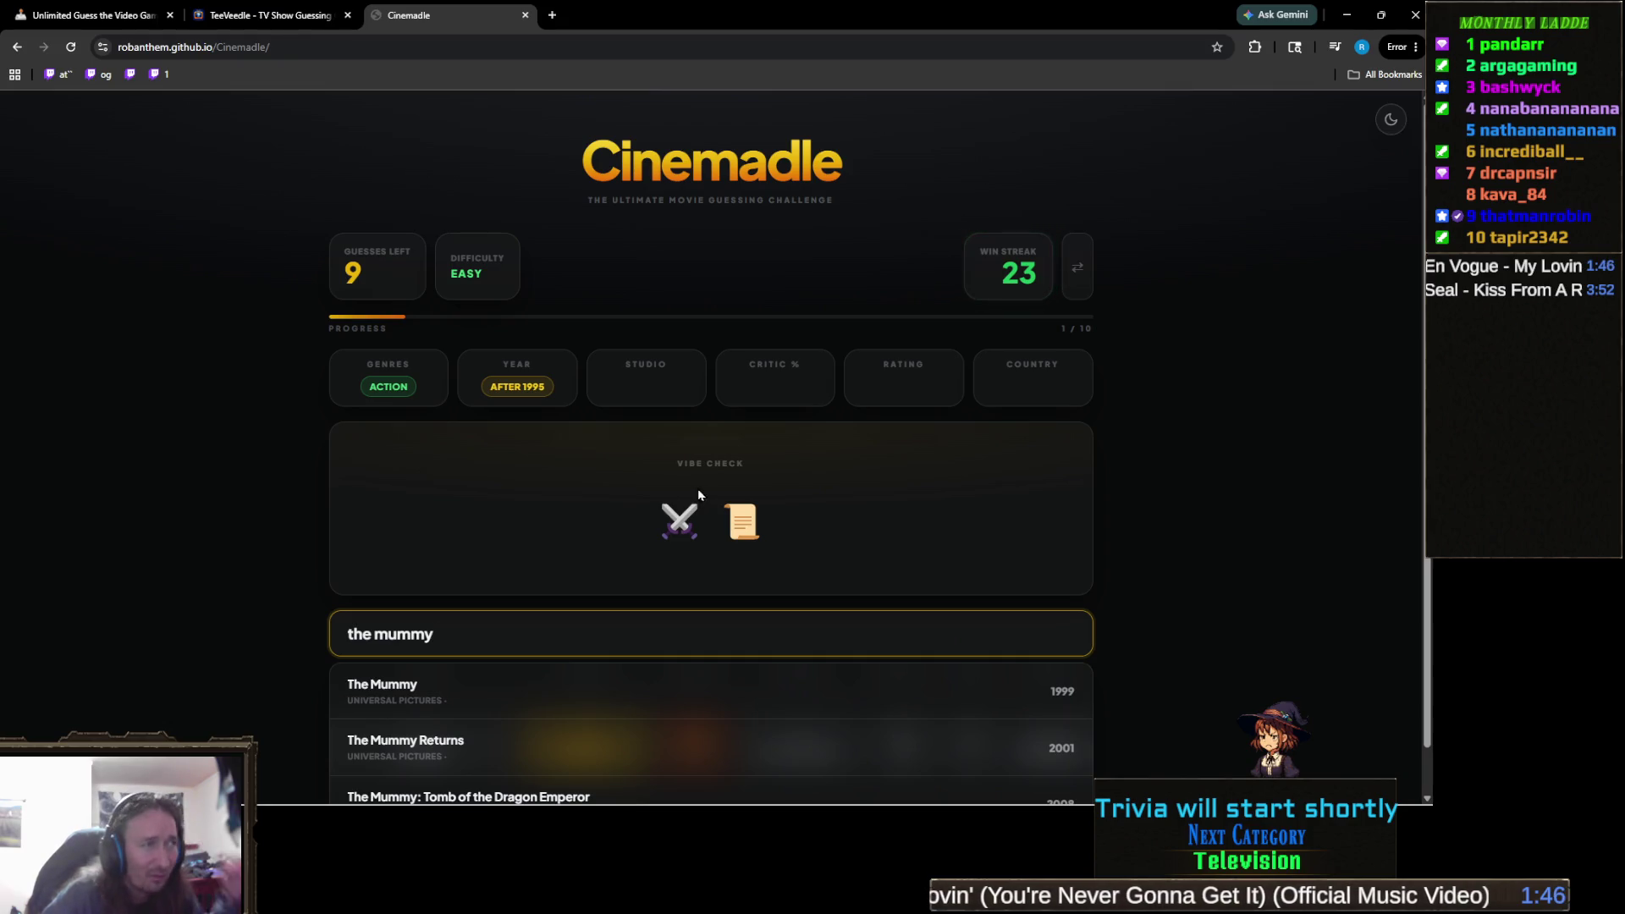
key("ctrl+a")
type("lor")
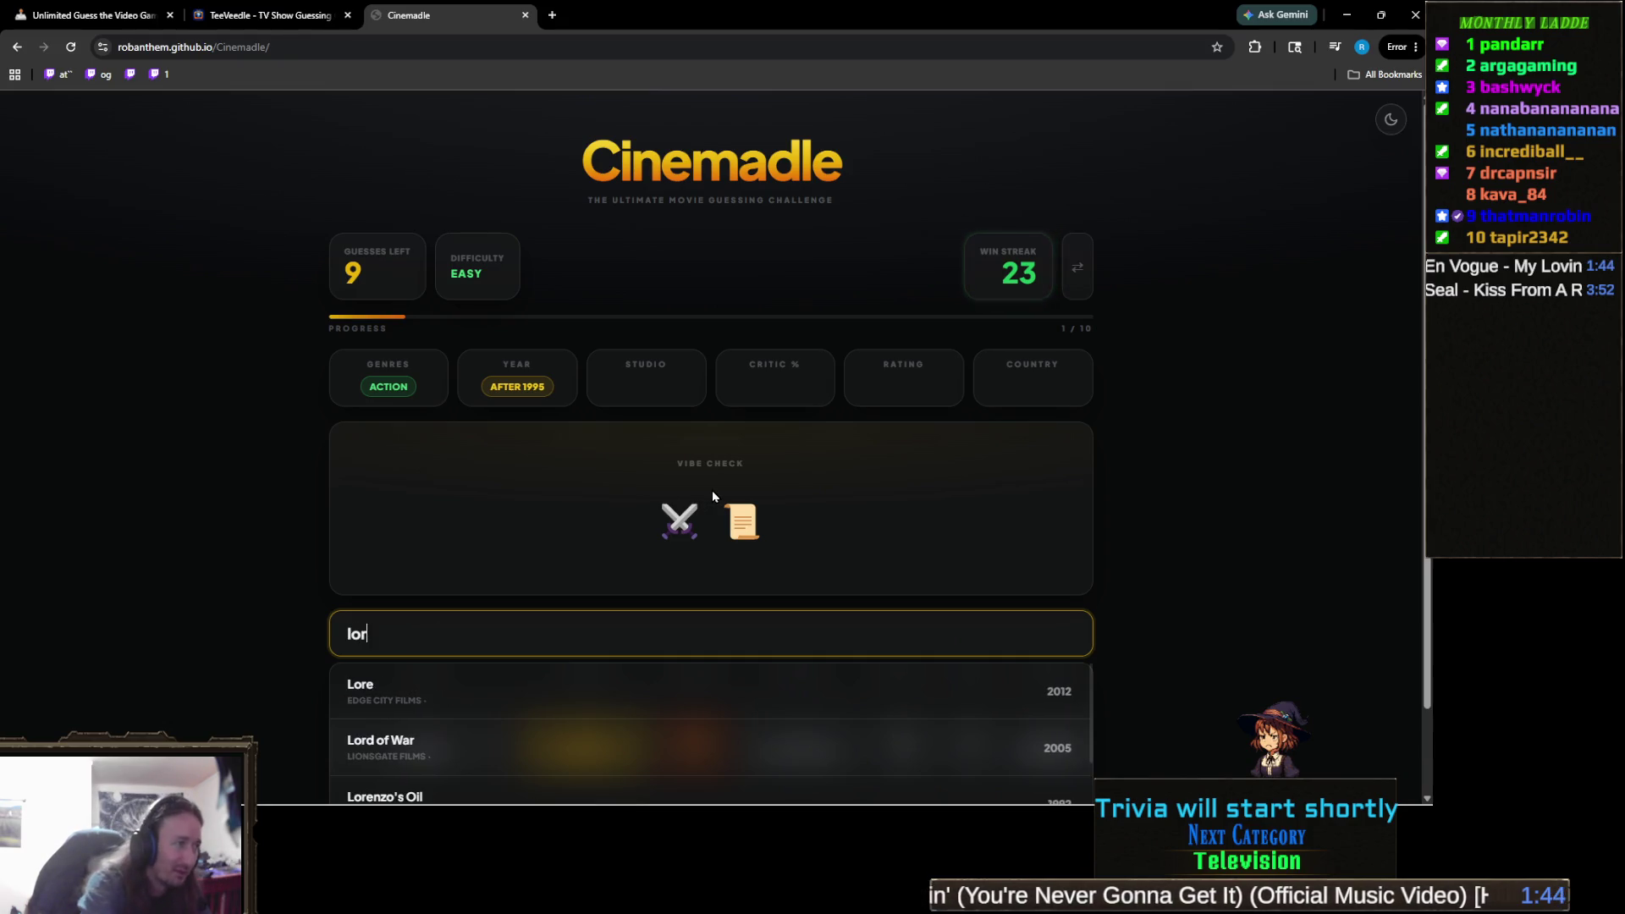
type("d of the ring")
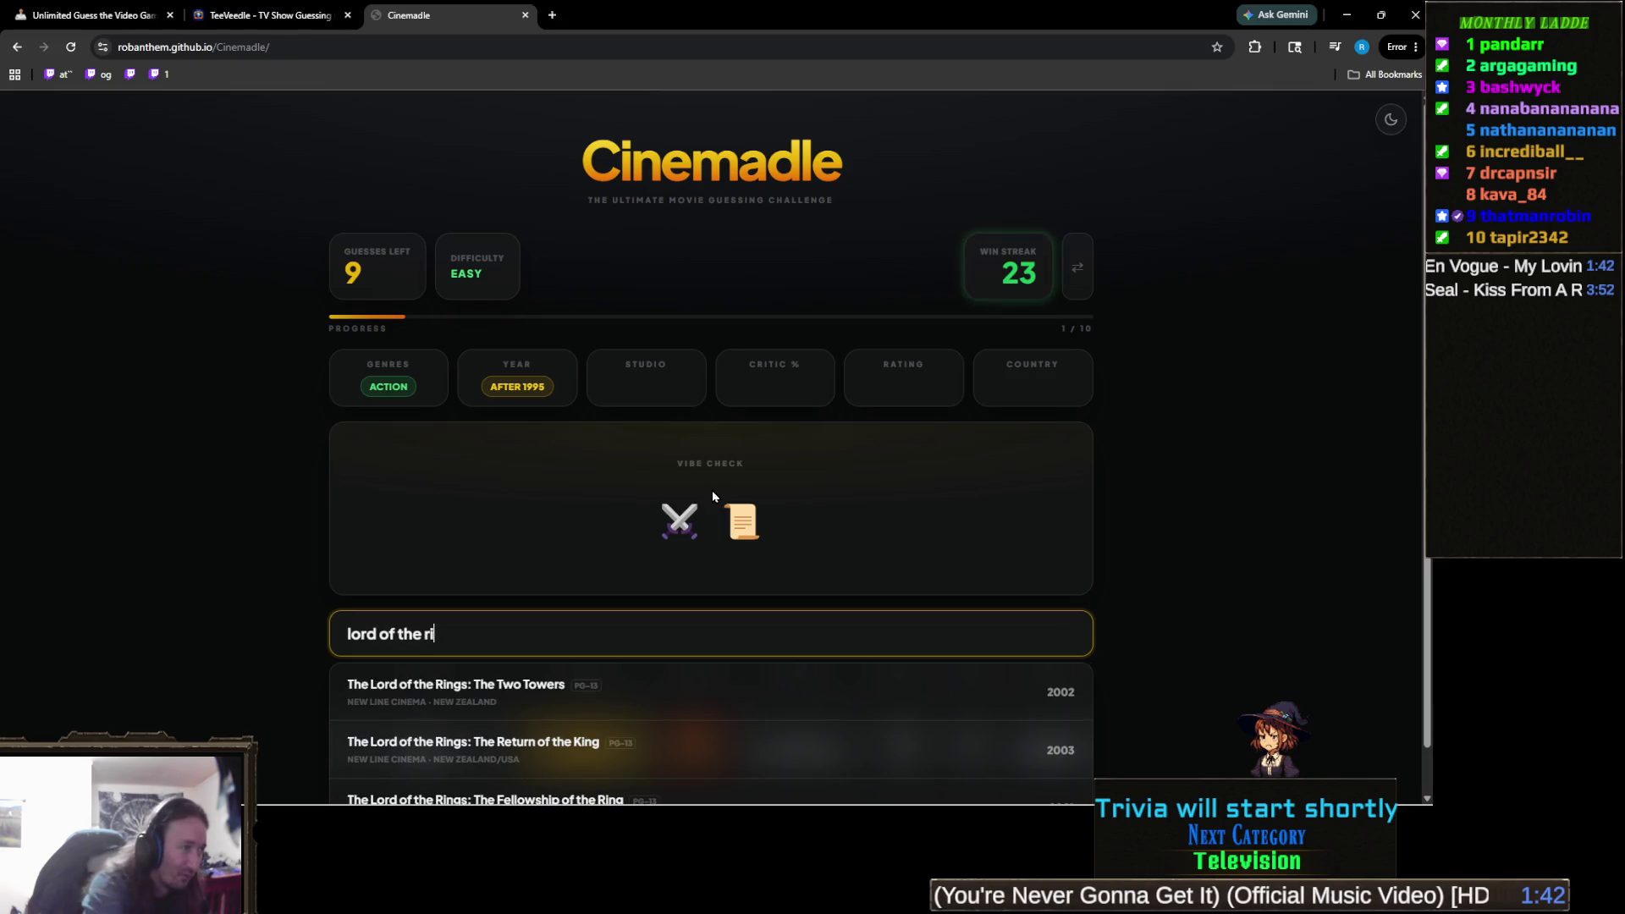
scroll(708, 489, "down", 1)
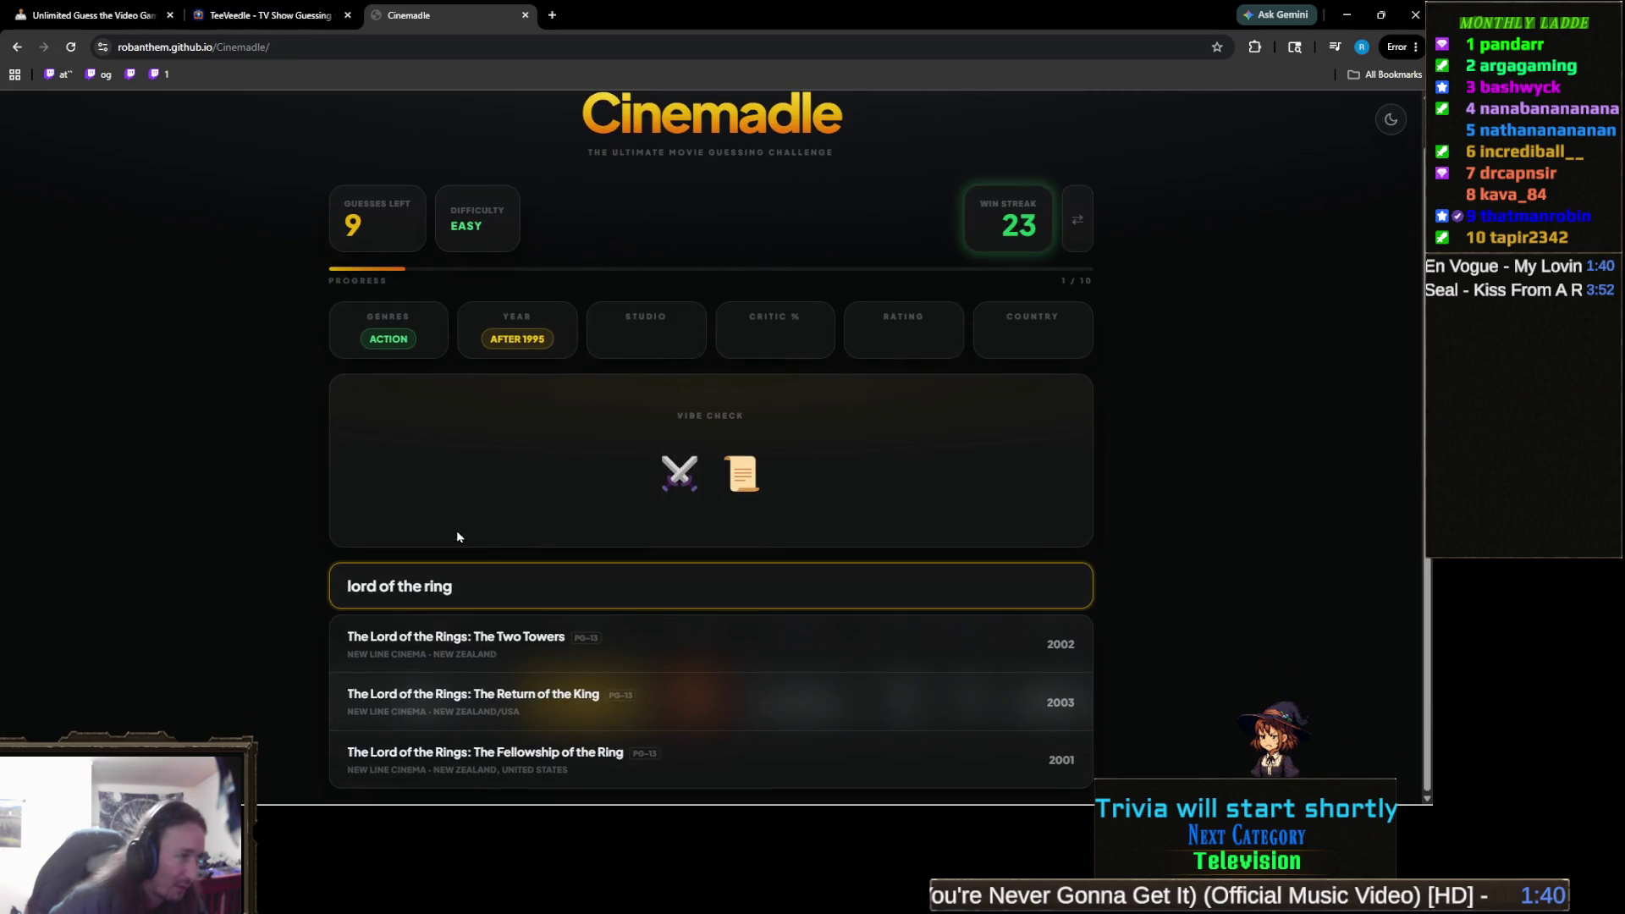
left_click(619, 708)
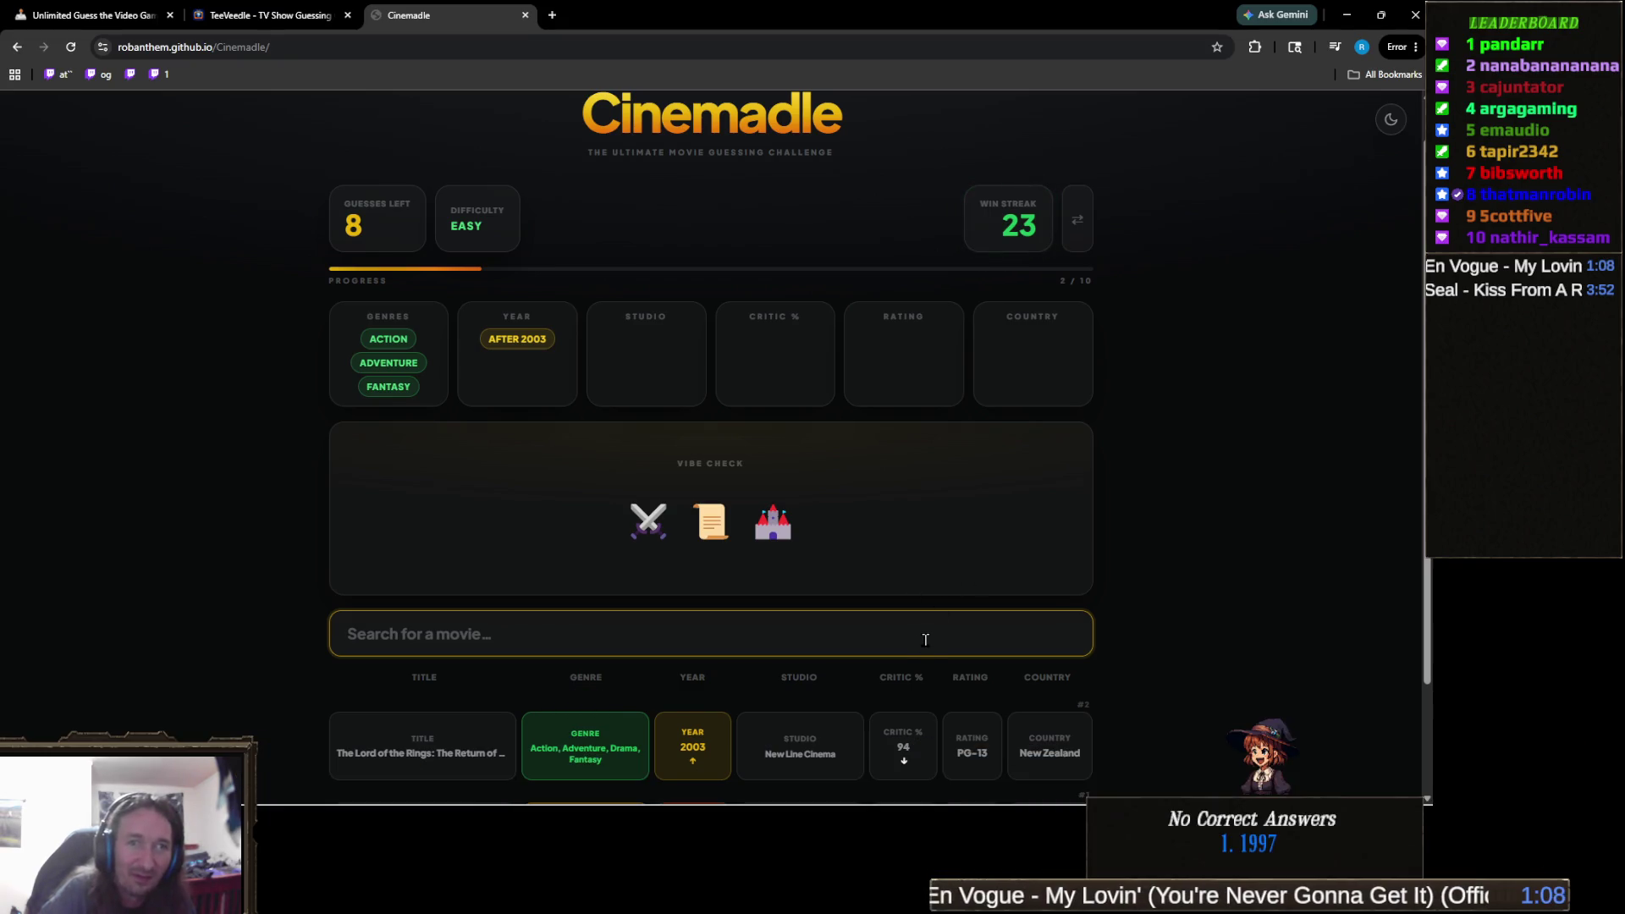
Search 'kingdom' and guess Kingdom of Heaven.
mouse_move(787, 538)
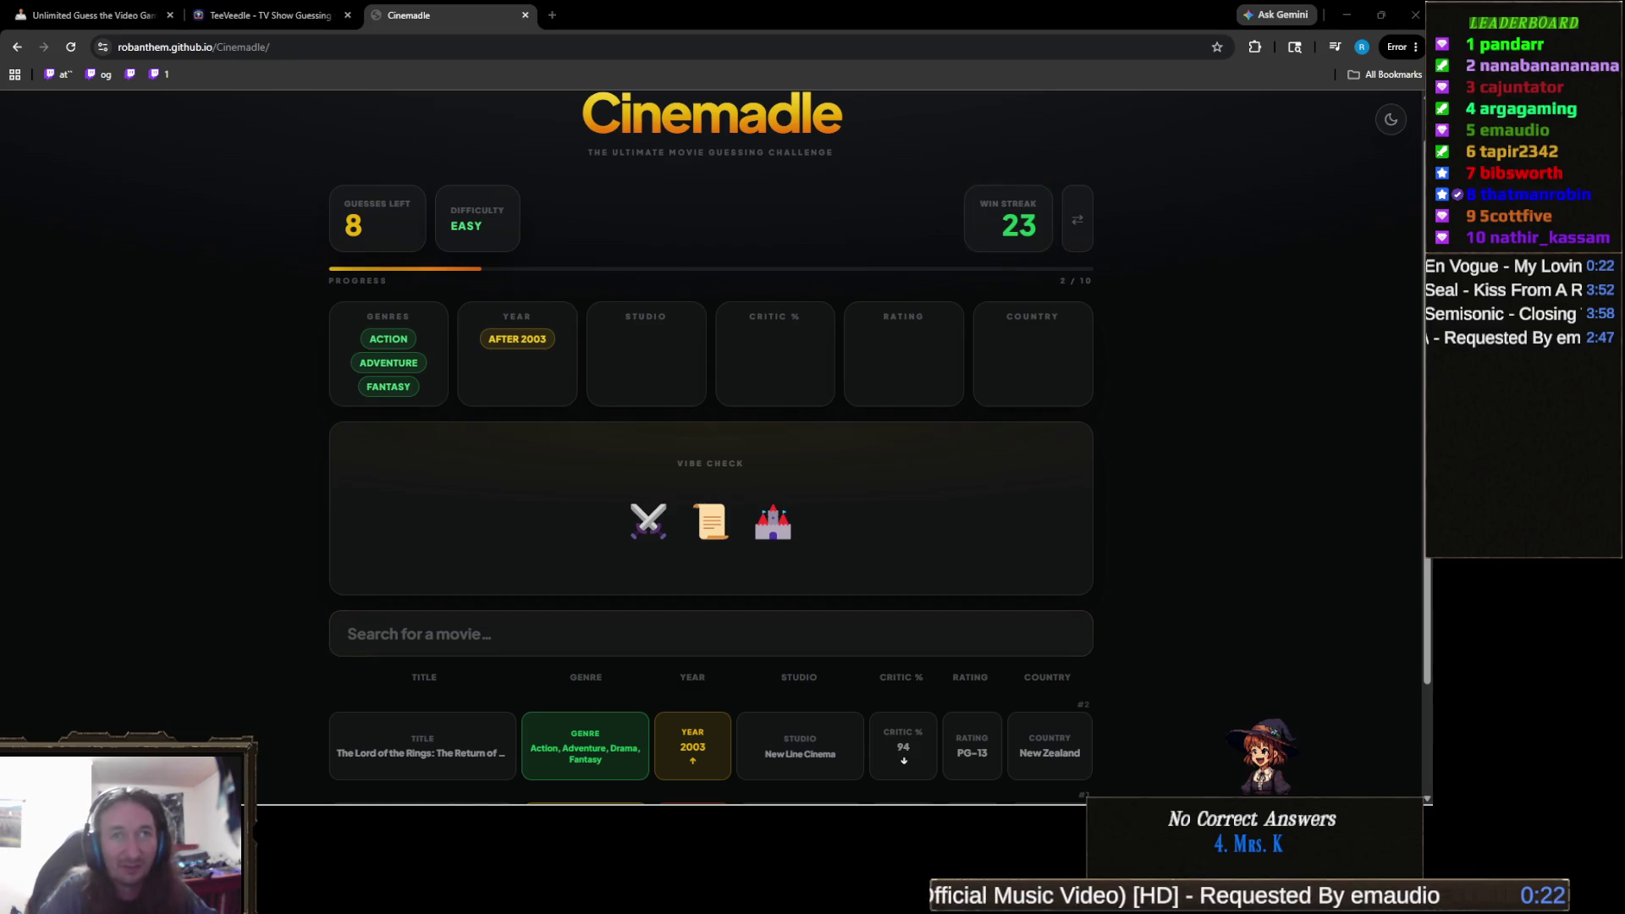
left_click(711, 634)
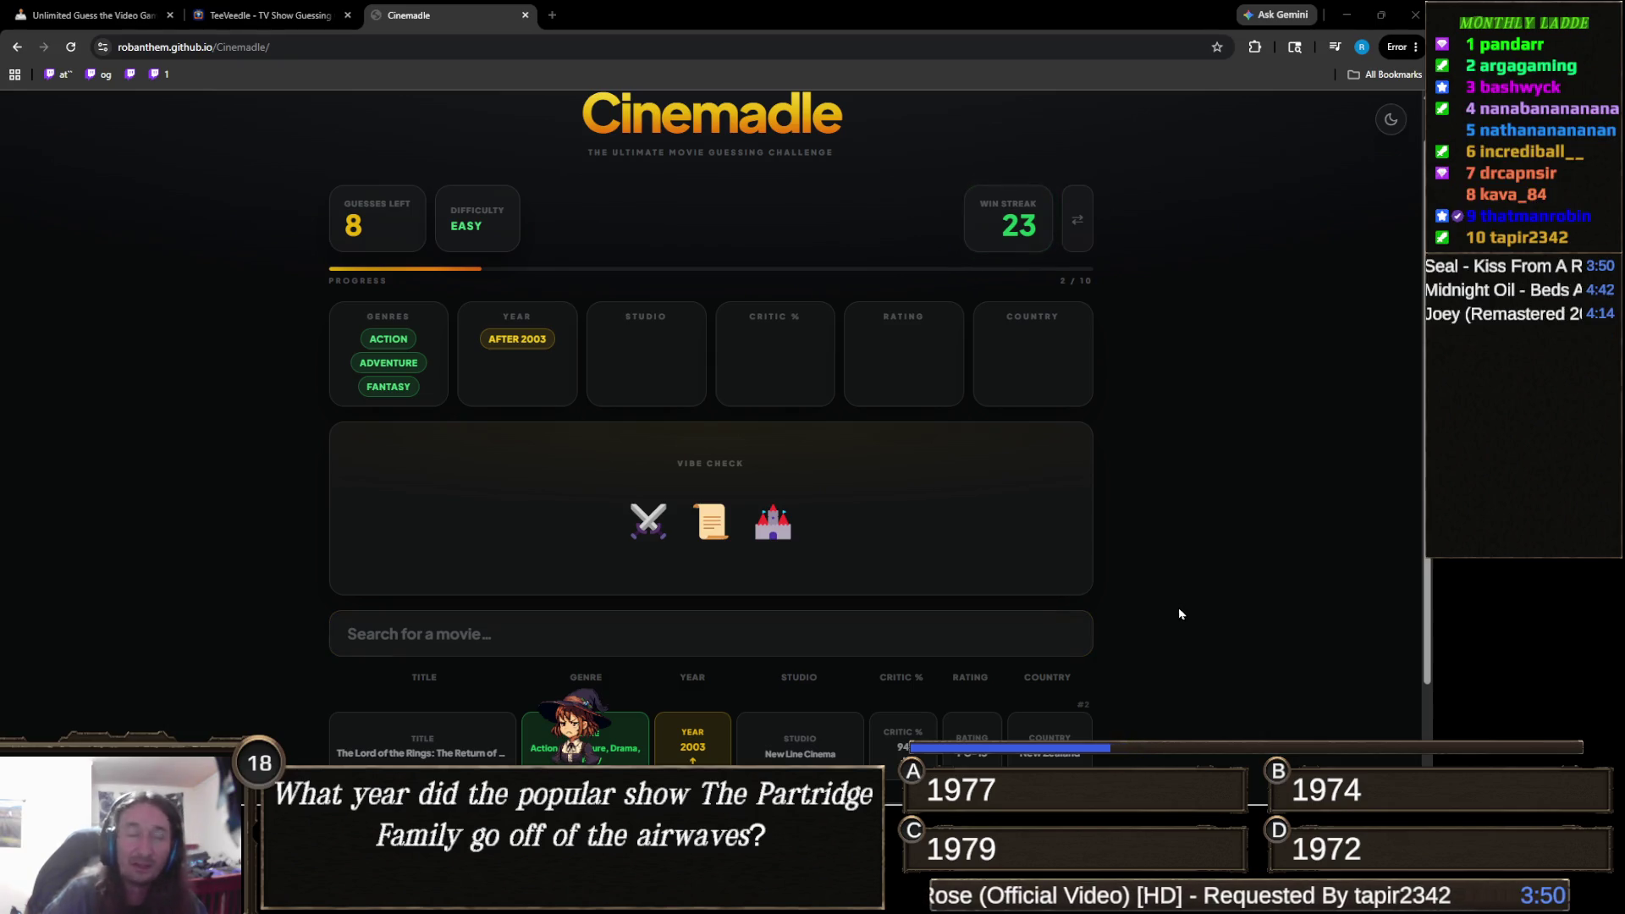
left_click(613, 646)
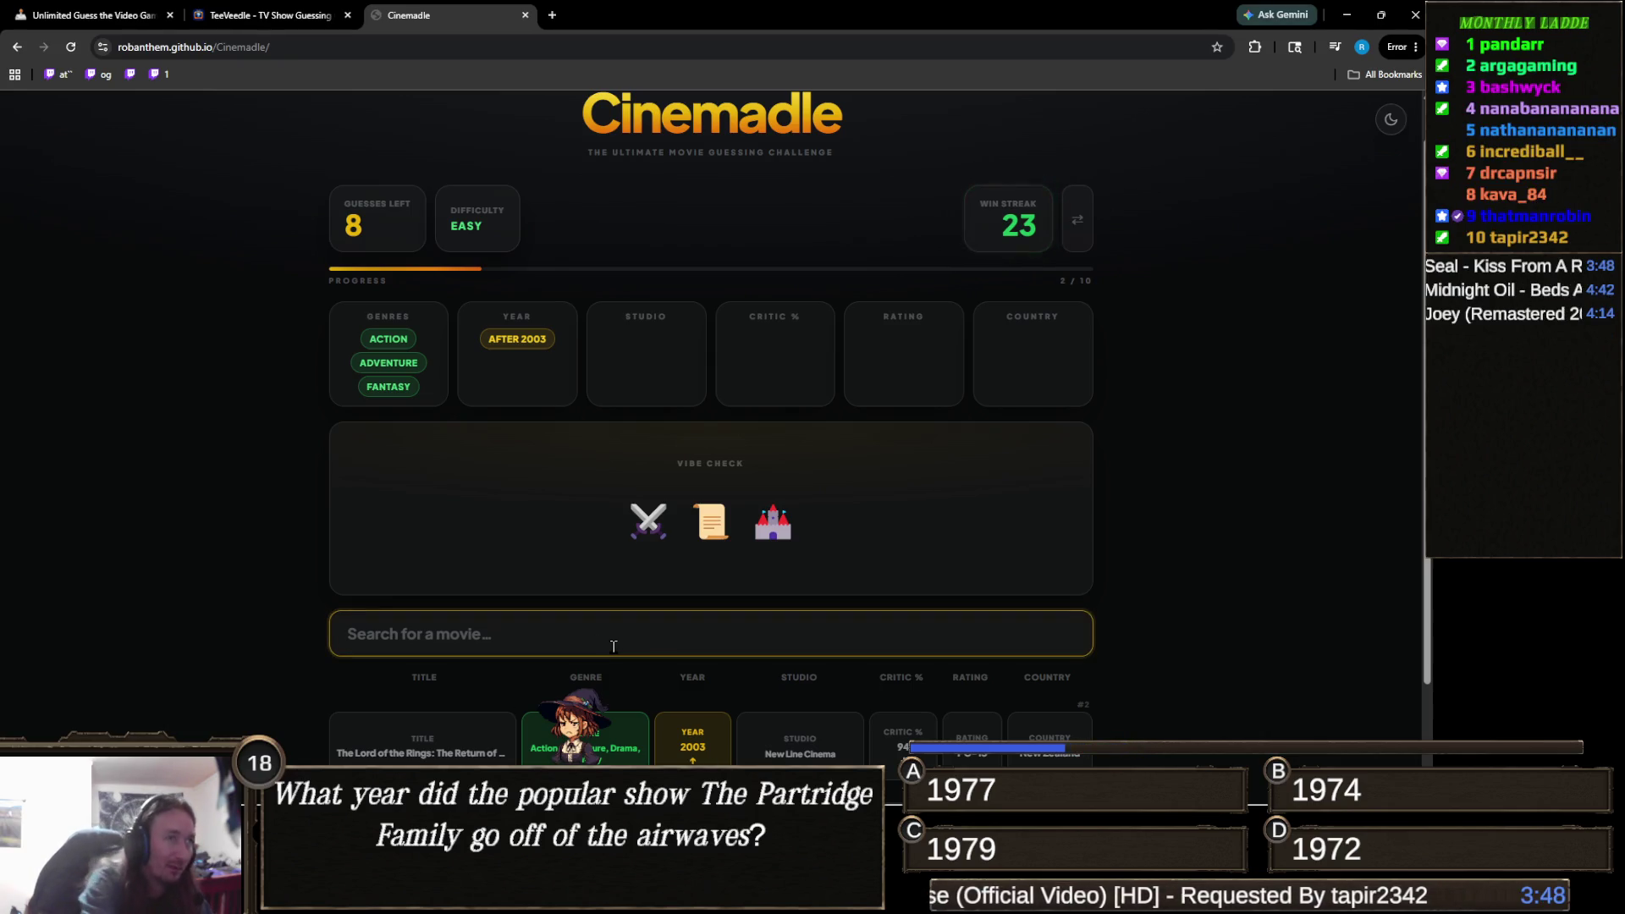
type("kingdom")
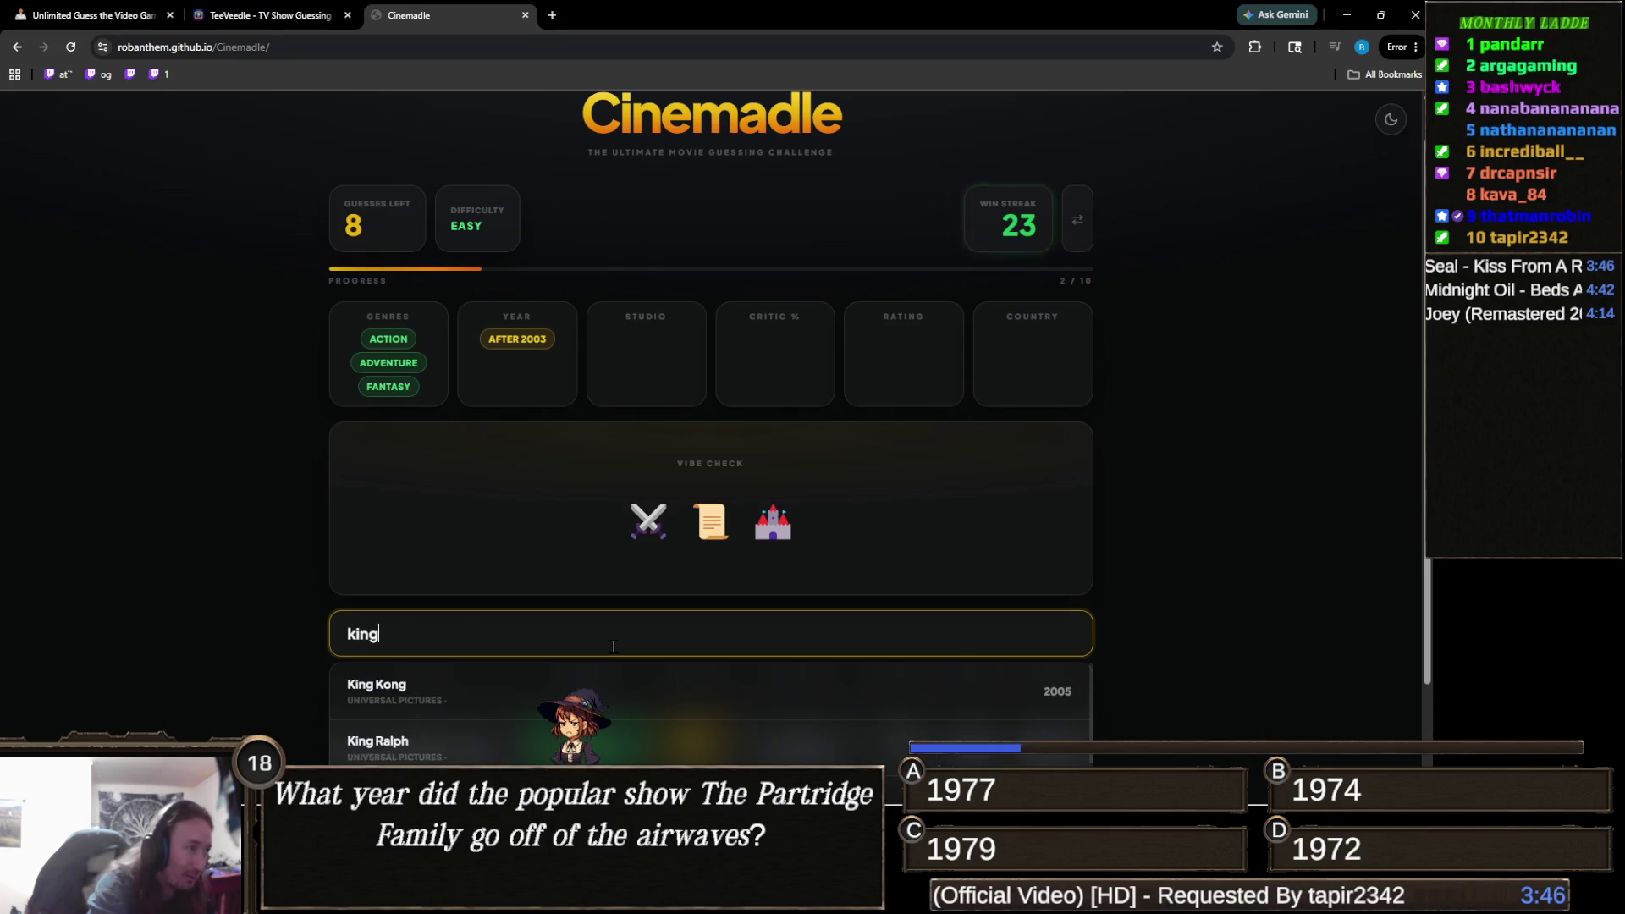
left_click(644, 720)
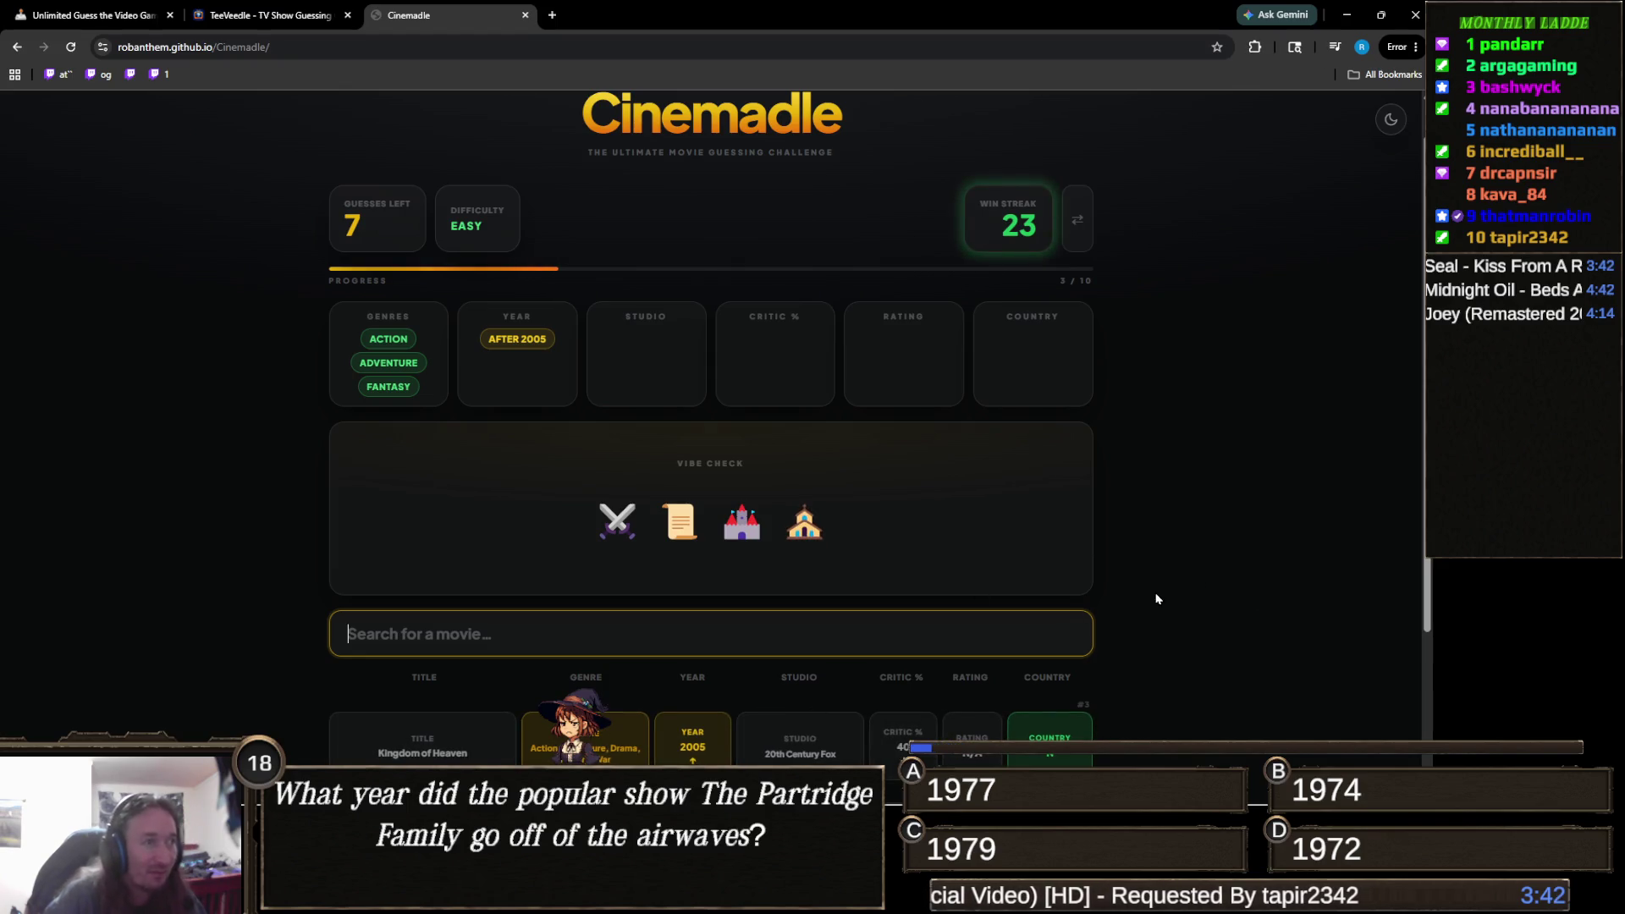
Try searches for 'joan' and 'd'arc', then clear the search box.
mouse_move(804, 525)
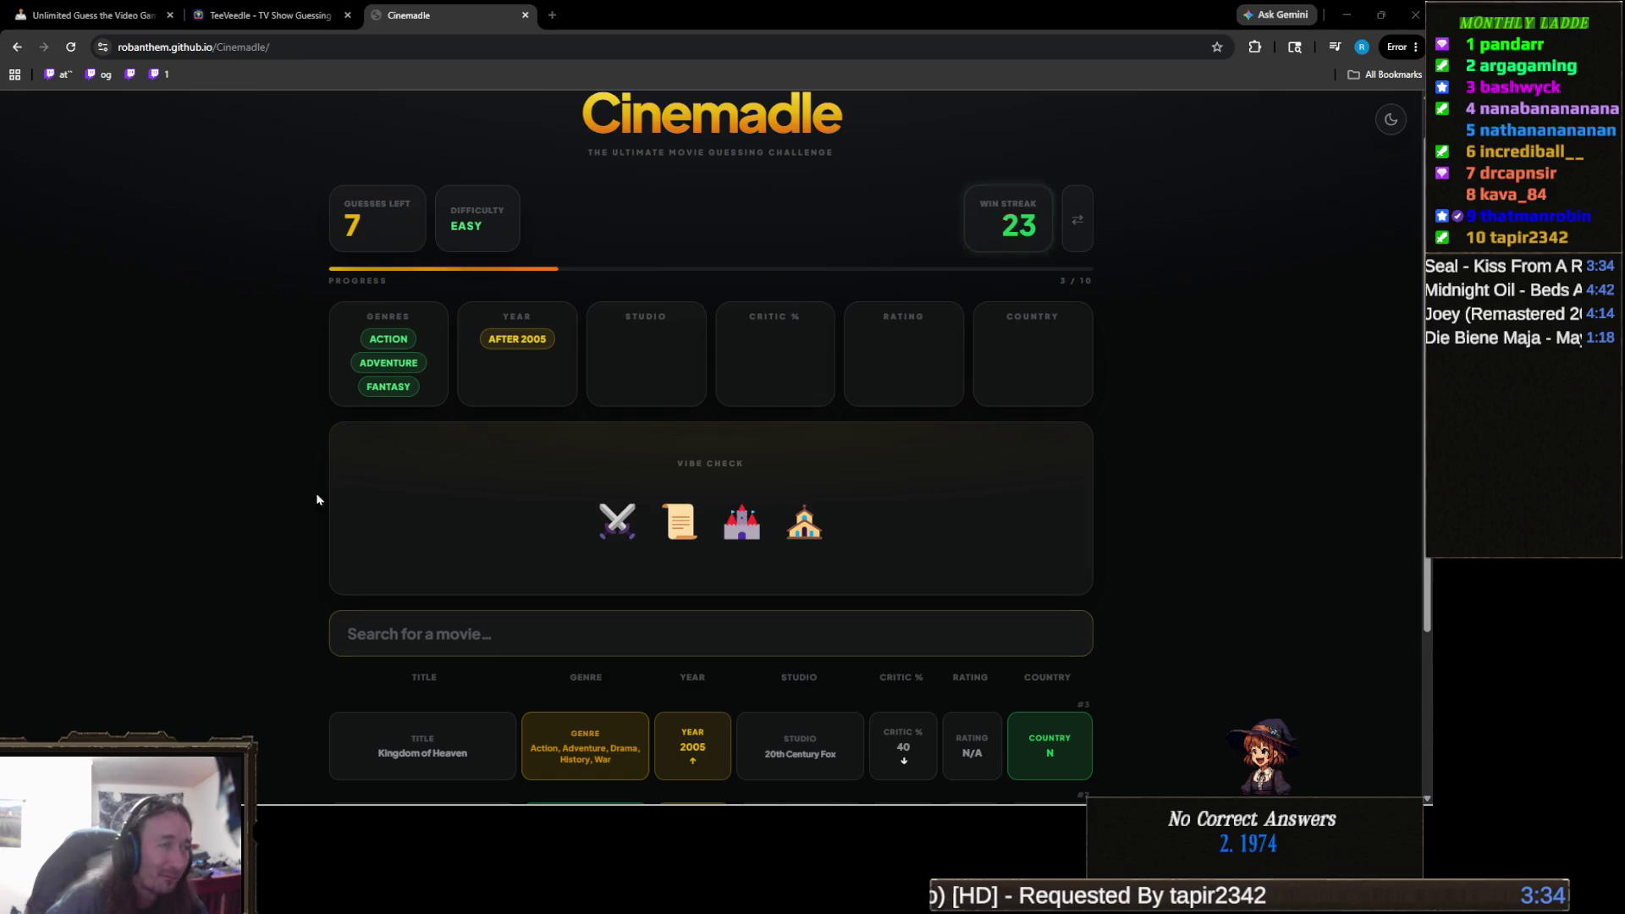
left_click(565, 554)
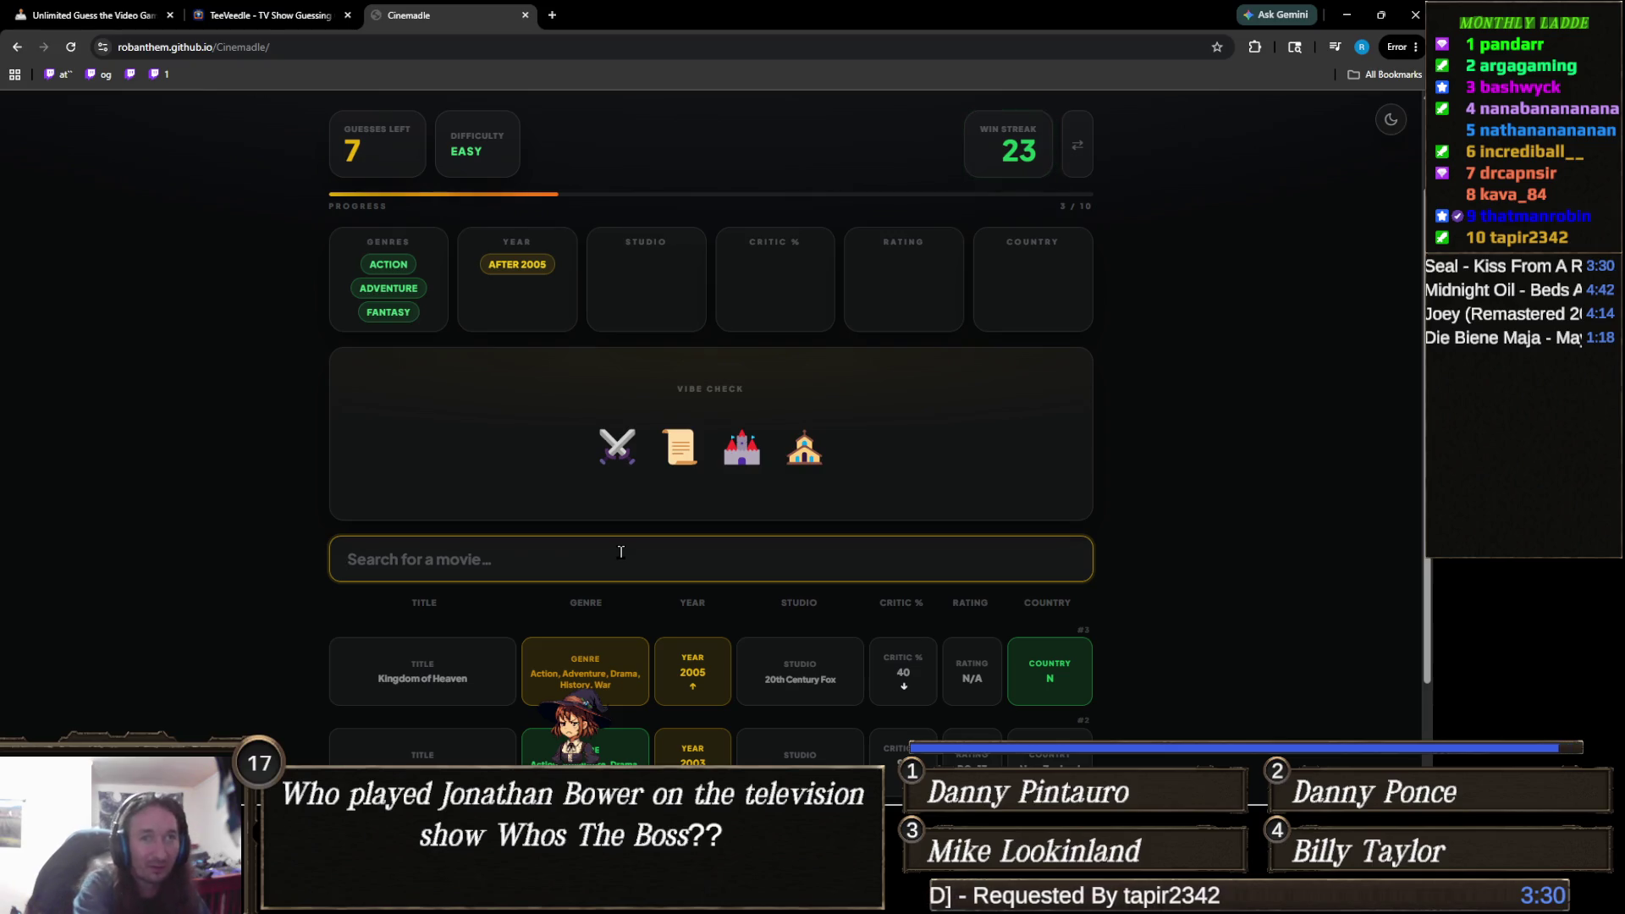
type("j")
key("BackSpace")
type("joanm")
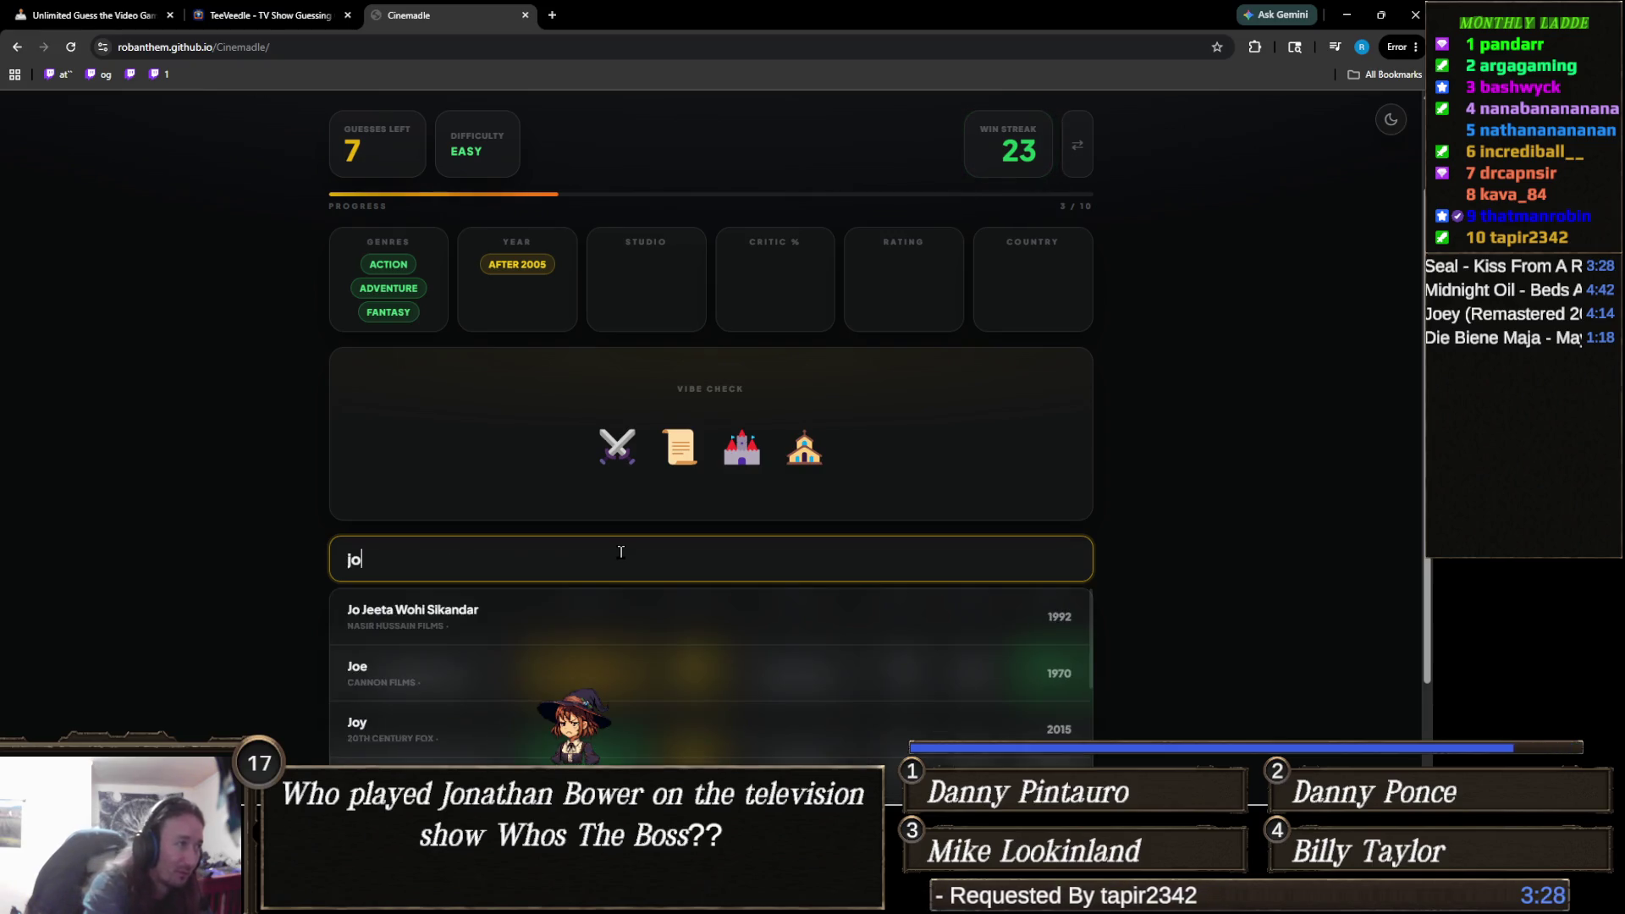
key("BackSpace")
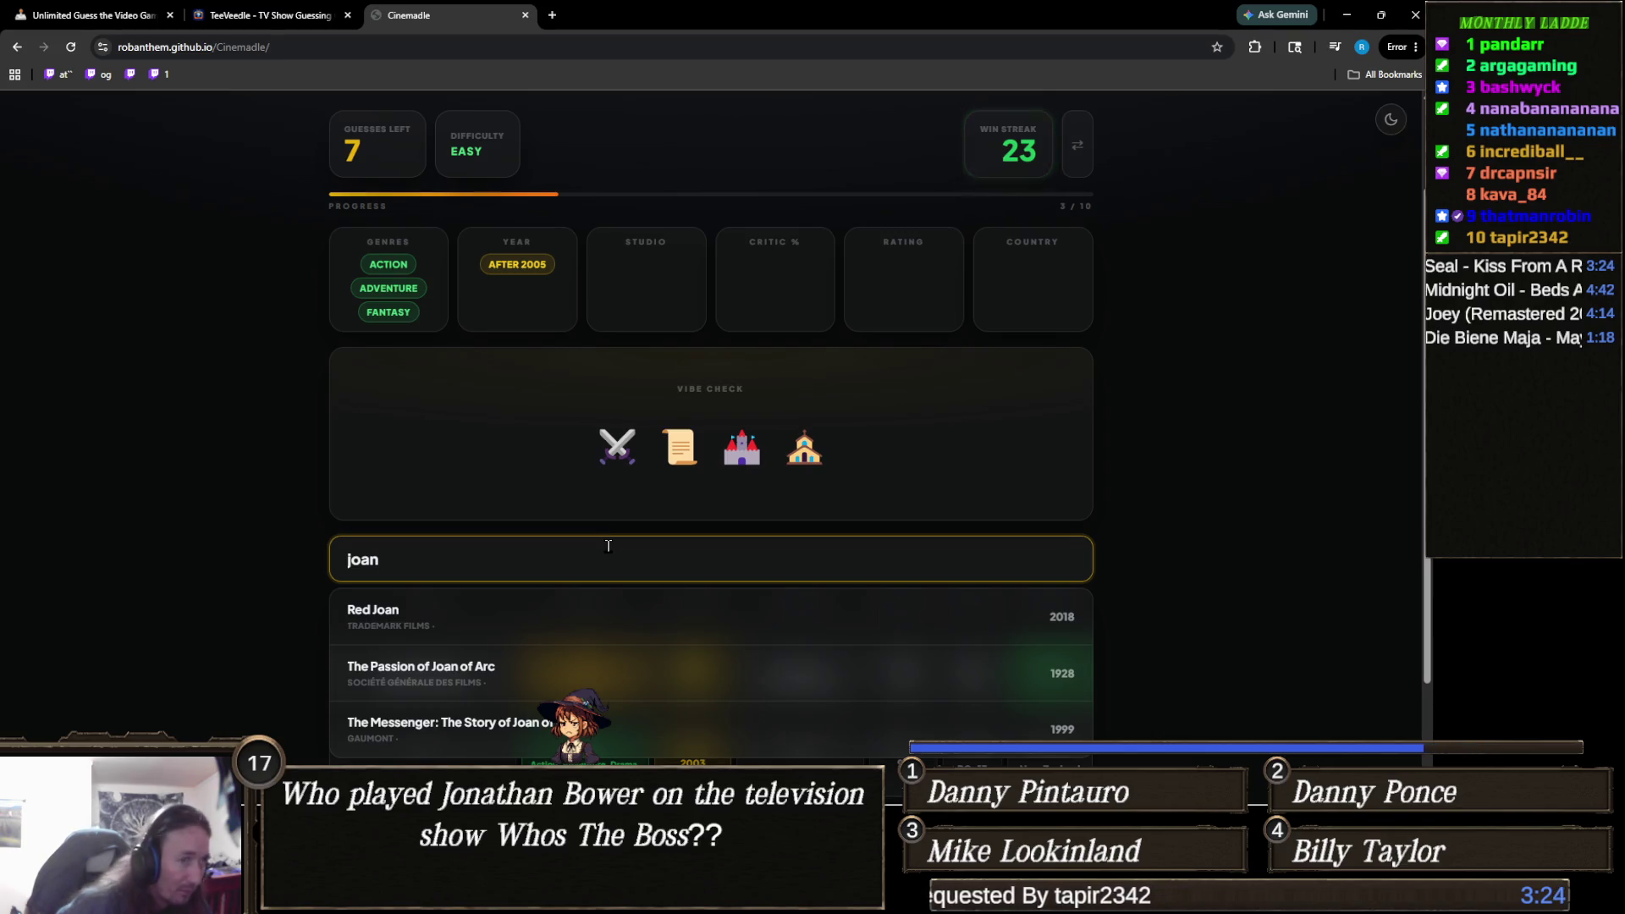
scroll(607, 546, "down", 1)
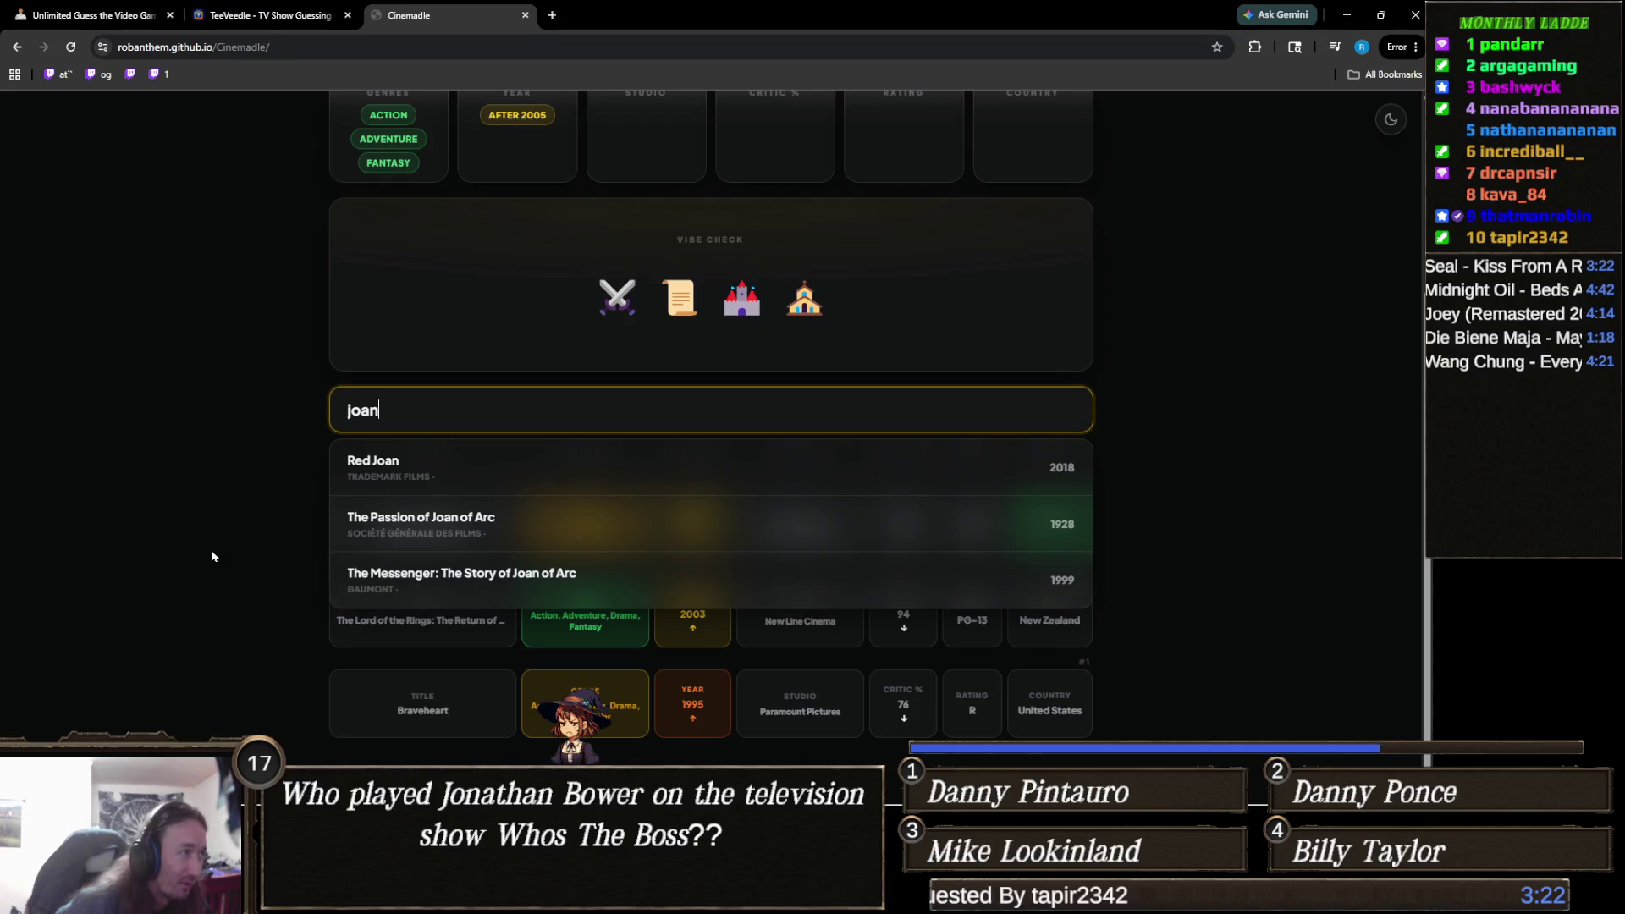
double_click(426, 494)
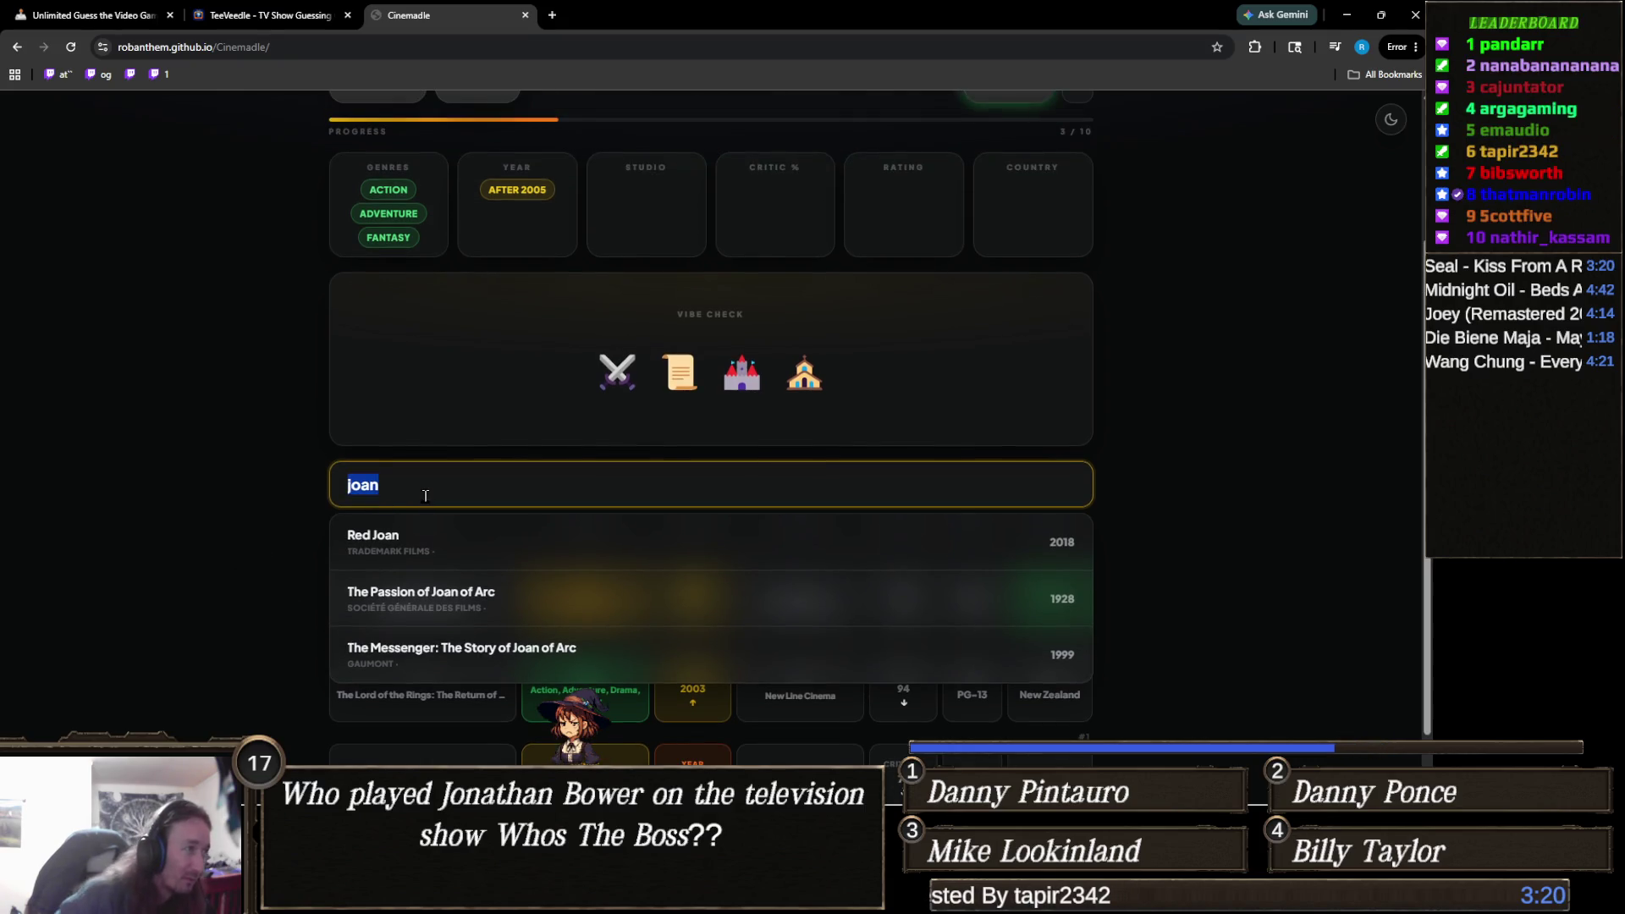
type("d'a")
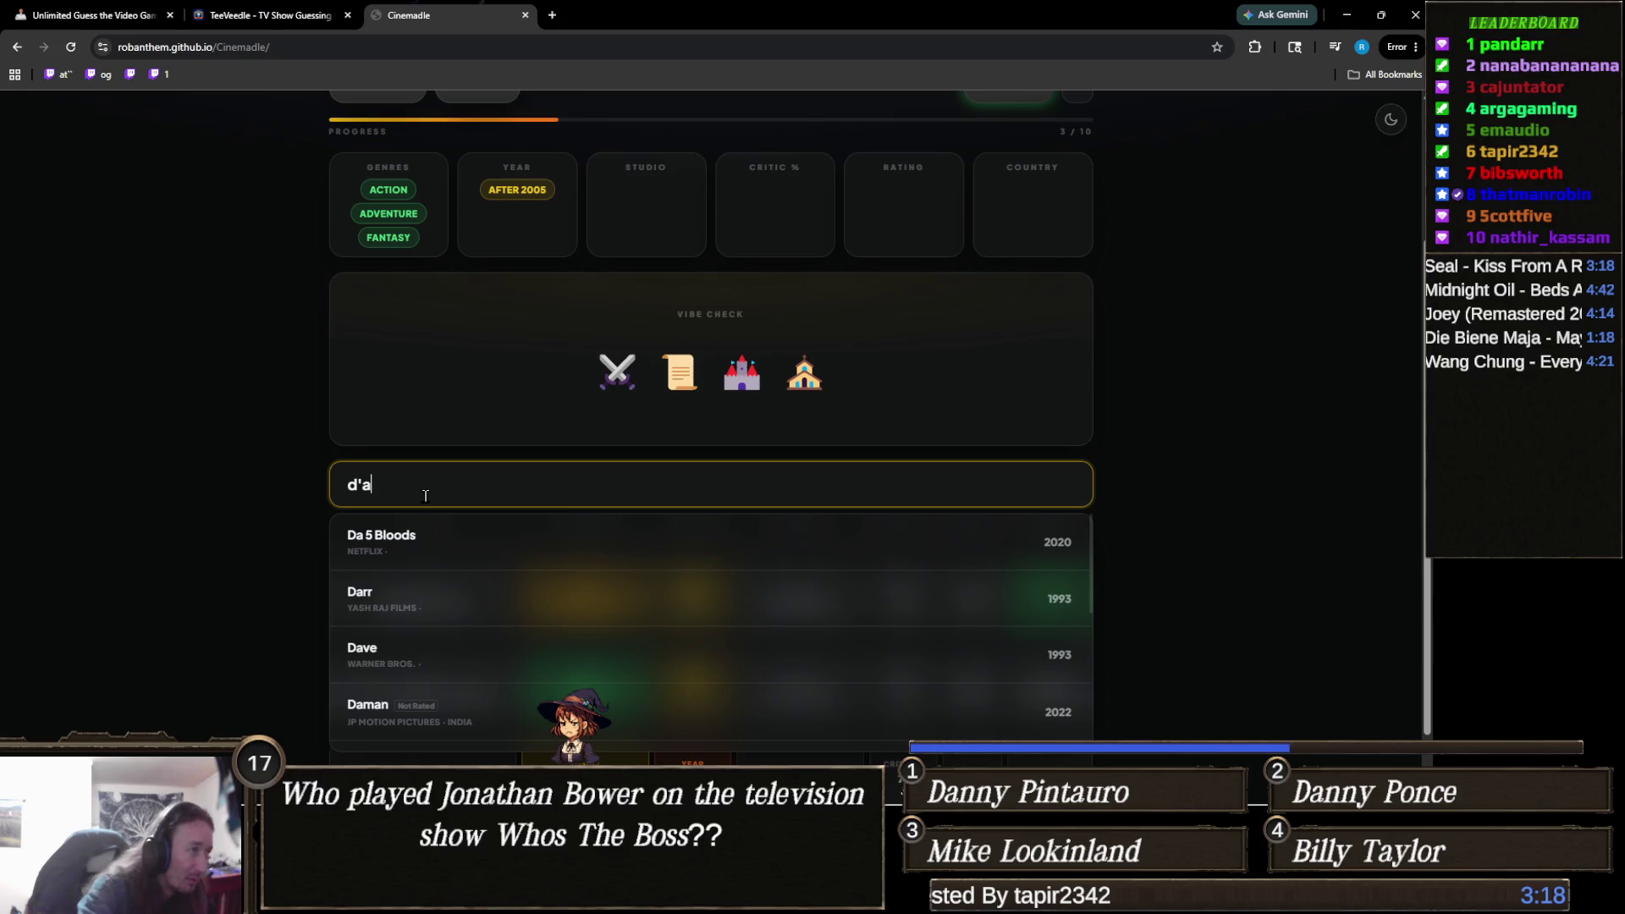
type("rc")
double_click(425, 496)
key("BackSpace")
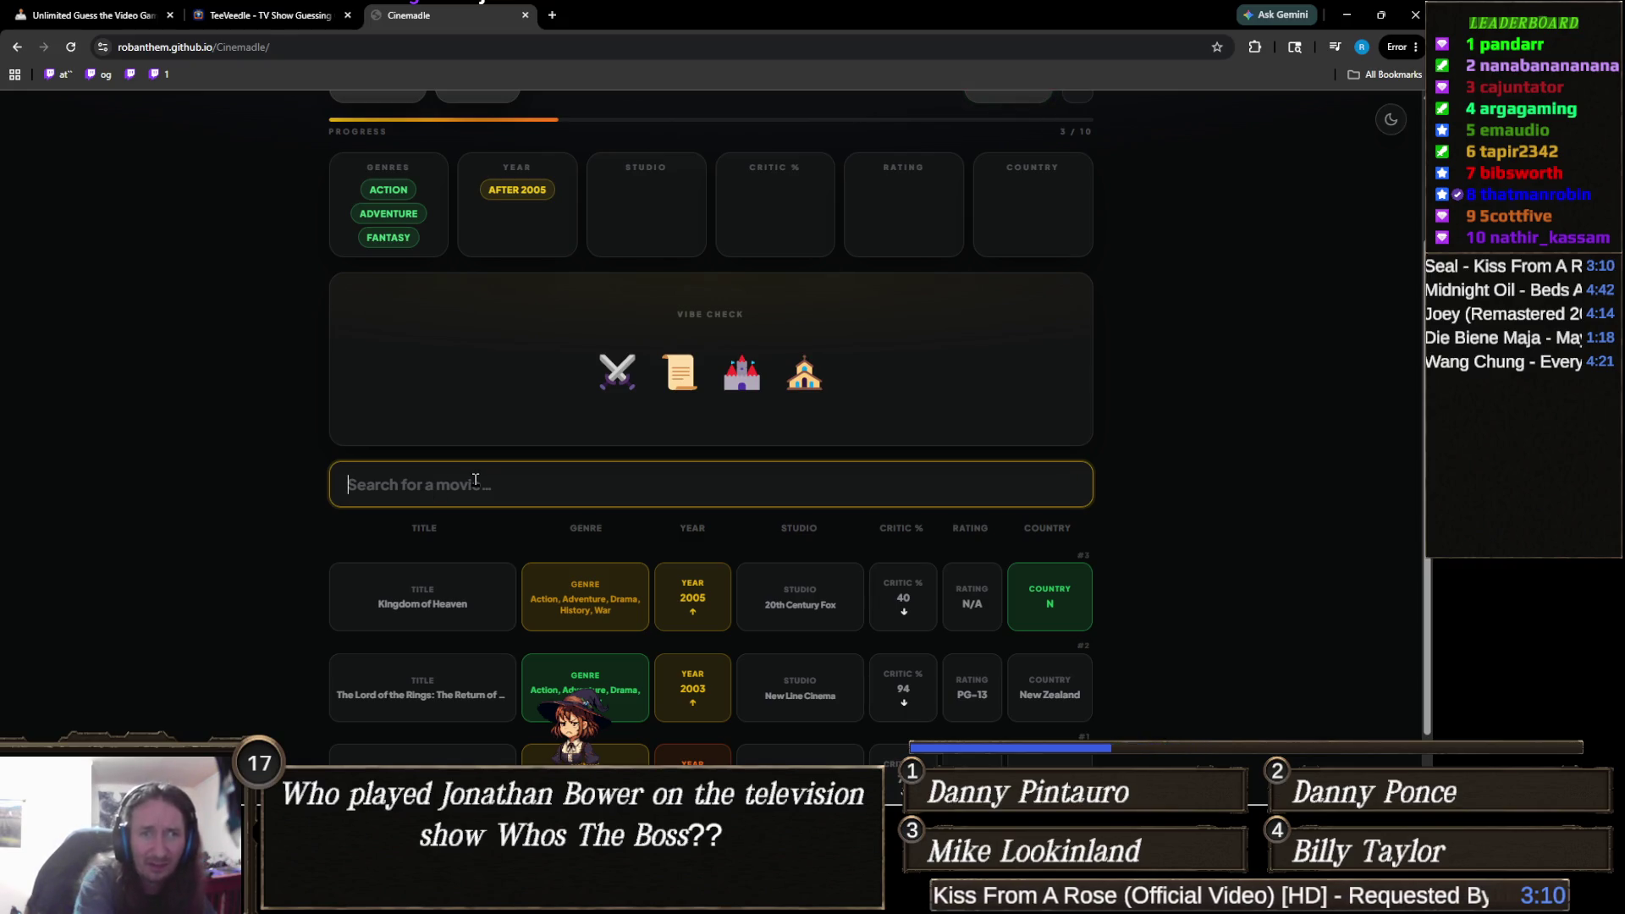
Try searches for 'hunchb' and 'robin hood', then clear the search box.
type("hunchb")
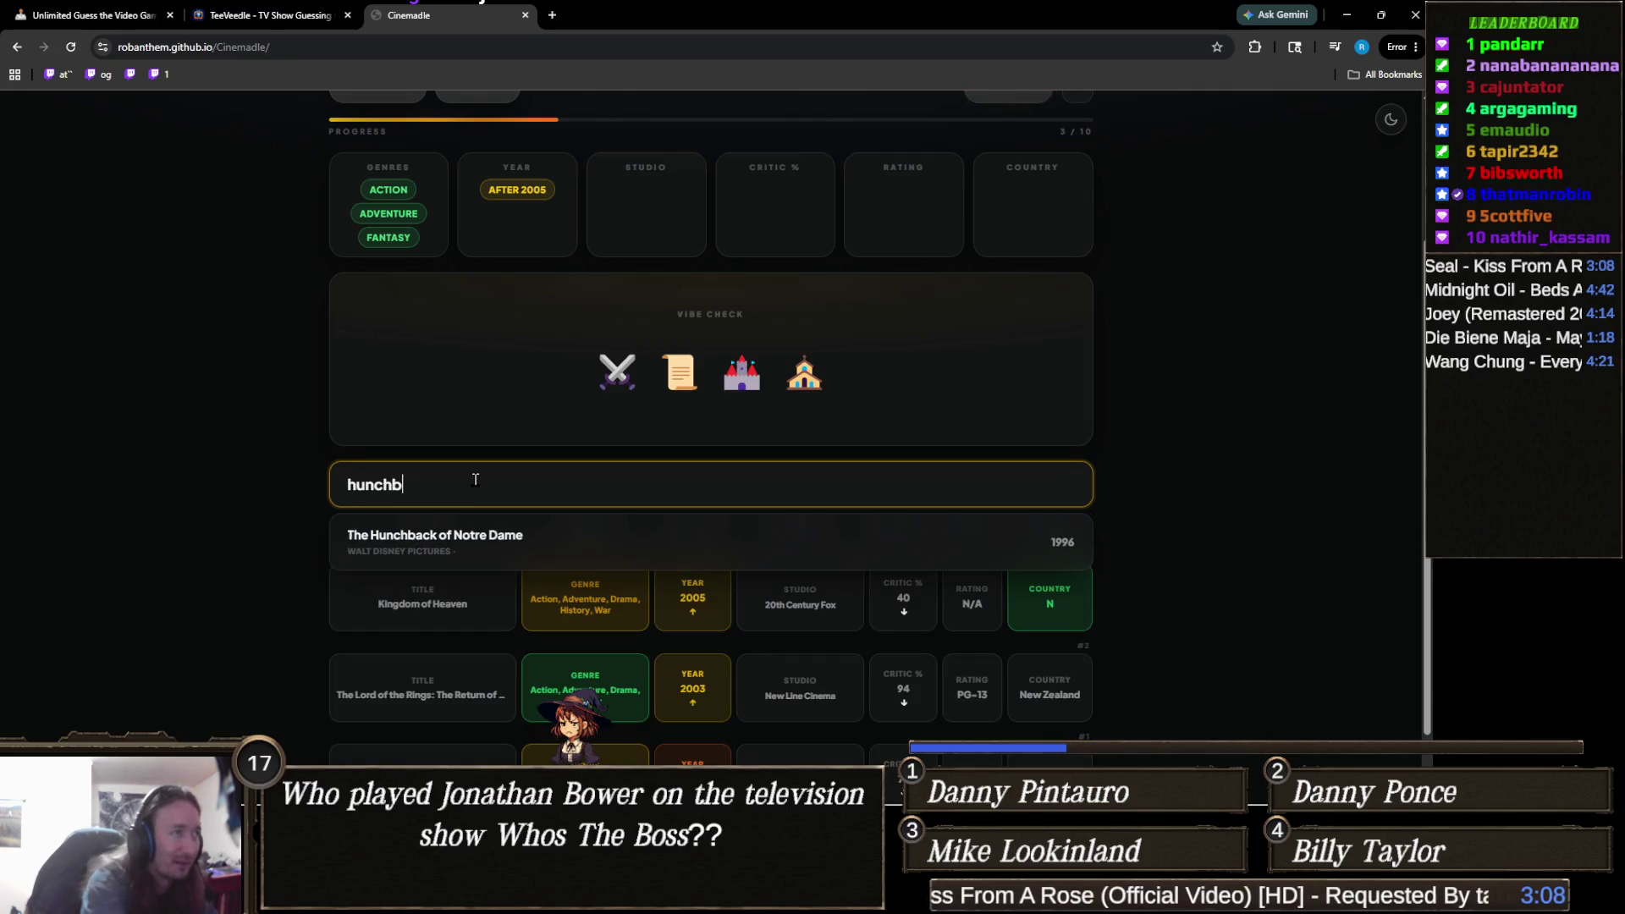
key("ctrl+a")
type("robin ")
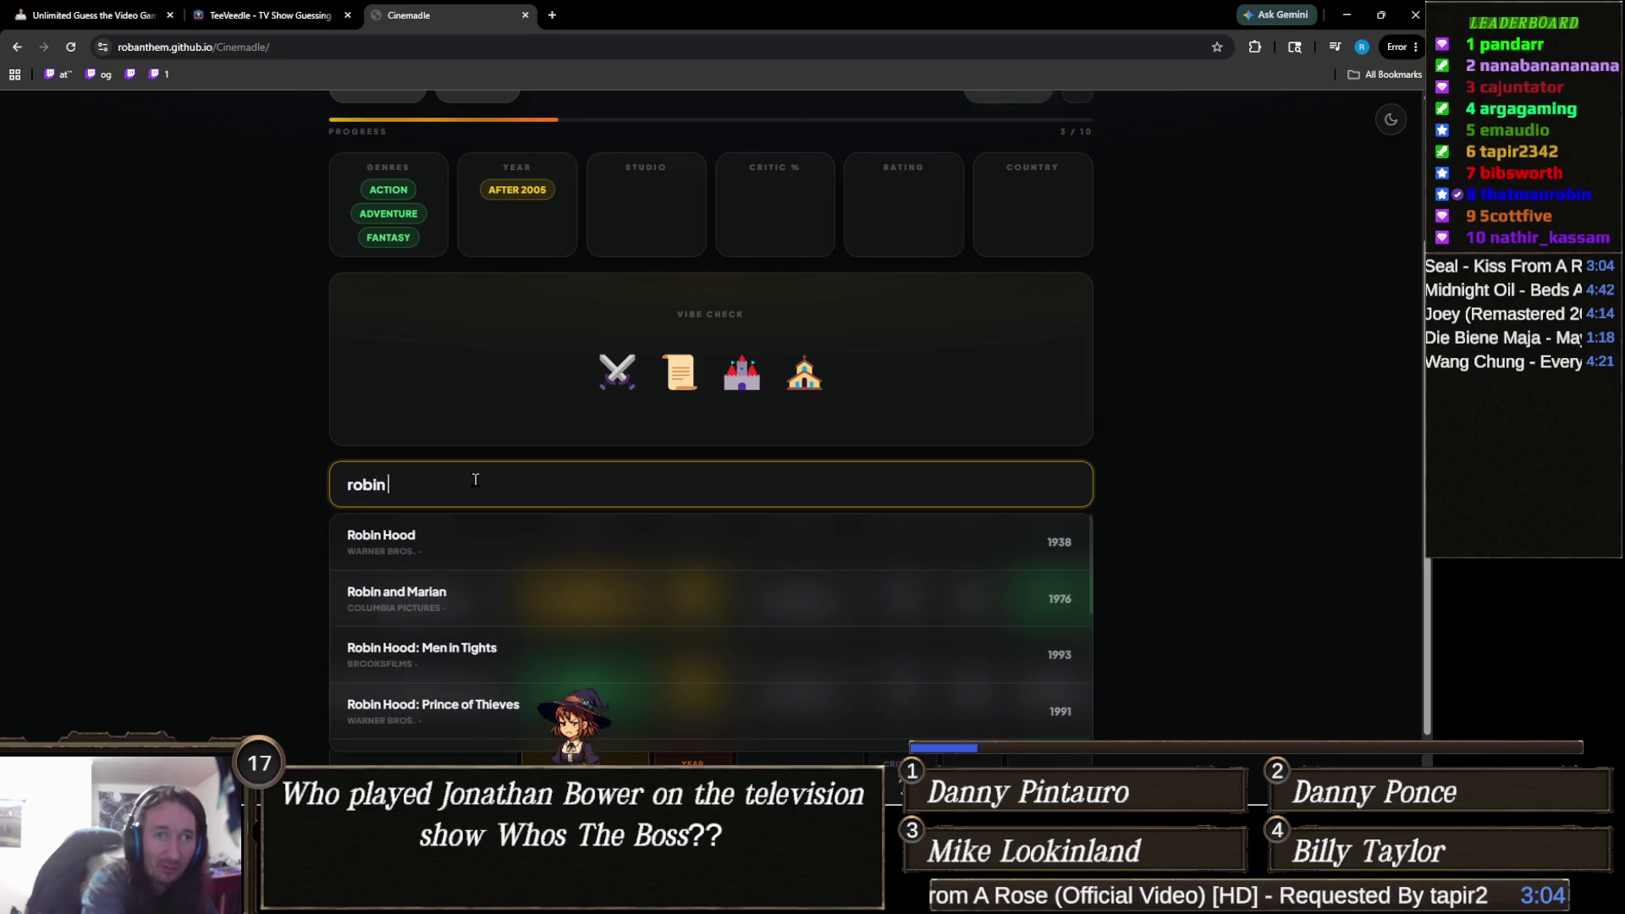
type("hood")
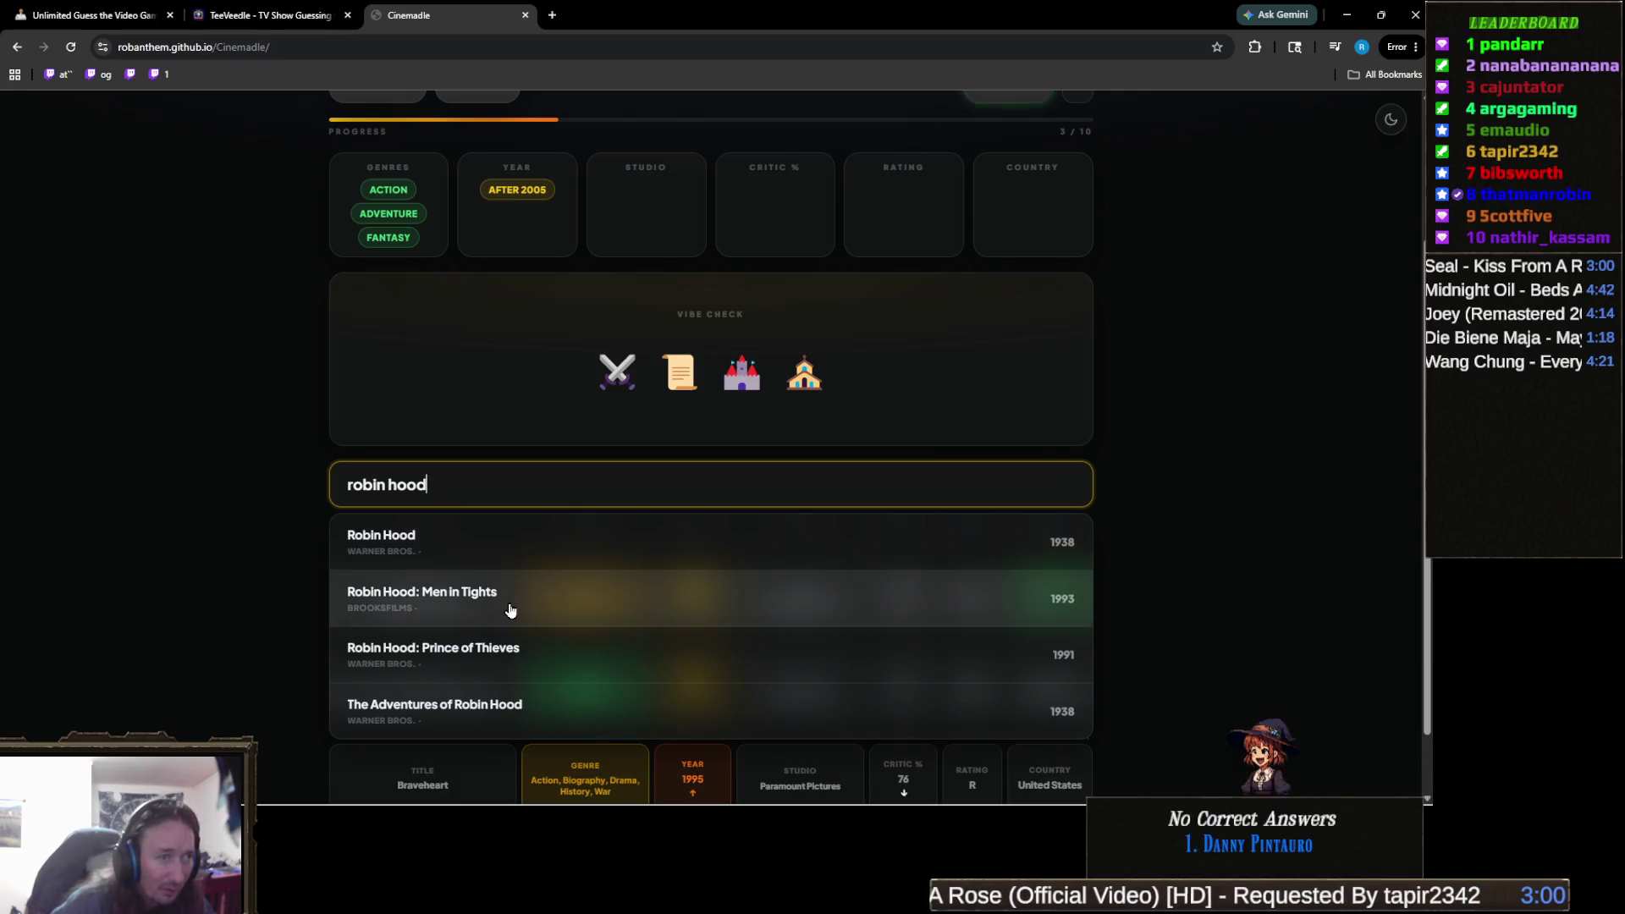
scroll(242, 534, "down", 1)
scroll(242, 535, "up", 1)
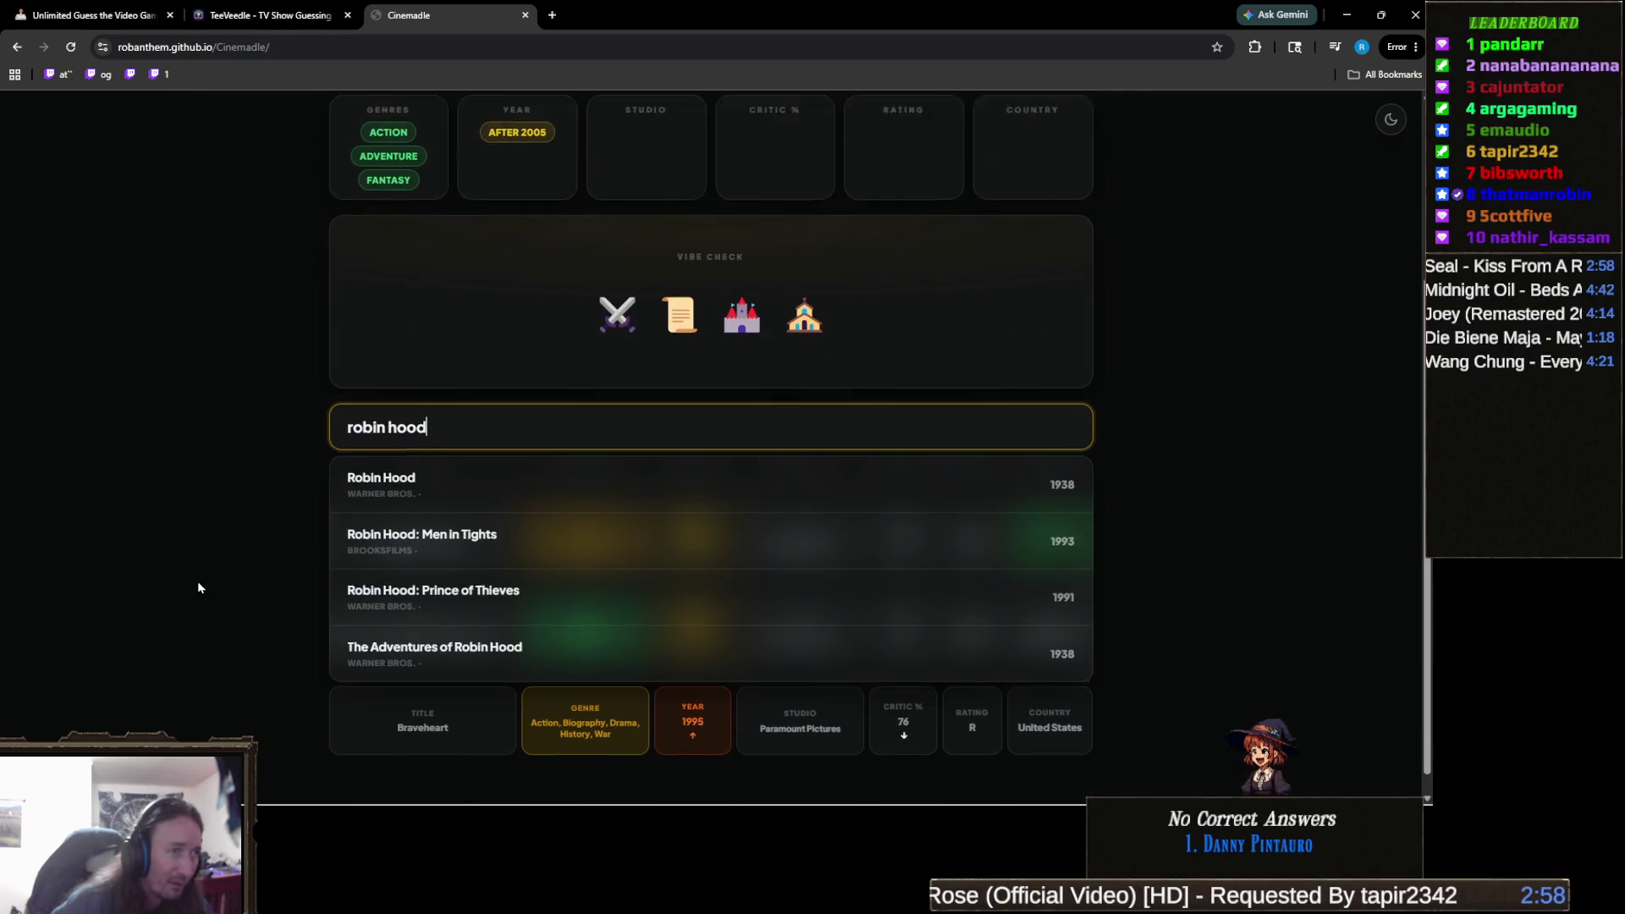
key("ctrl+a")
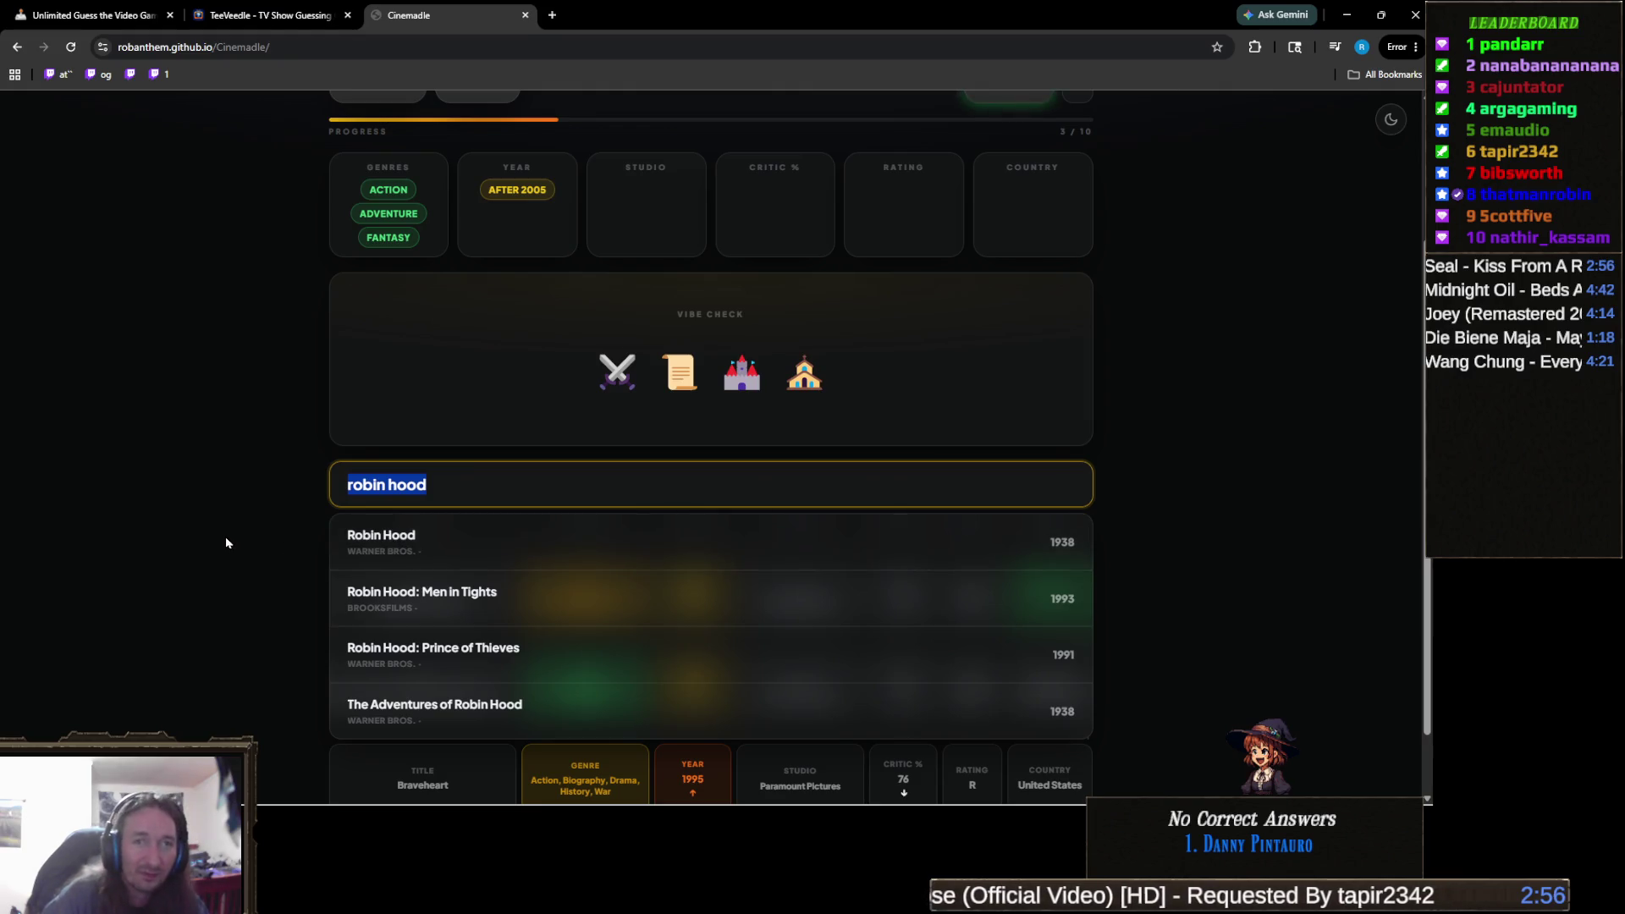
key("BackSpace")
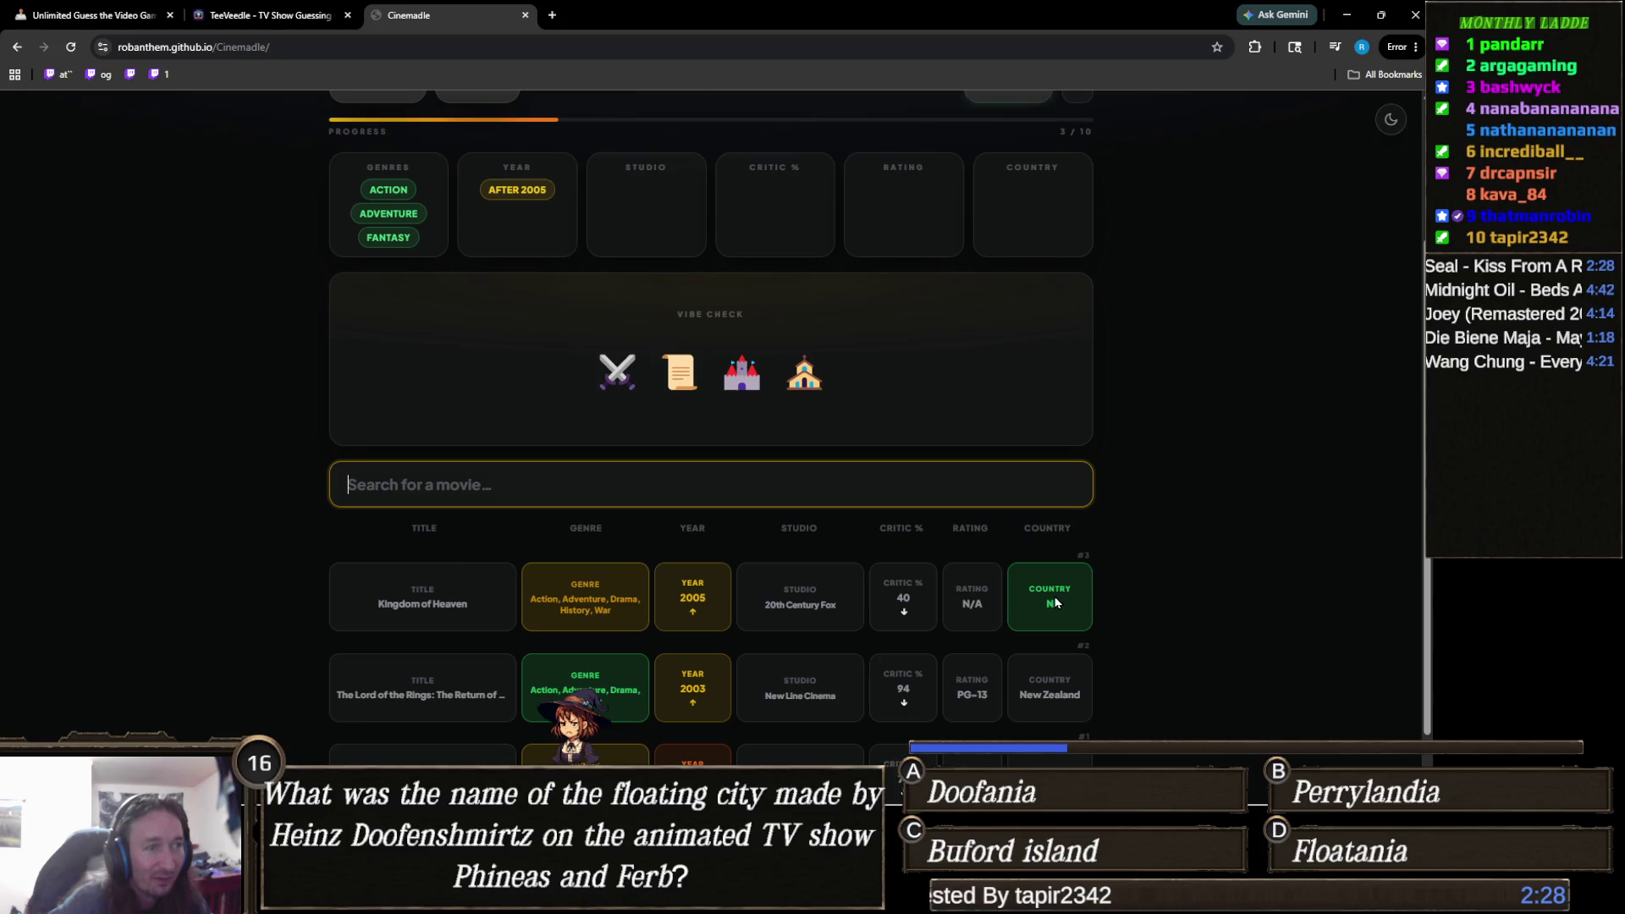
Search 'shrek' and guess Shrek the Third.
scroll(1114, 655, "down", 1)
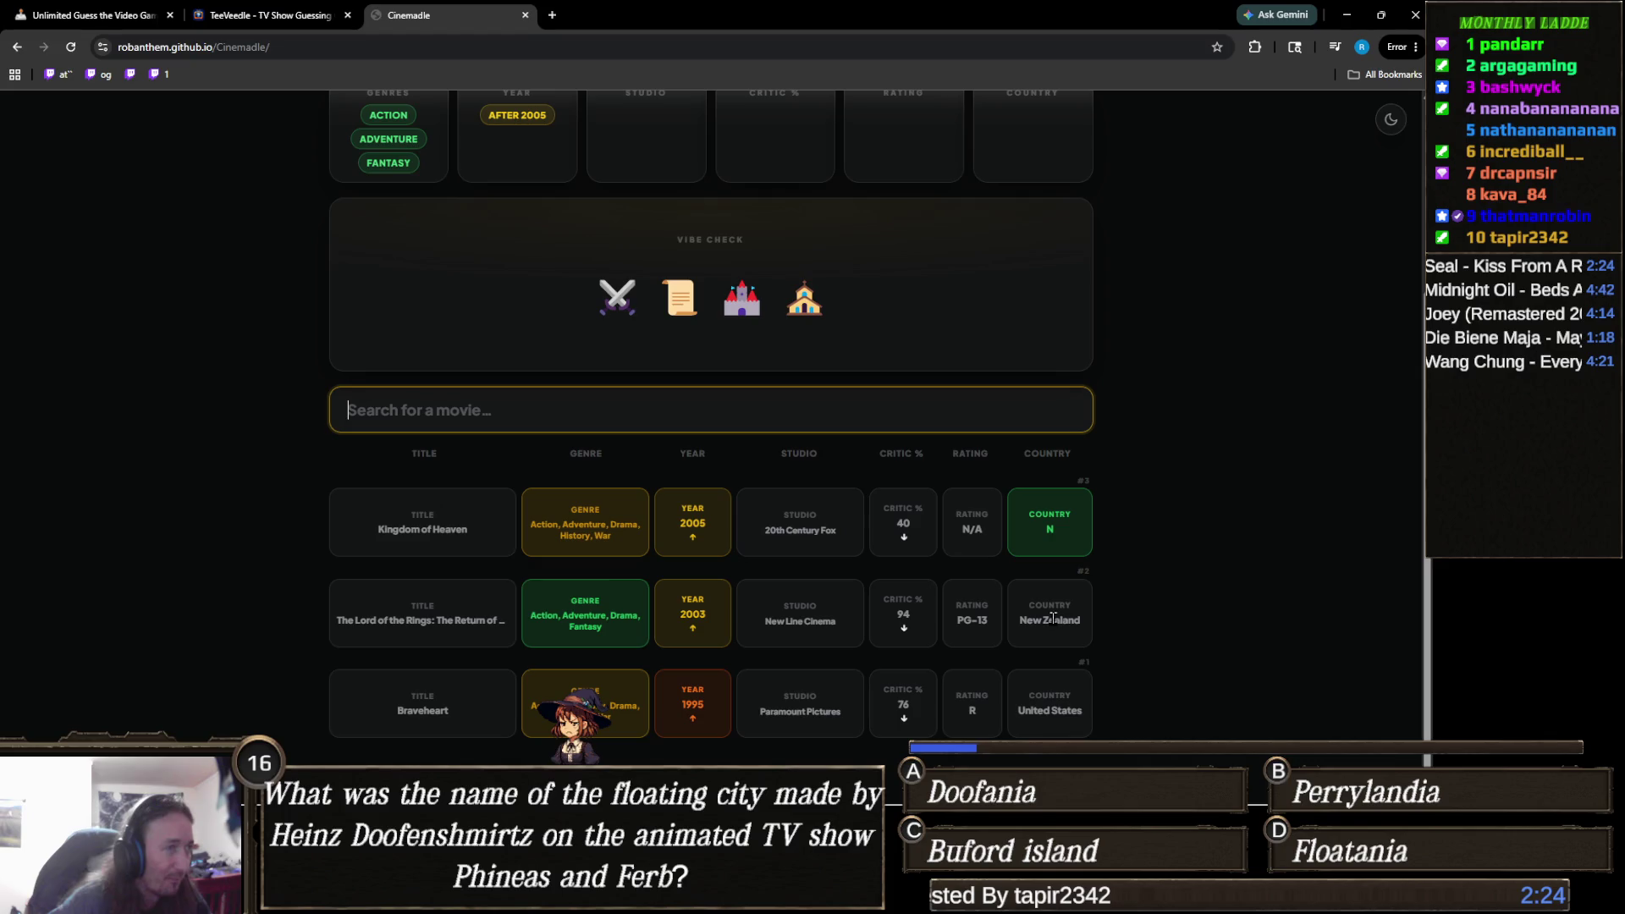
scroll(1050, 615, "up", 3)
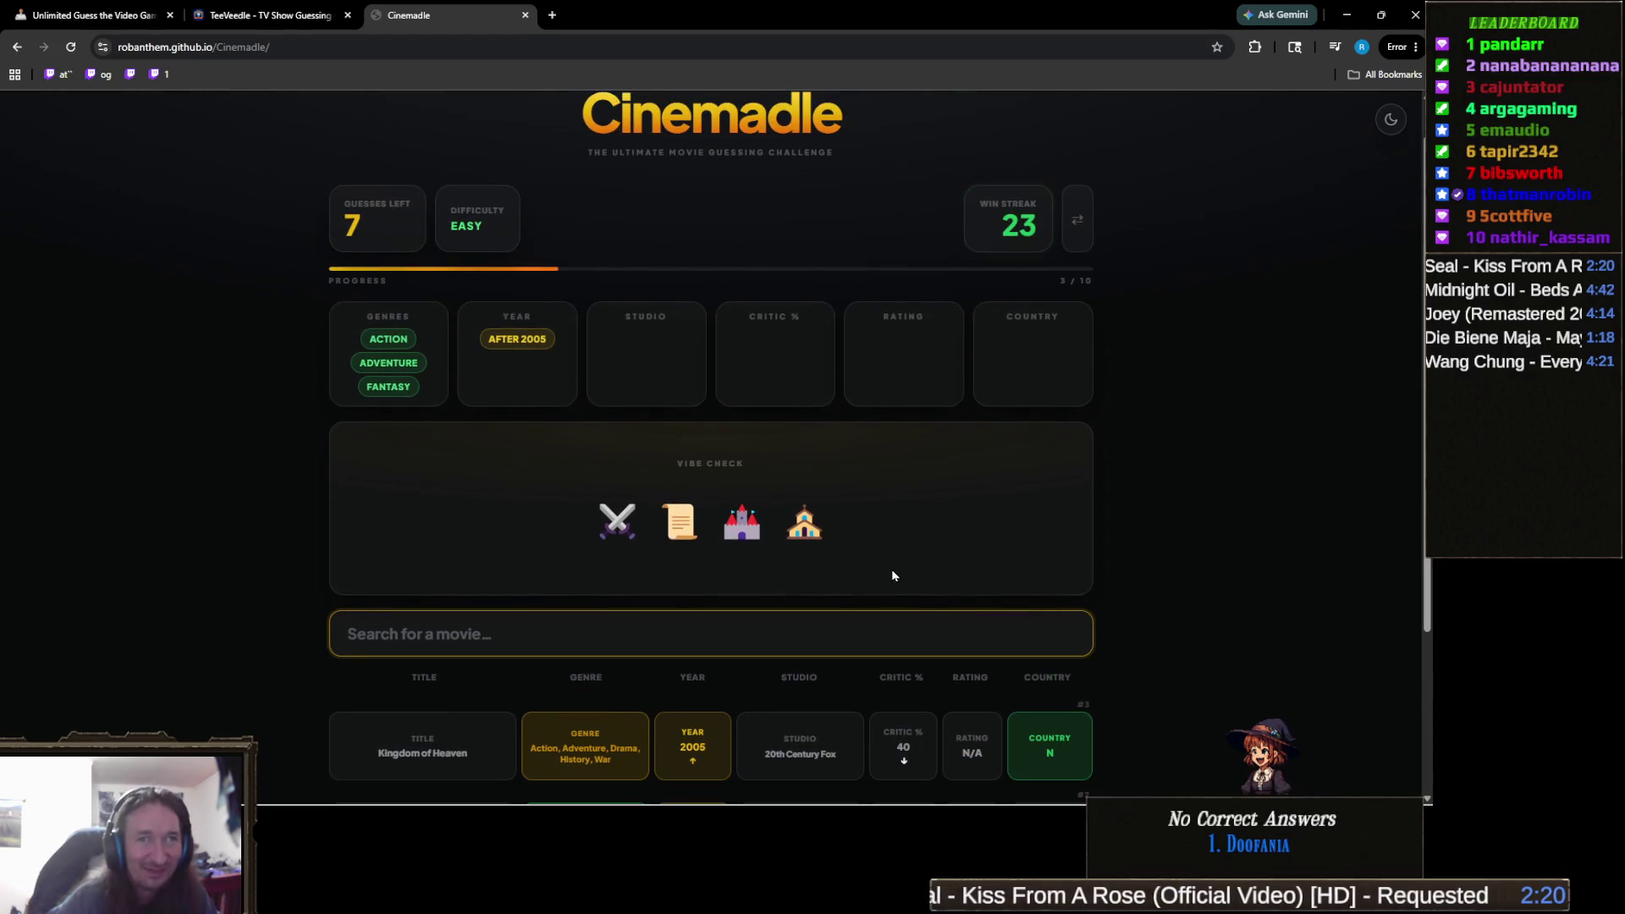
scroll(733, 602, "down", 1)
type("shrek")
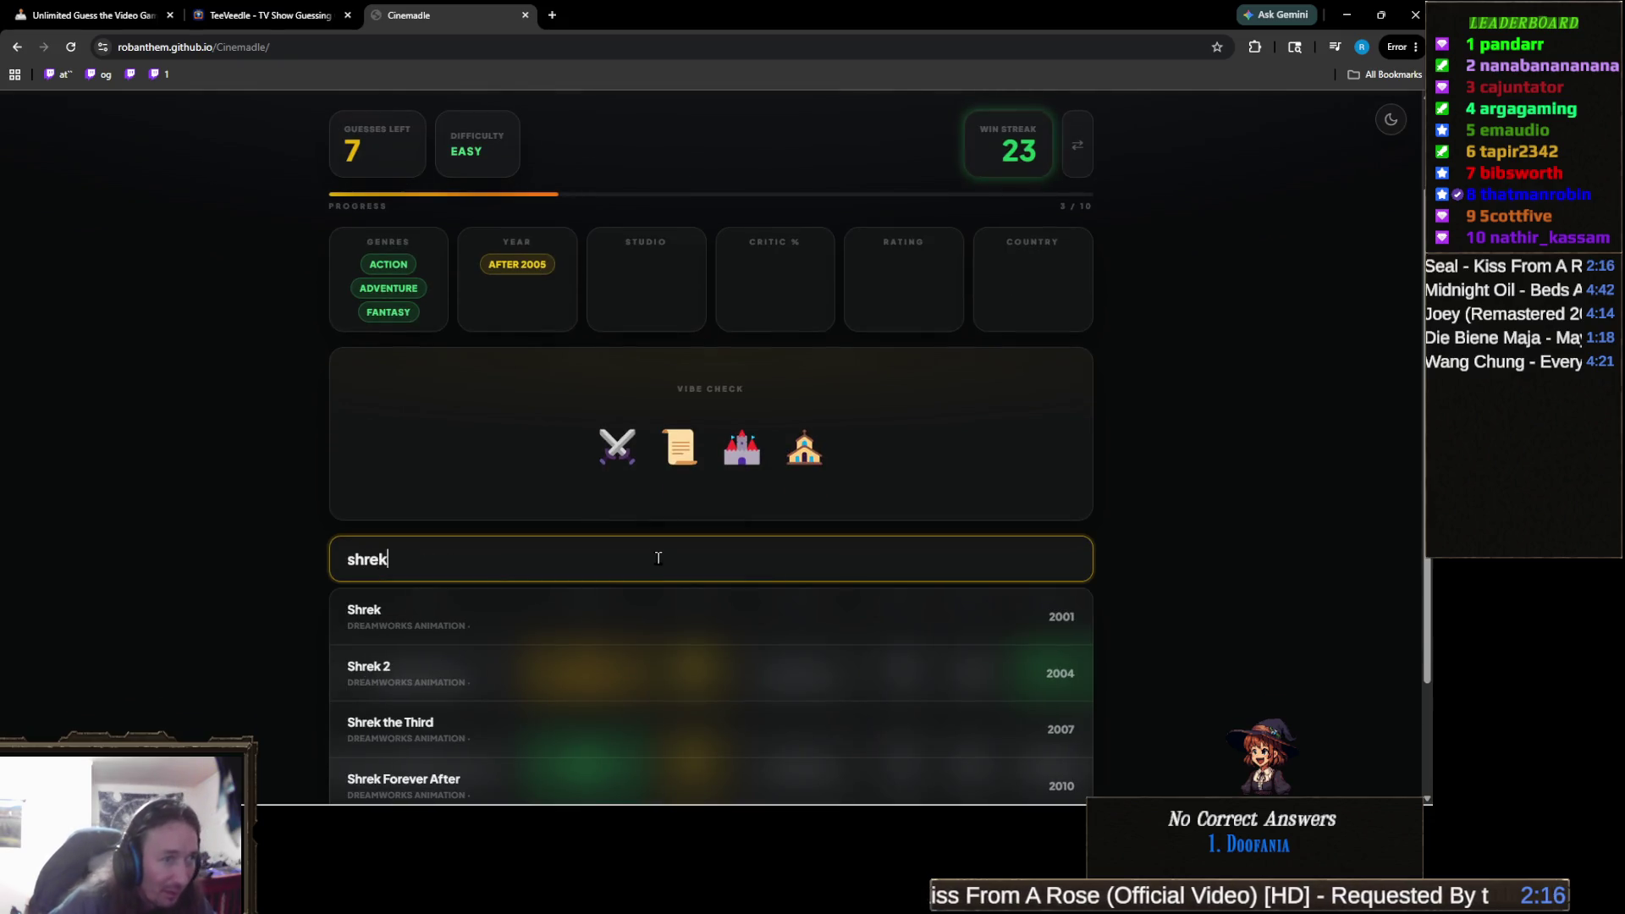
scroll(838, 463, "down", 1)
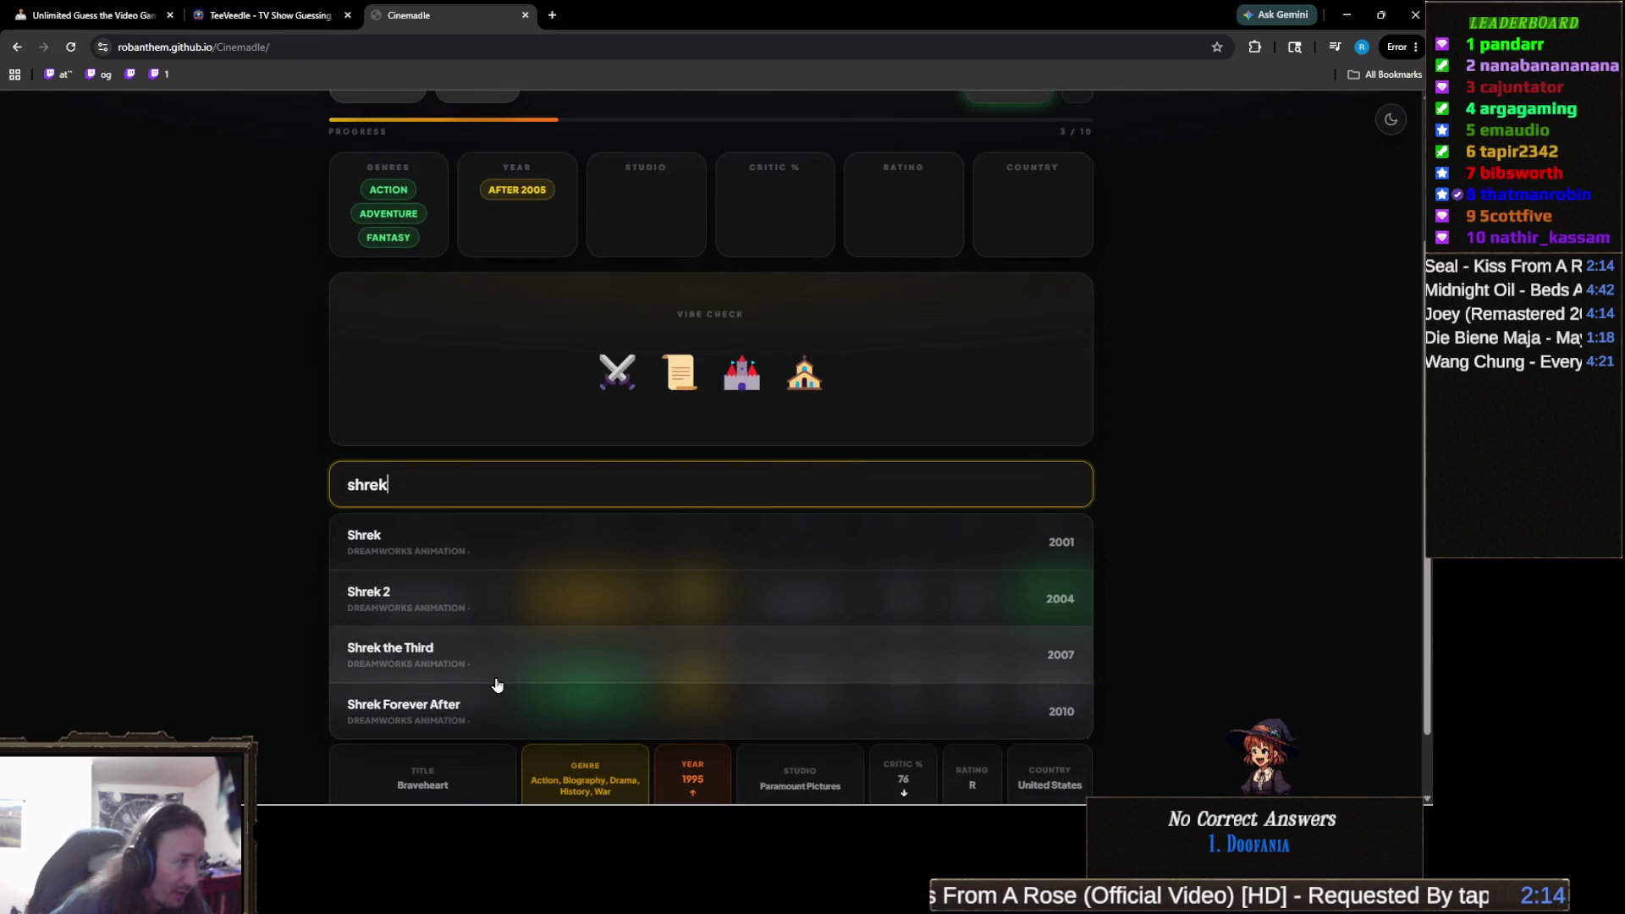
left_click(428, 673)
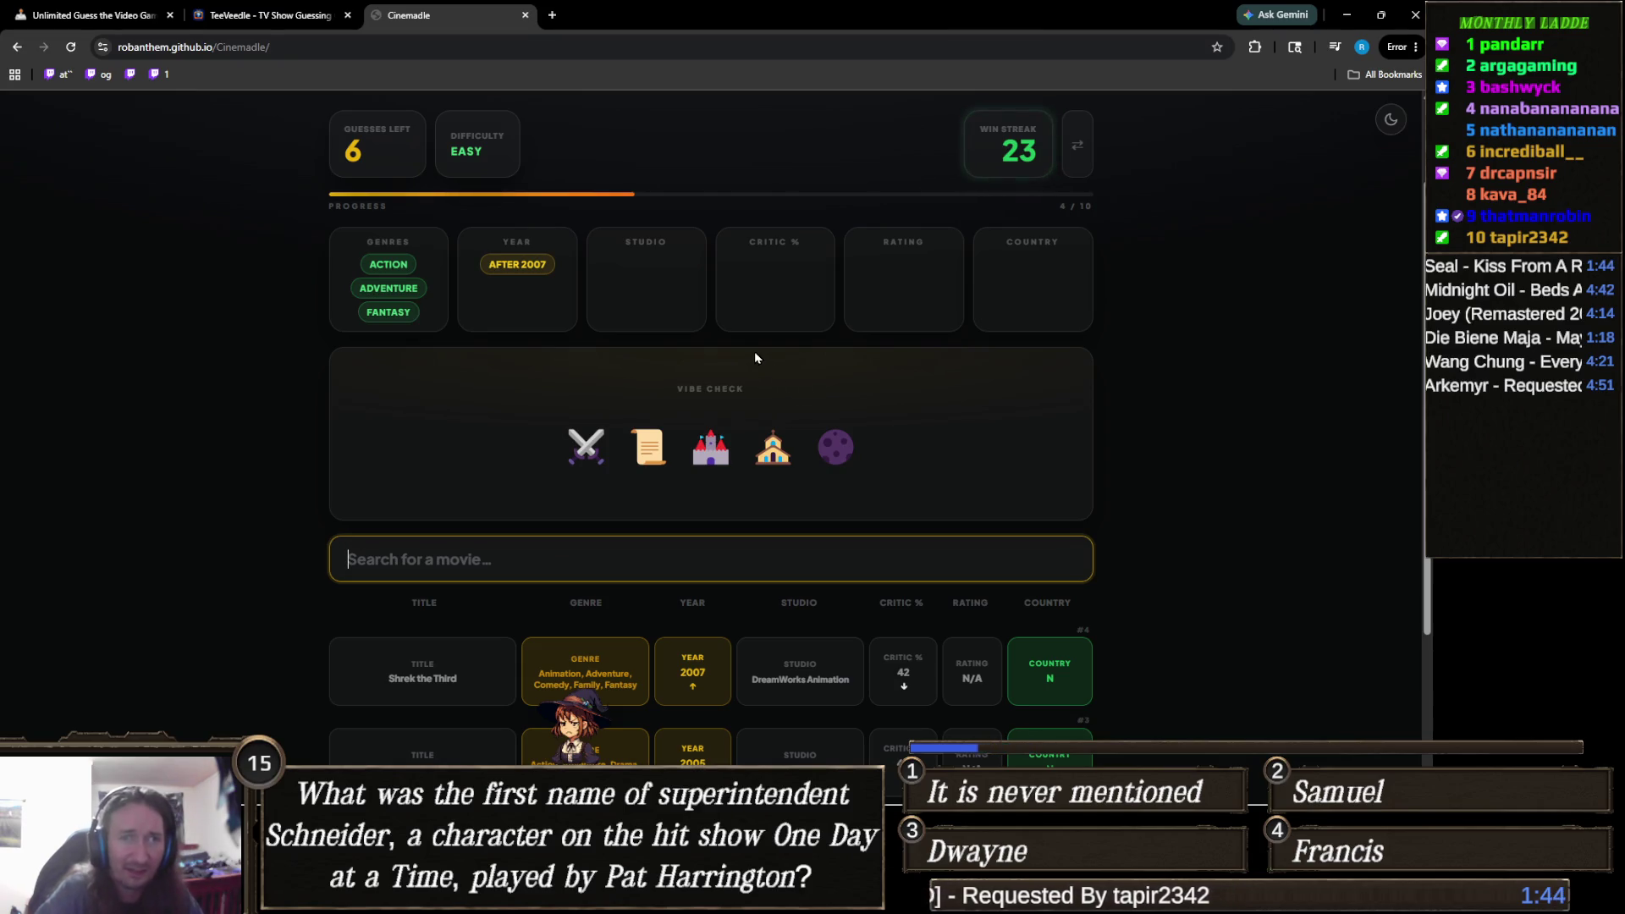
mouse_move(836, 448)
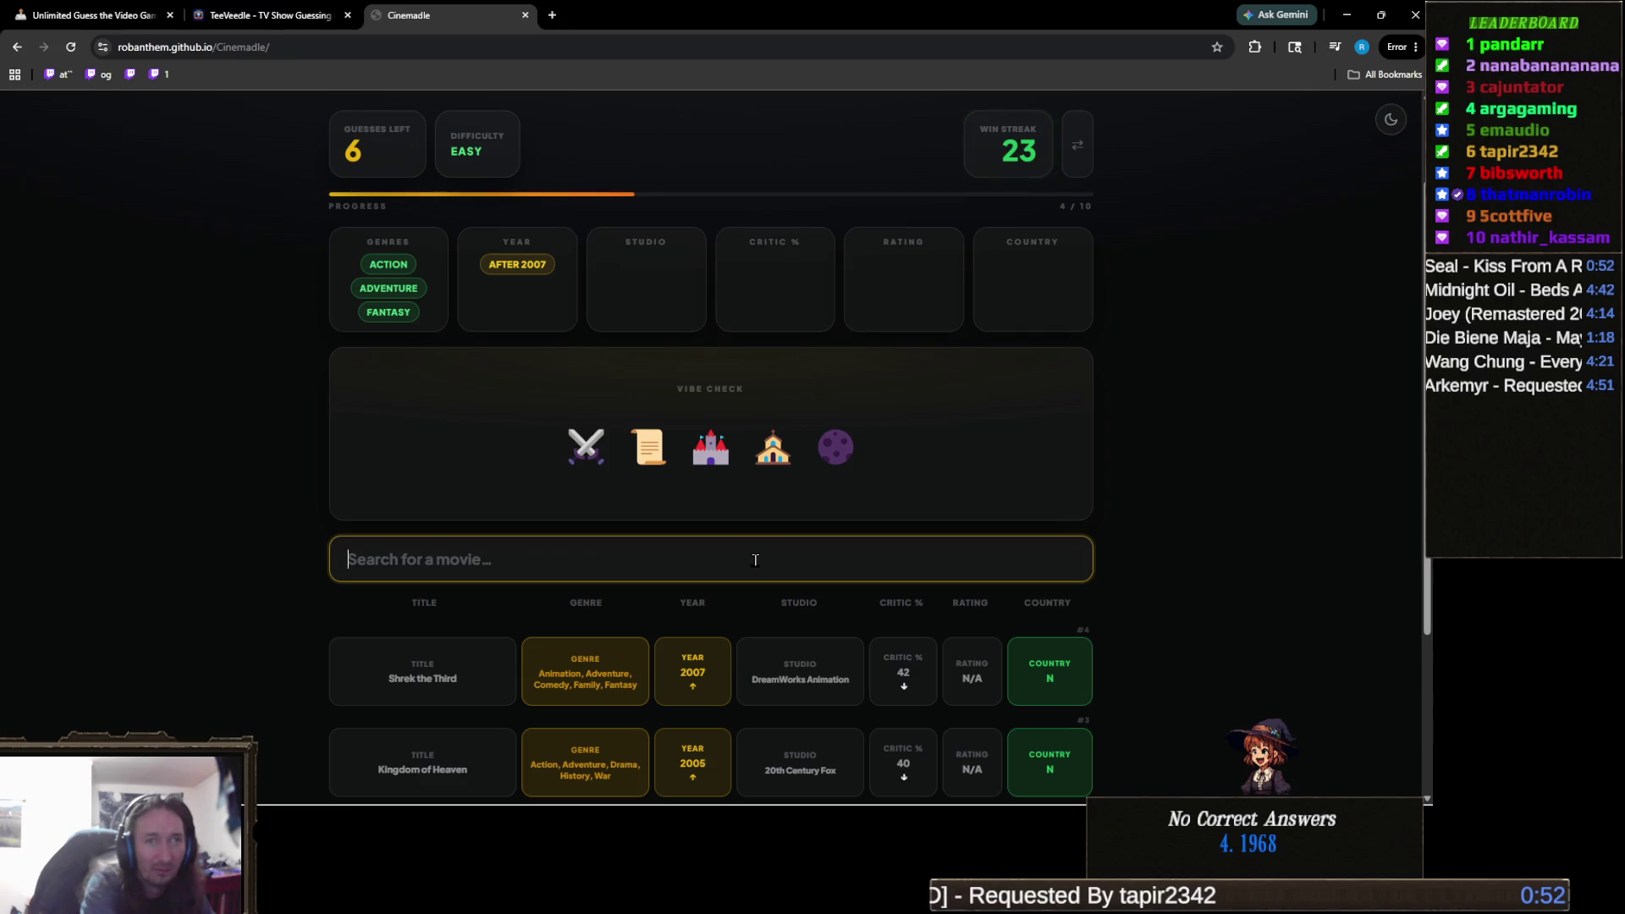
Search 'vamps', then replace it with 'underwor'.
type("vampire")
type("s")
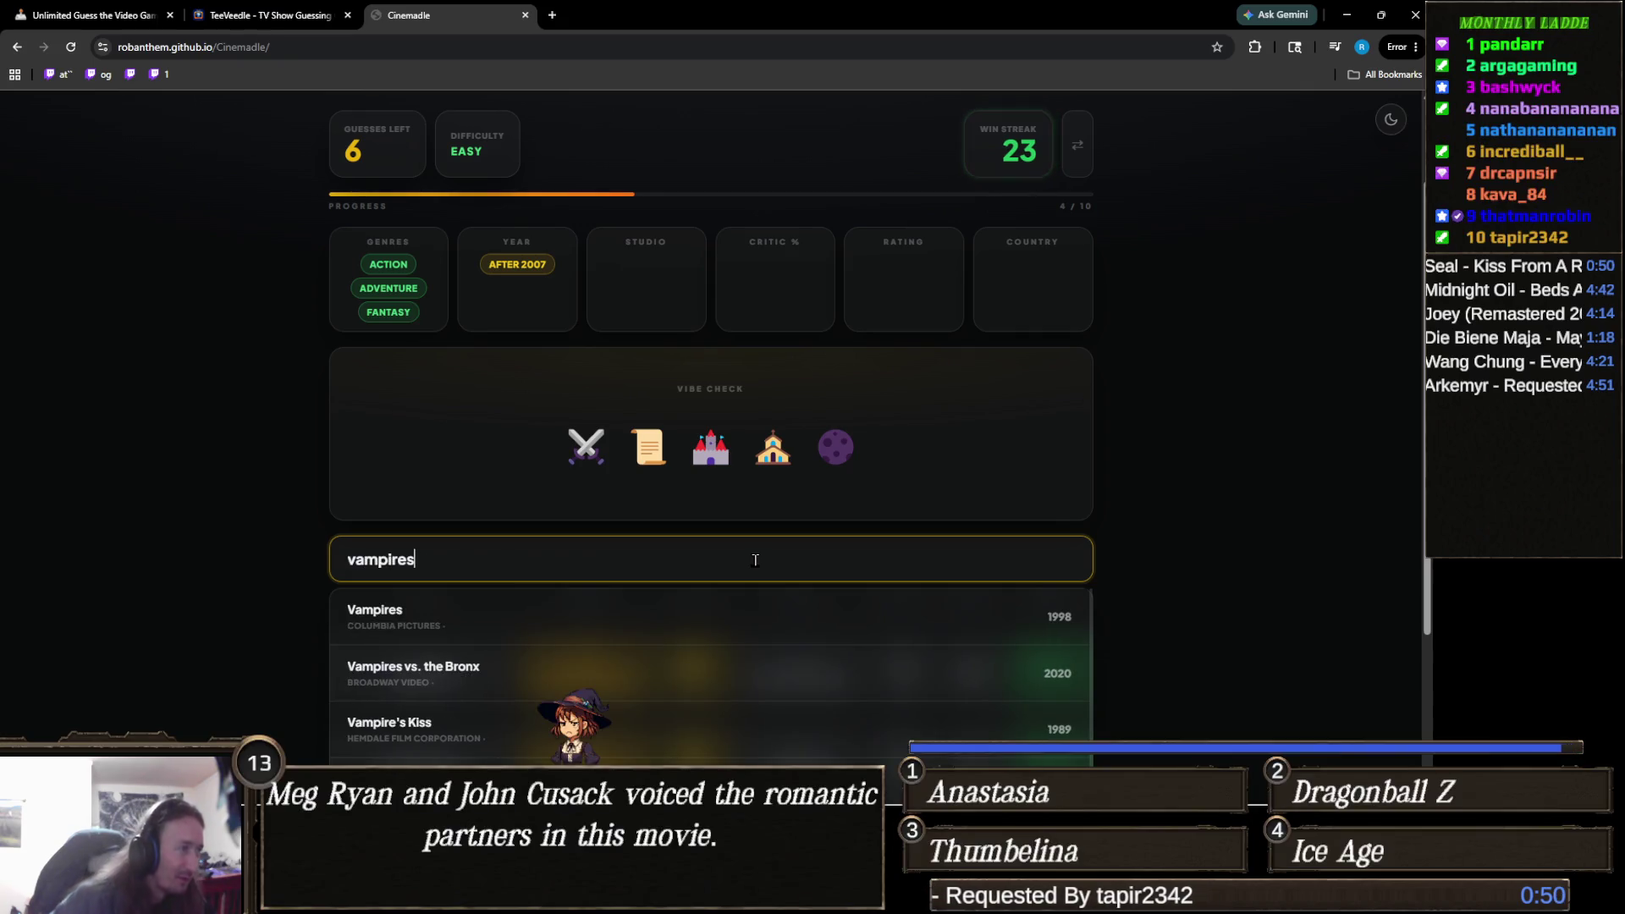
scroll(550, 467, "down", 3)
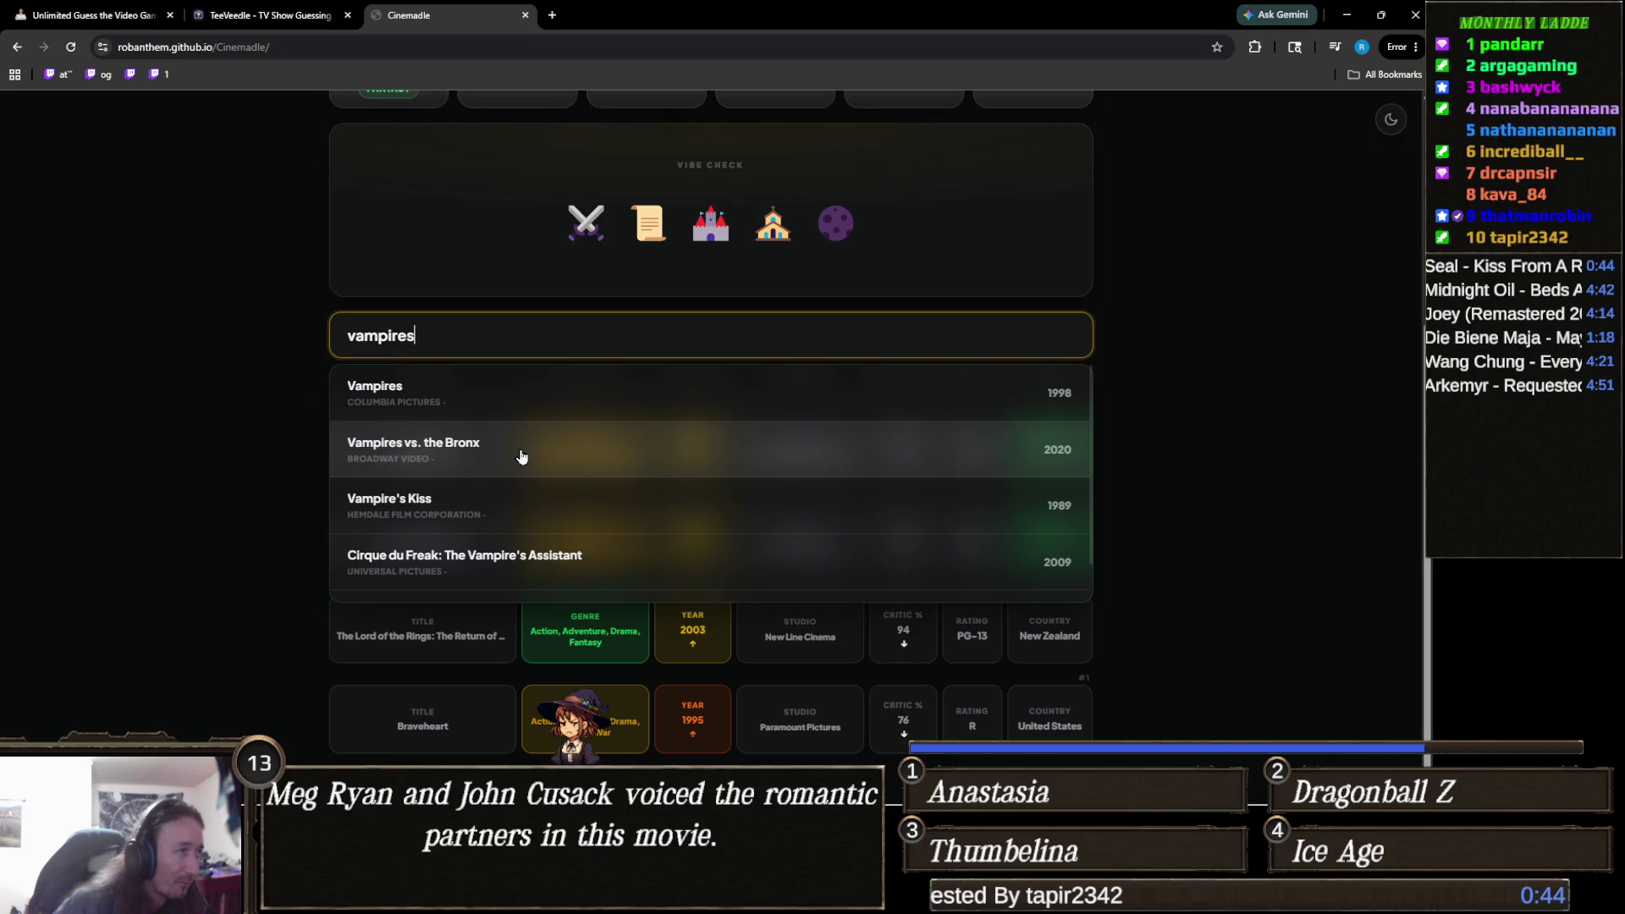
scroll(251, 549, "up", 1)
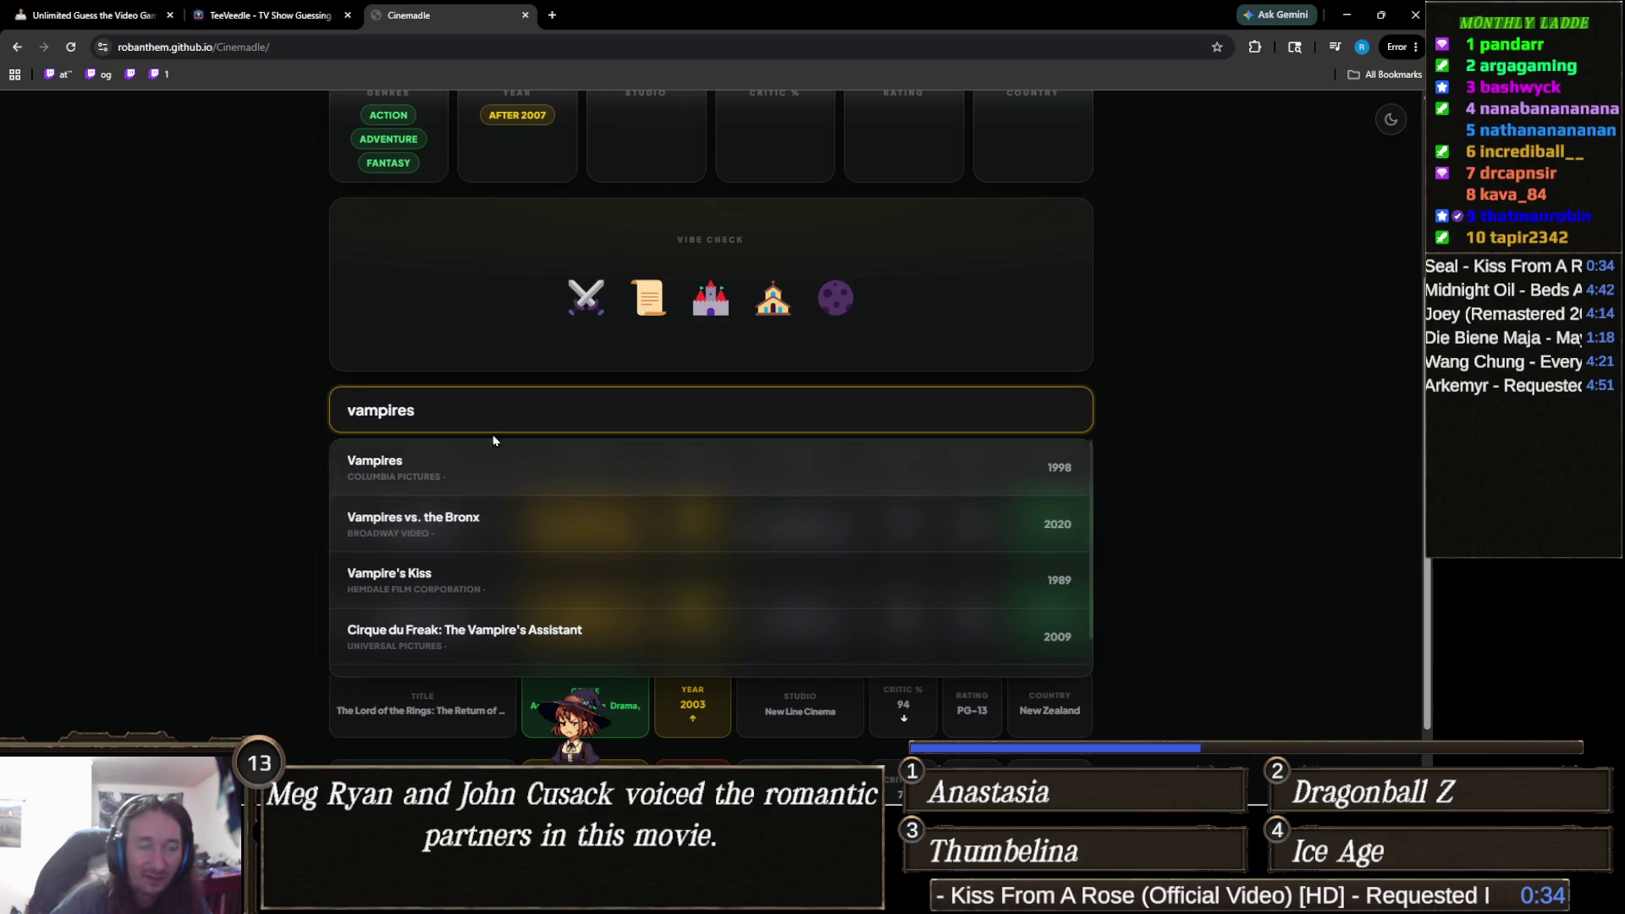
triple_click(511, 413)
type("underwor")
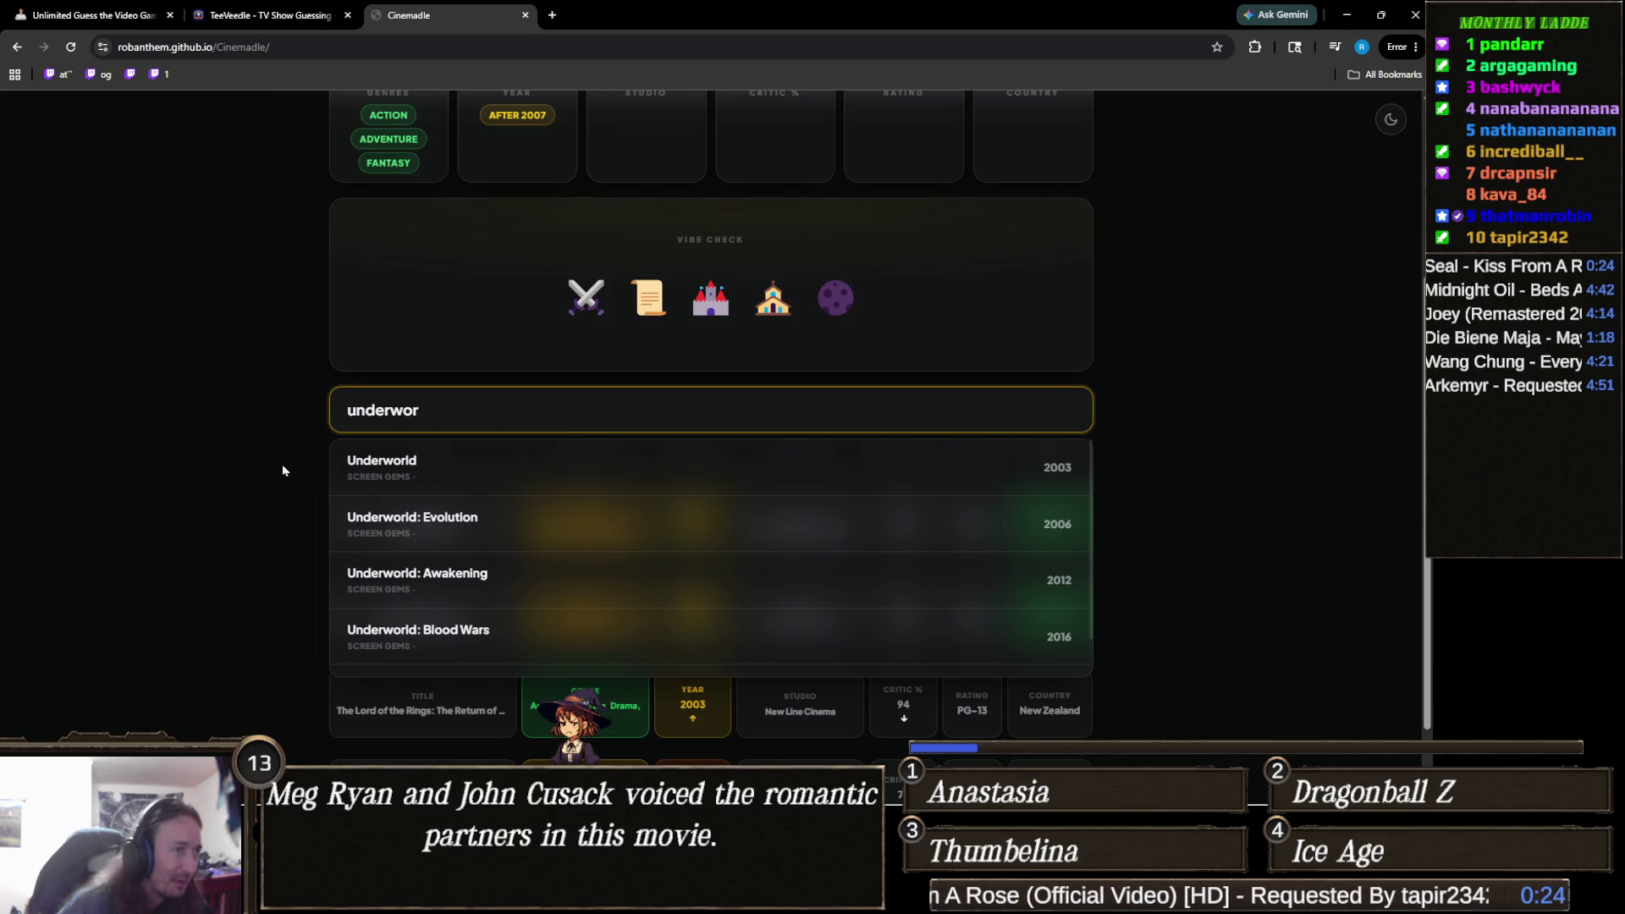
Search 'twilight' and guess The Twilight Saga: Breaking Dawn – Part 2.
double_click(606, 395)
type("twilight new")
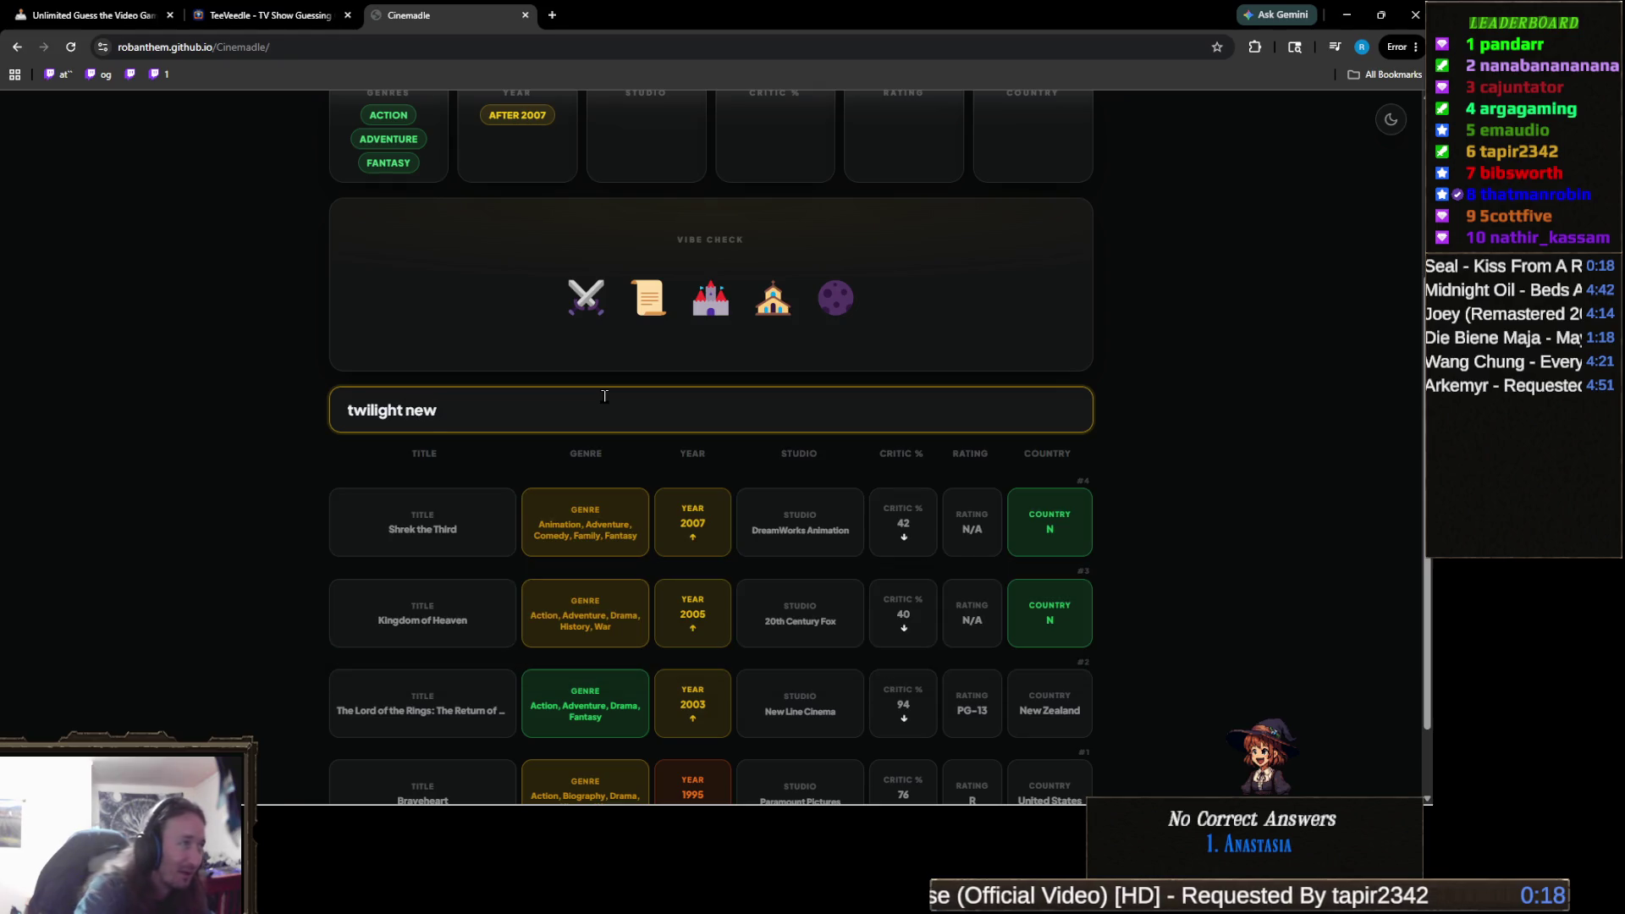
key("BackSpace")
key("BackSpace")
key("BackSpace")
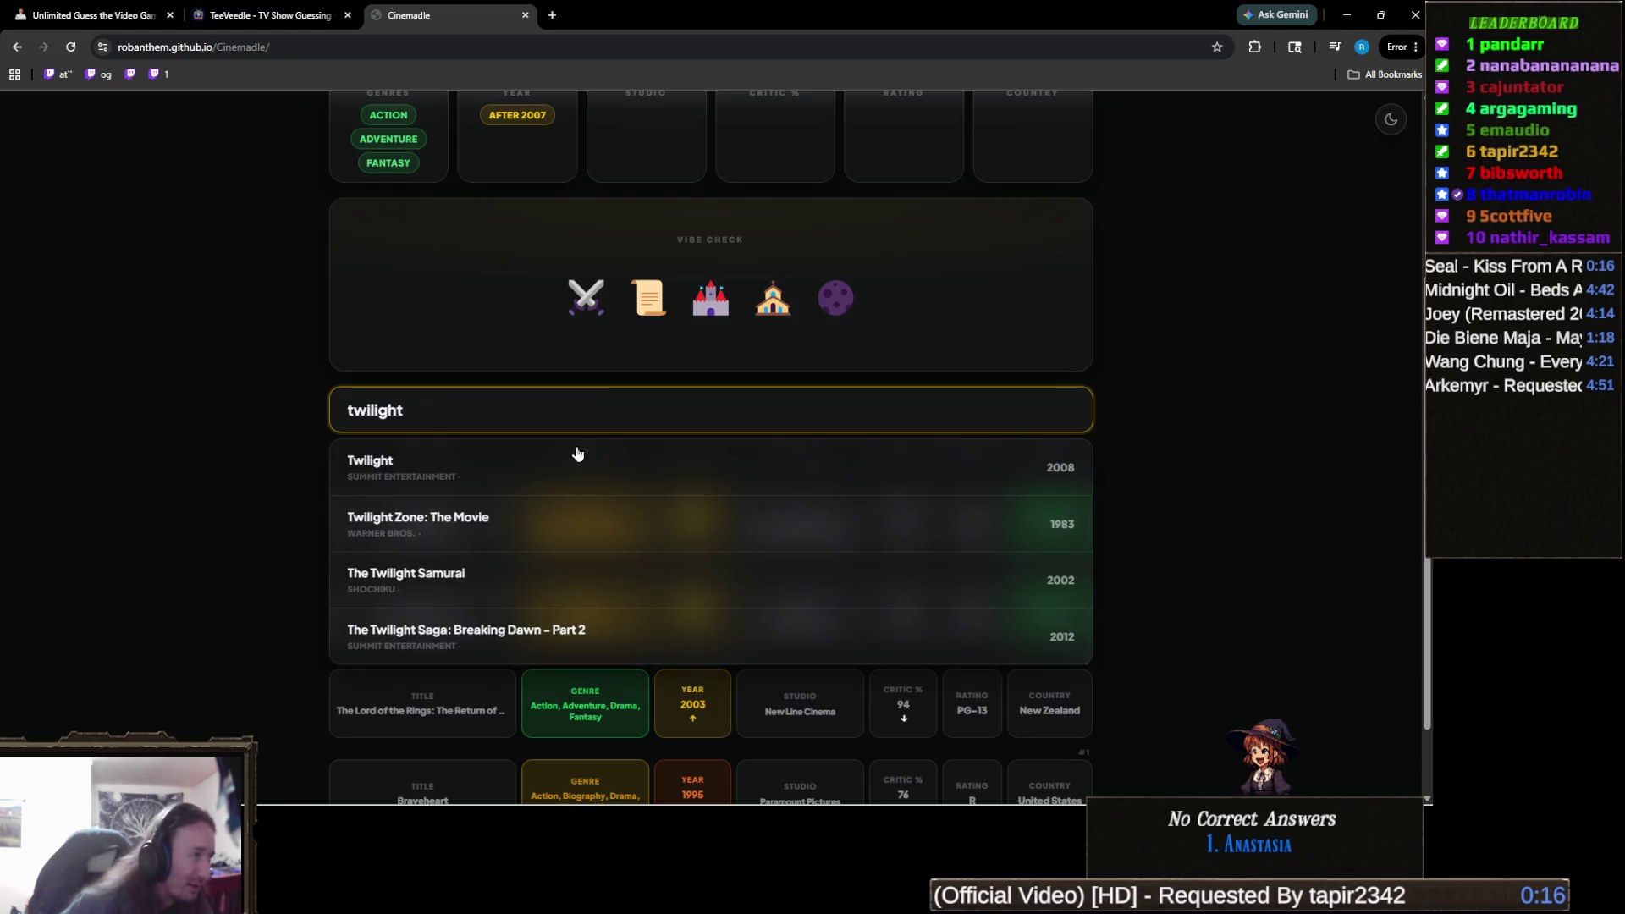
scroll(548, 499, "down", 1)
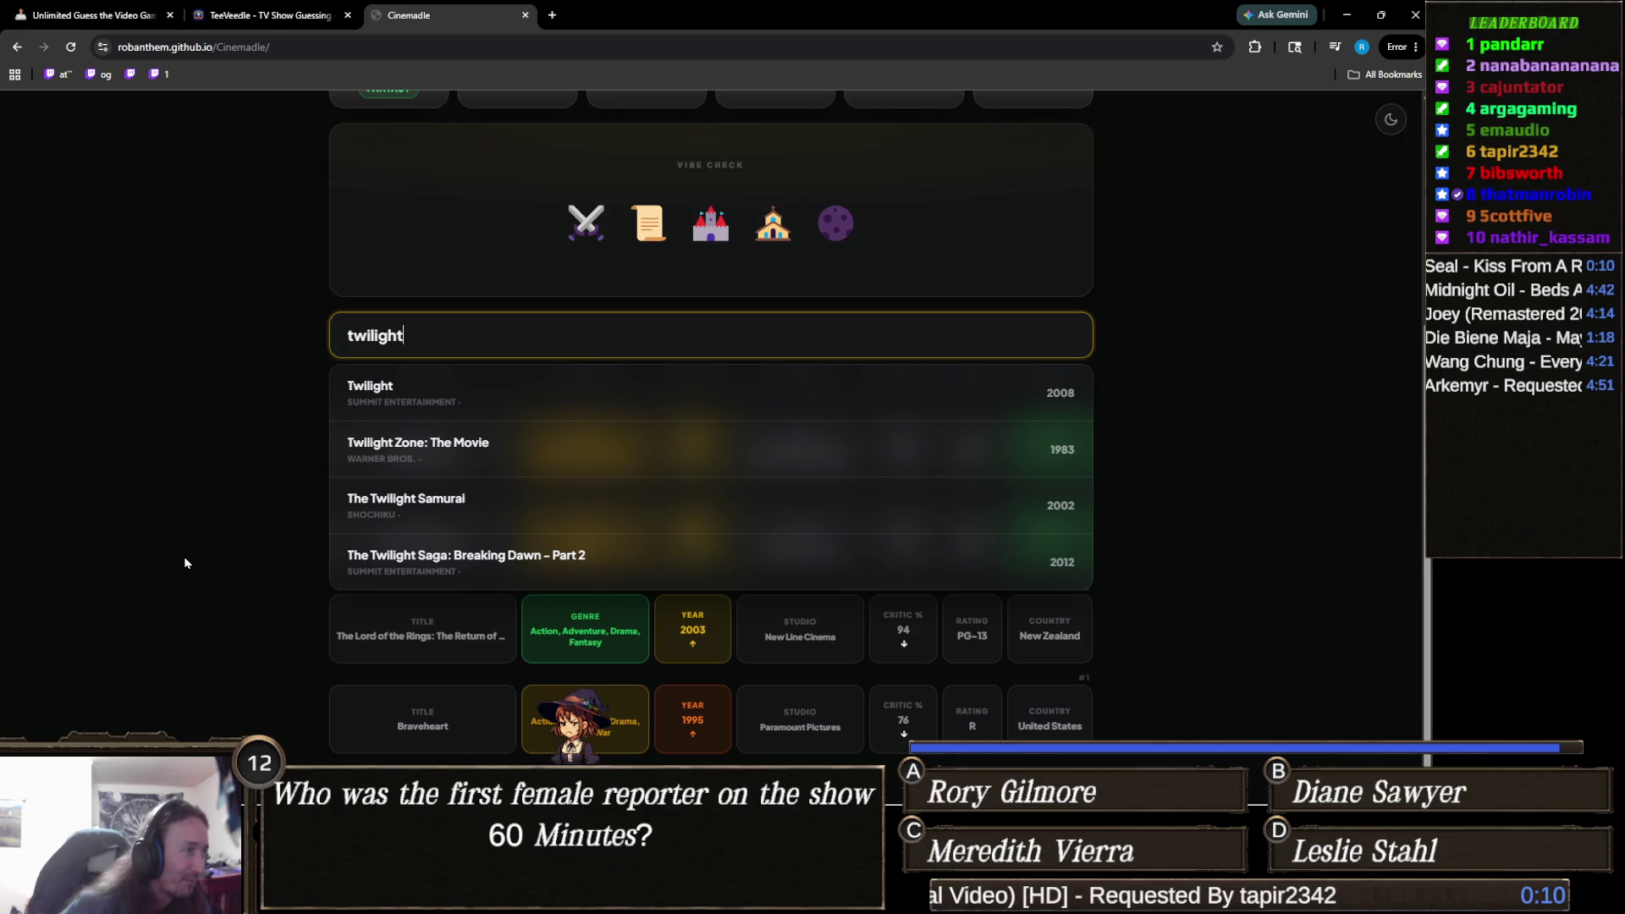
left_click(539, 575)
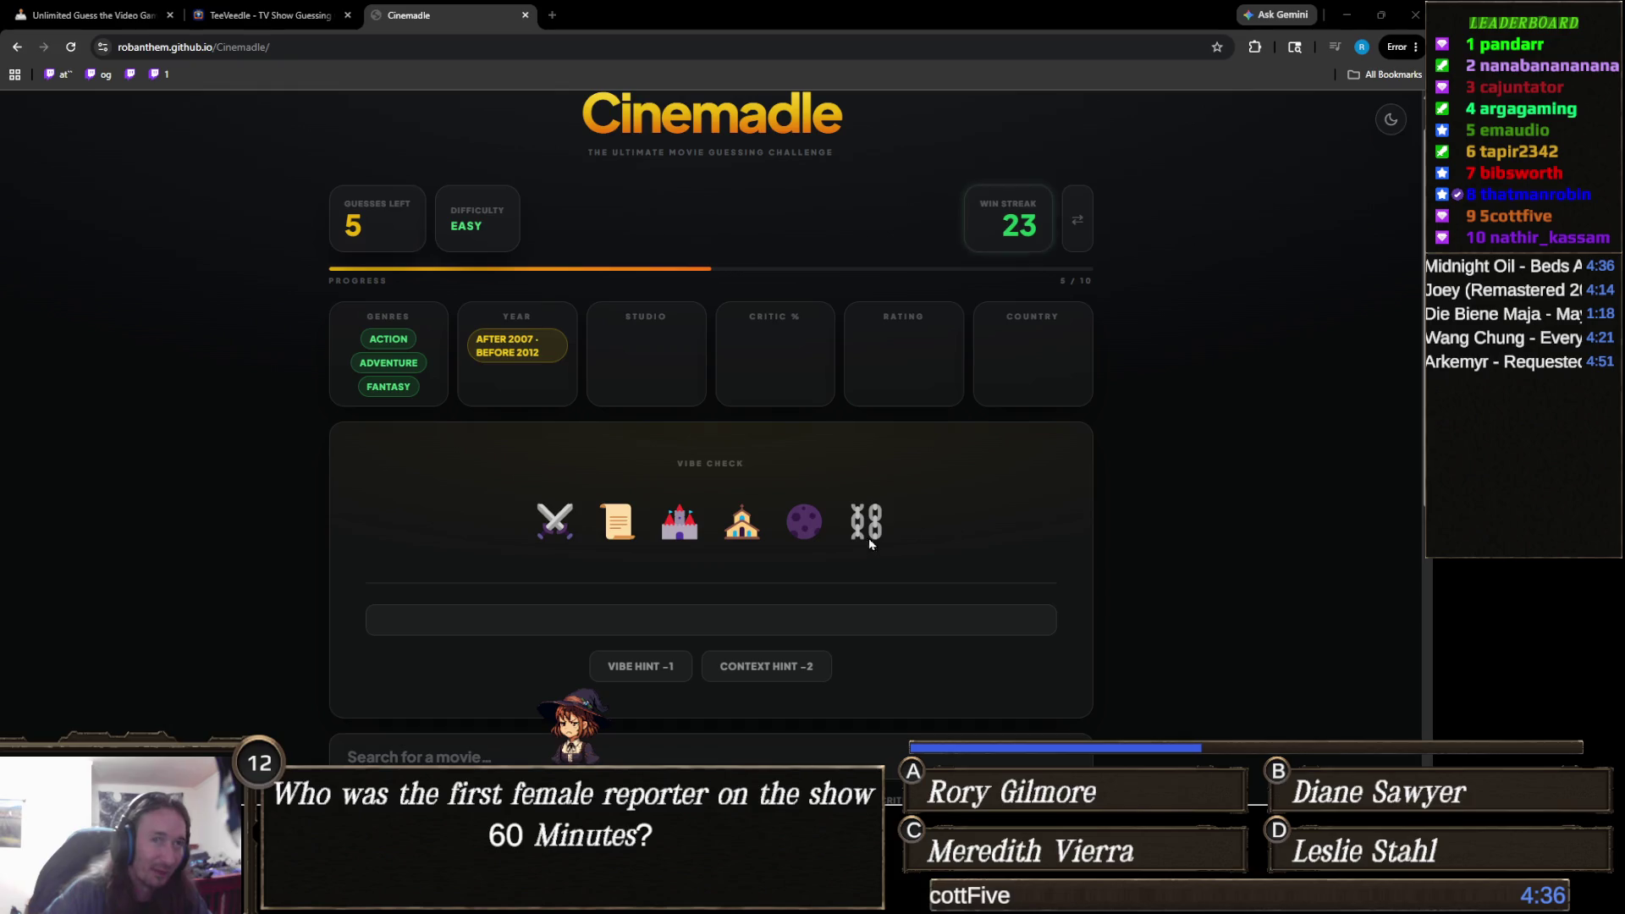
Try a 'new moo' search, then clear the search box.
mouse_move(740, 505)
scroll(741, 505, "down", 2)
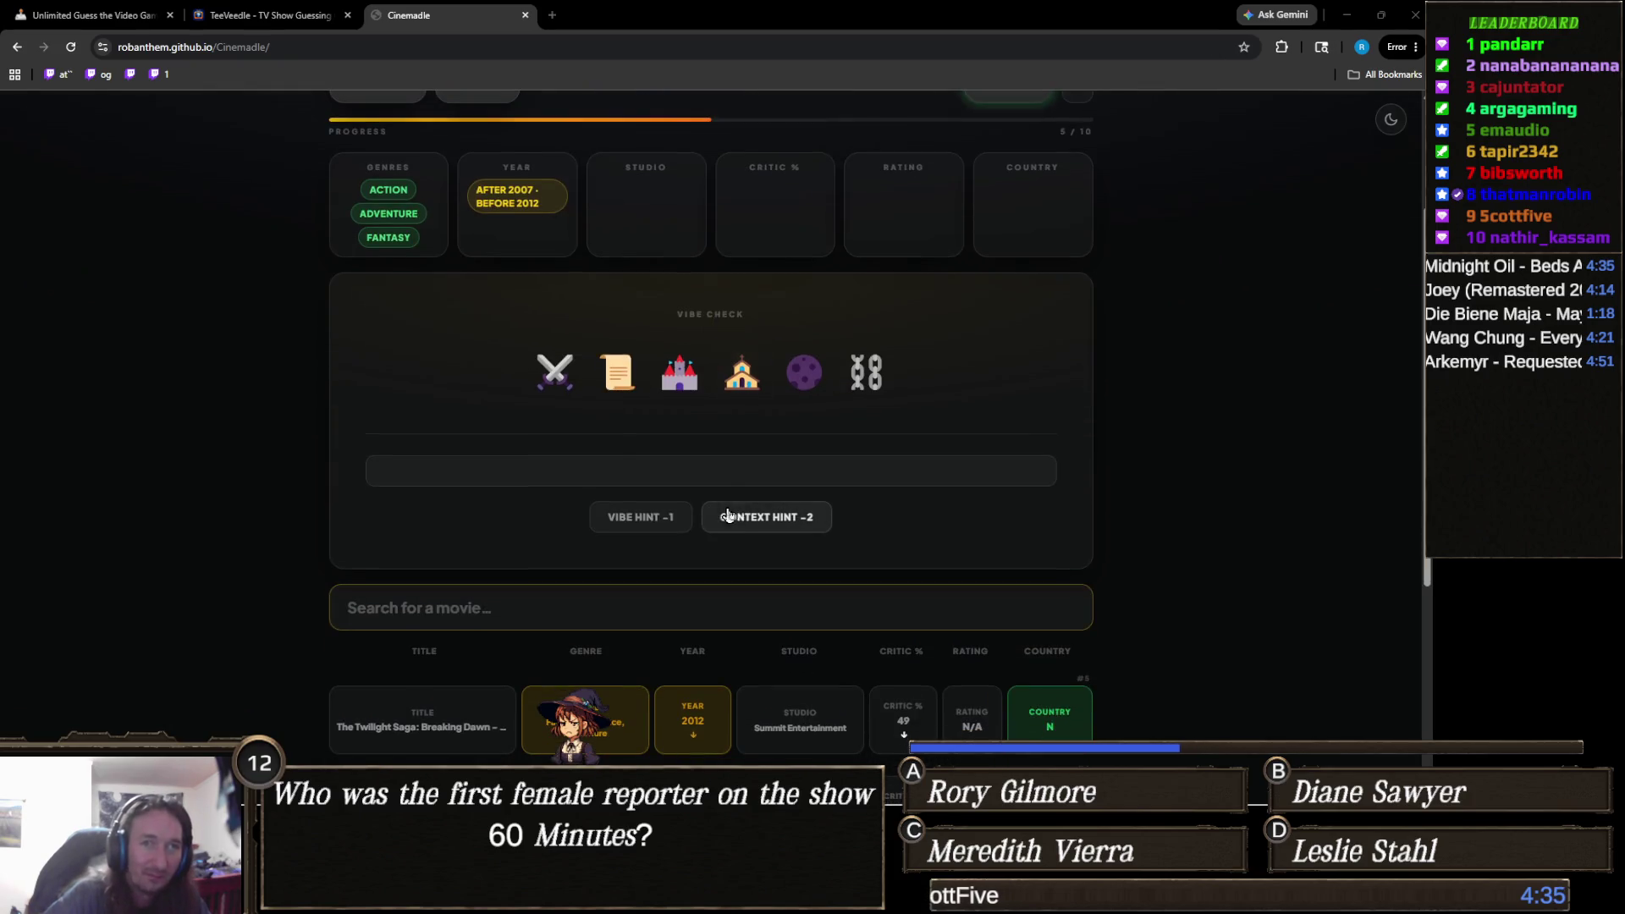
left_click(587, 603)
type("new moo")
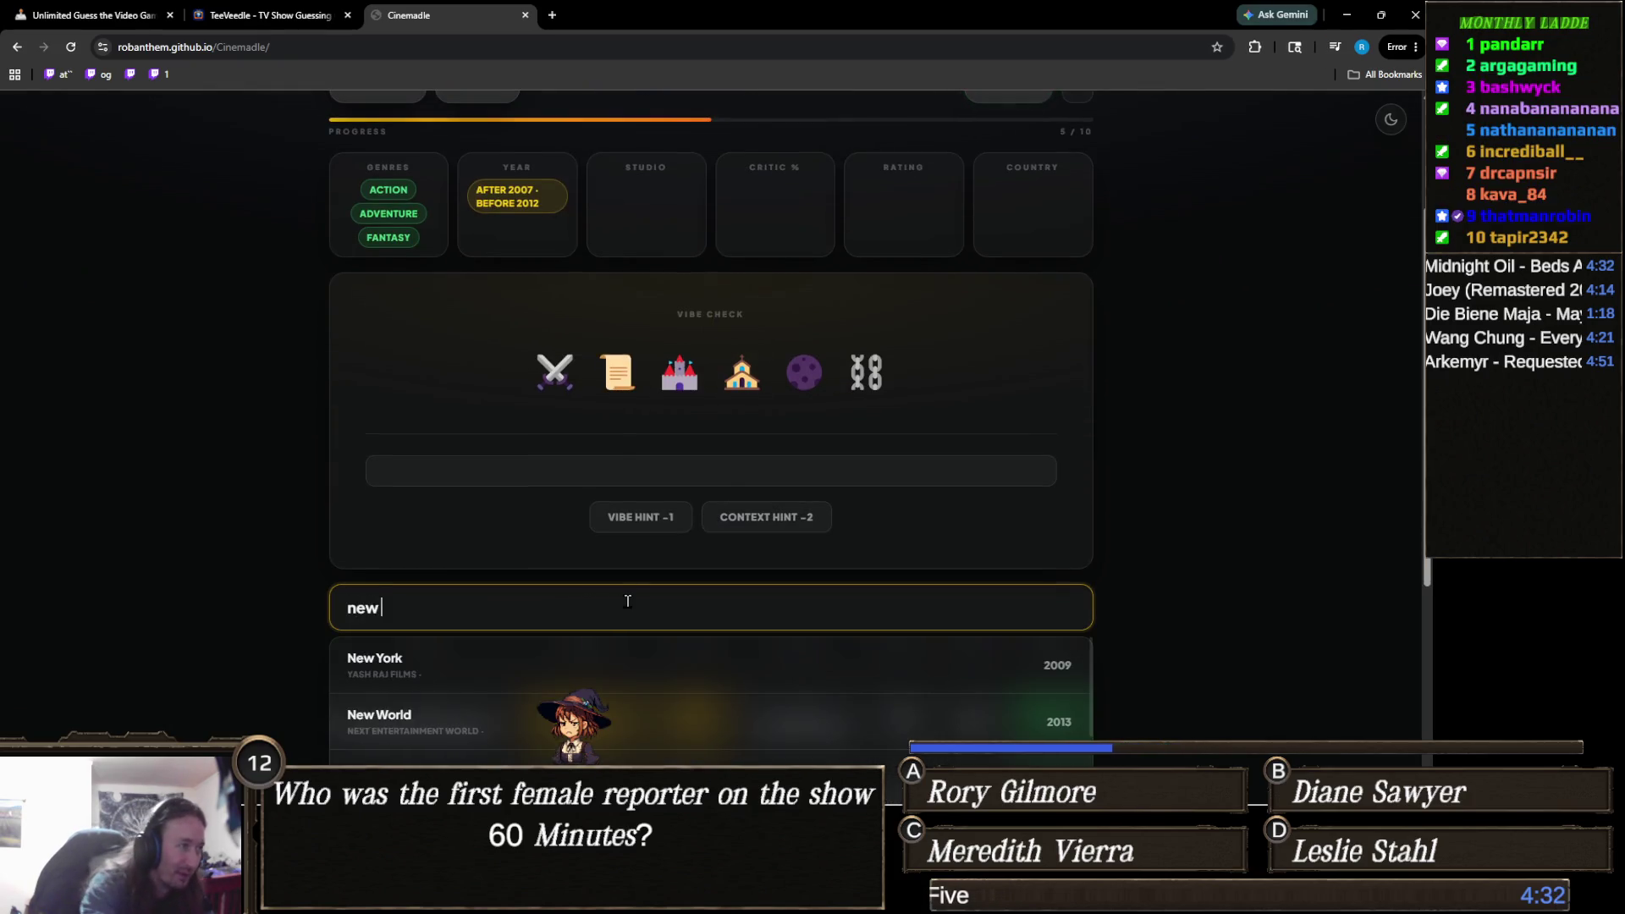
key("ctrl+a")
key("BackSpace")
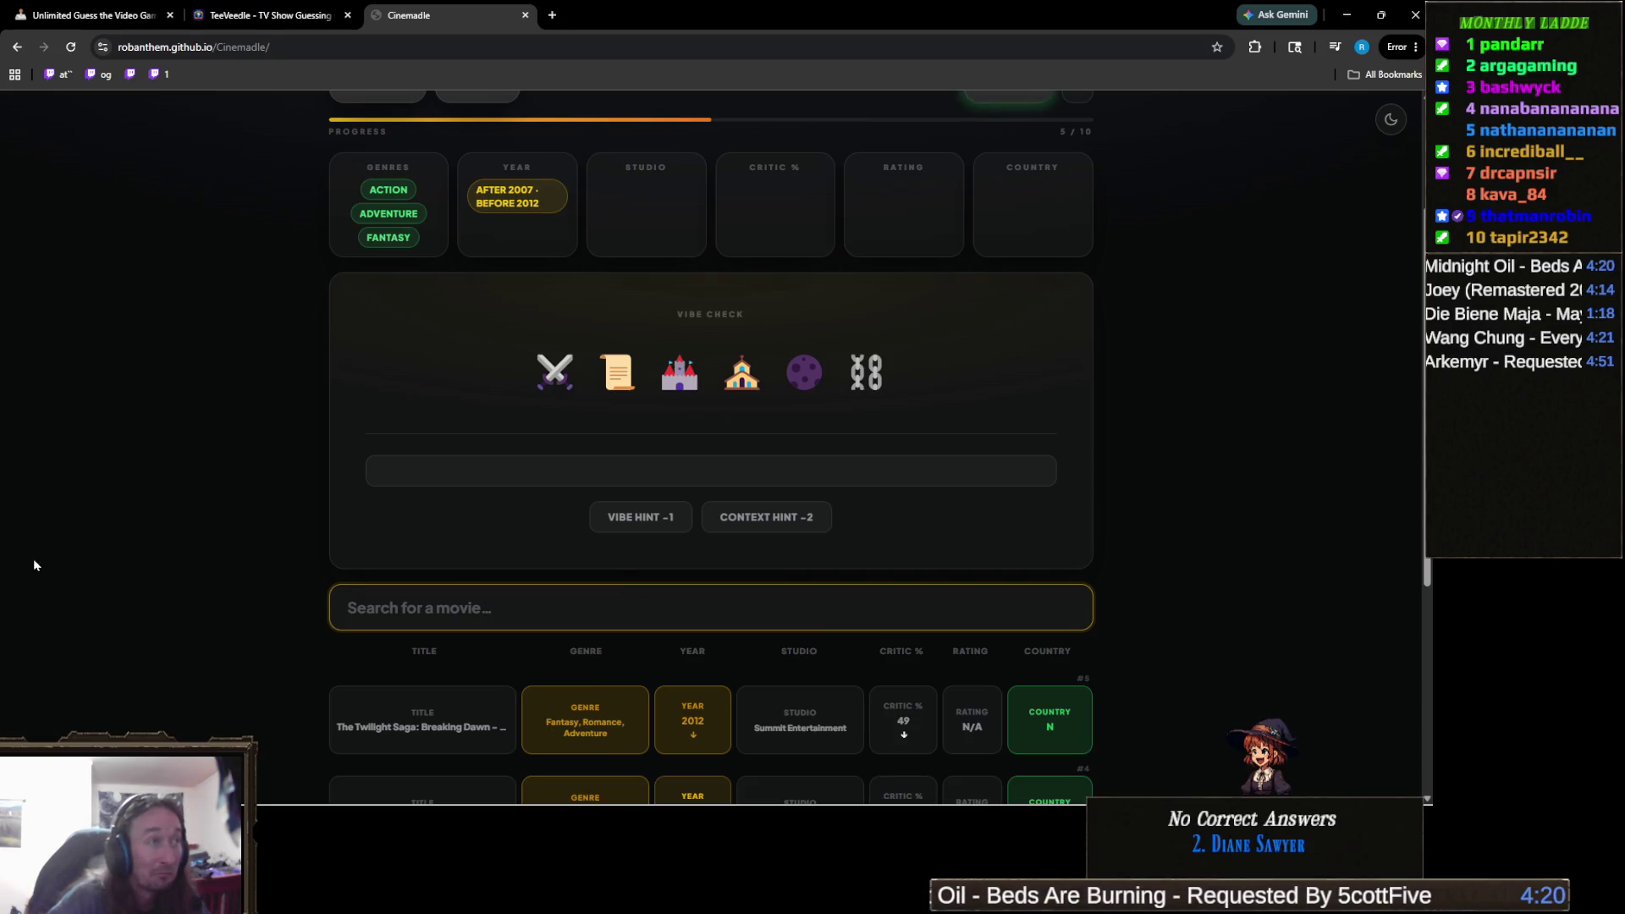
Reveal the Cinemadle vibe hint, showing a wizard emoji and a fourteenth-century transport mission clue.
left_click(660, 519)
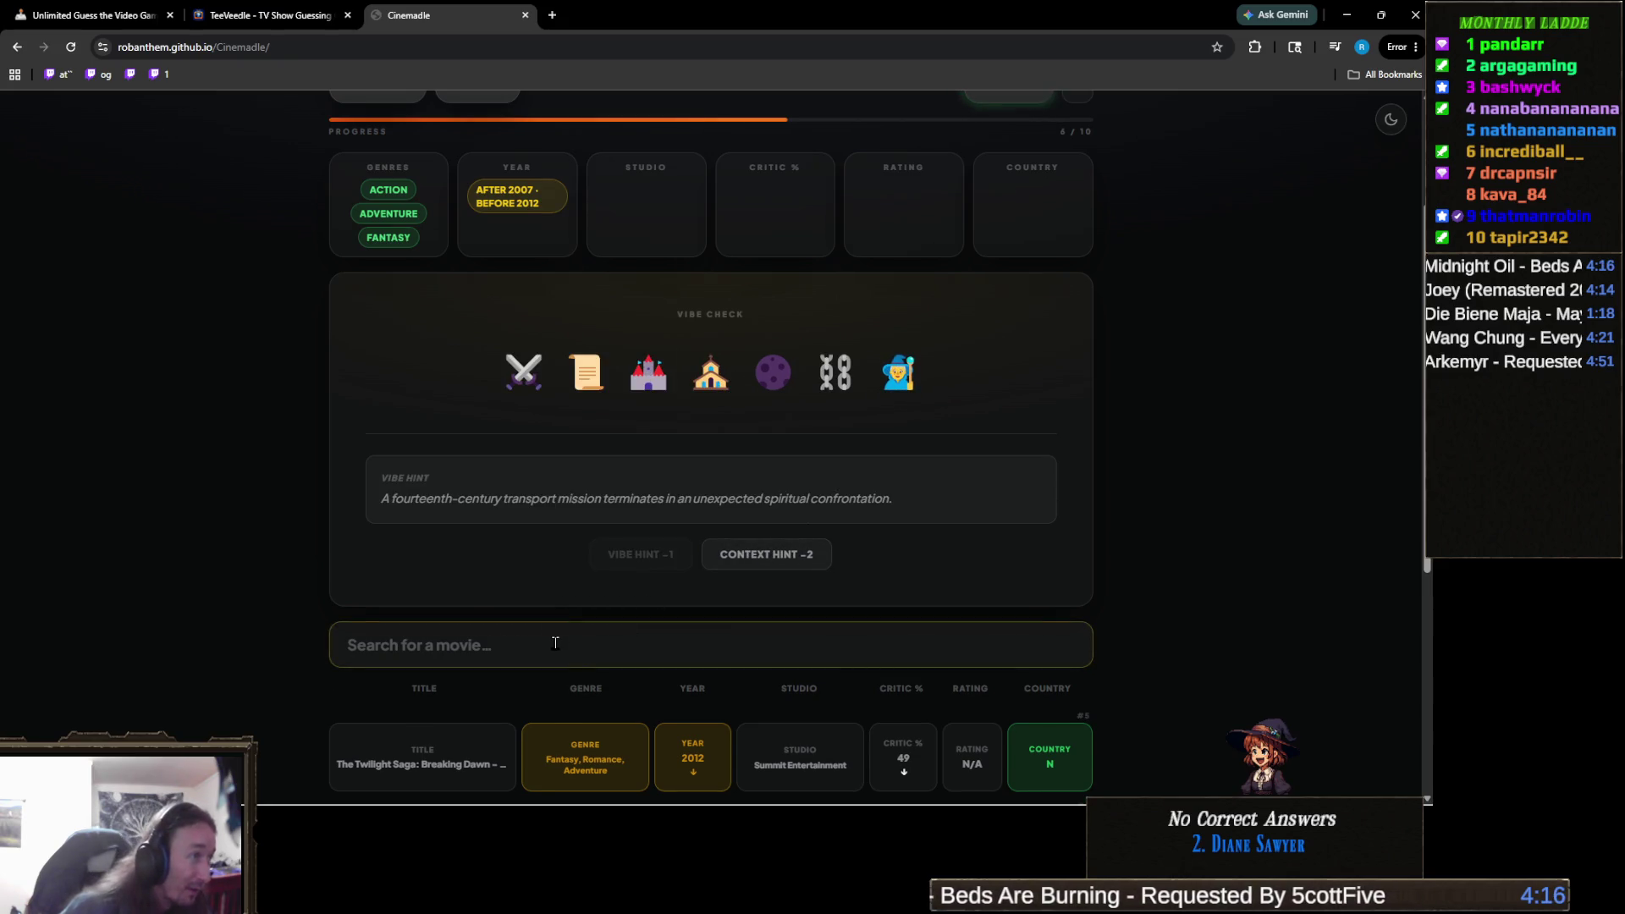
left_click(555, 643)
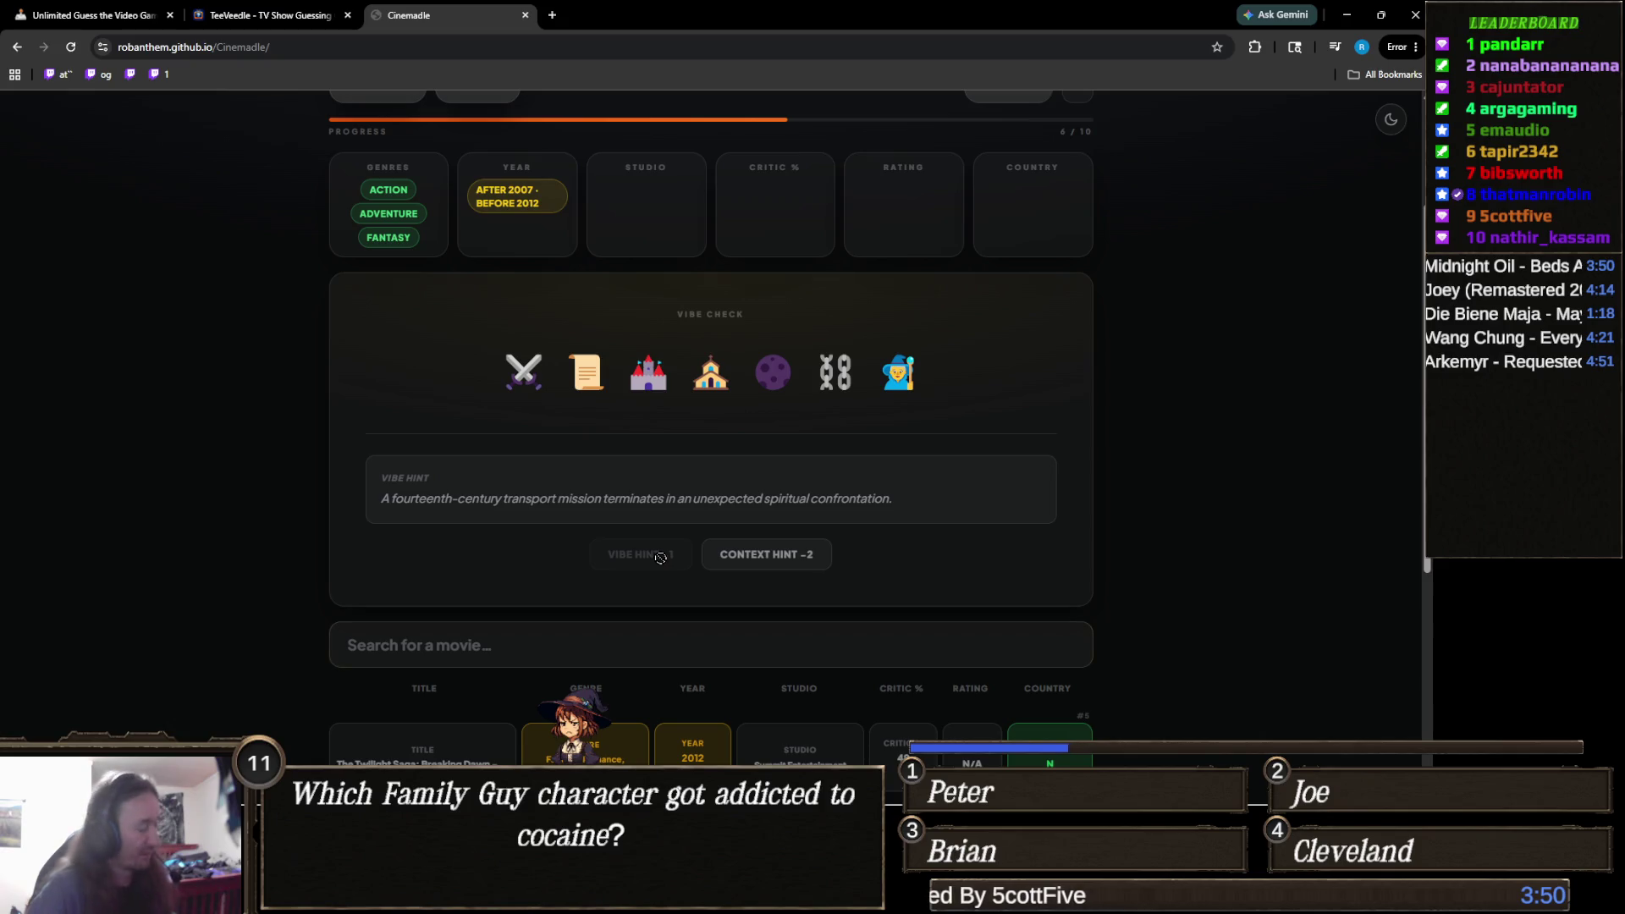
key("Tab")
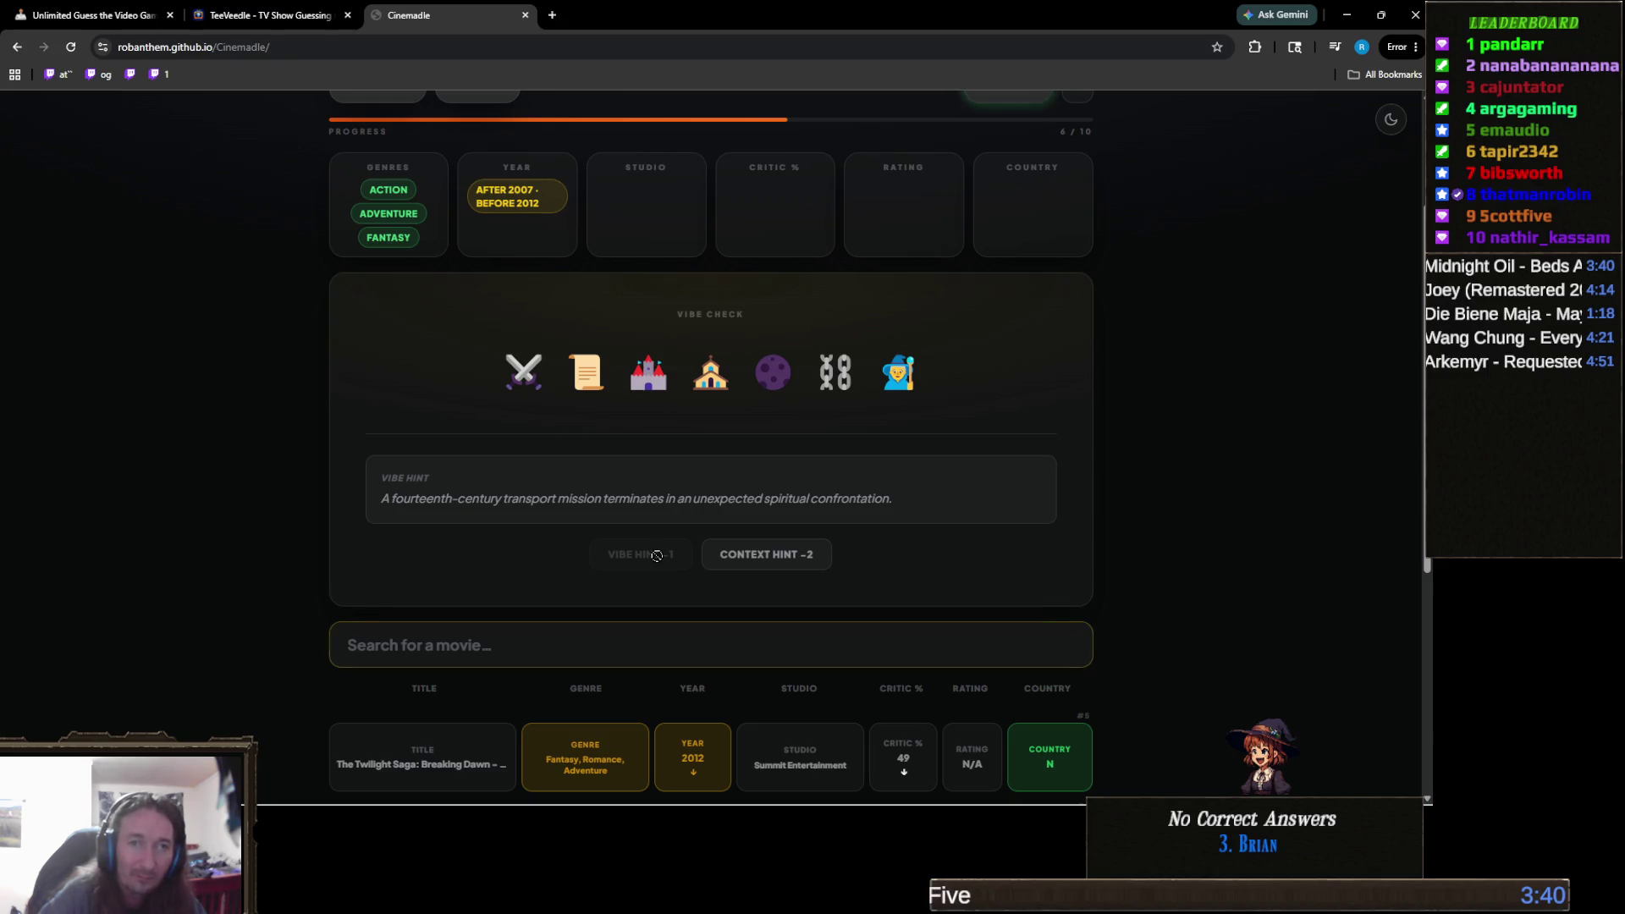
left_click(567, 657)
Search Cinemadle for 'assassin'' and scroll up and down to compare matches with the clues.
left_click(568, 657)
scroll(593, 642, "down", 2)
type("a")
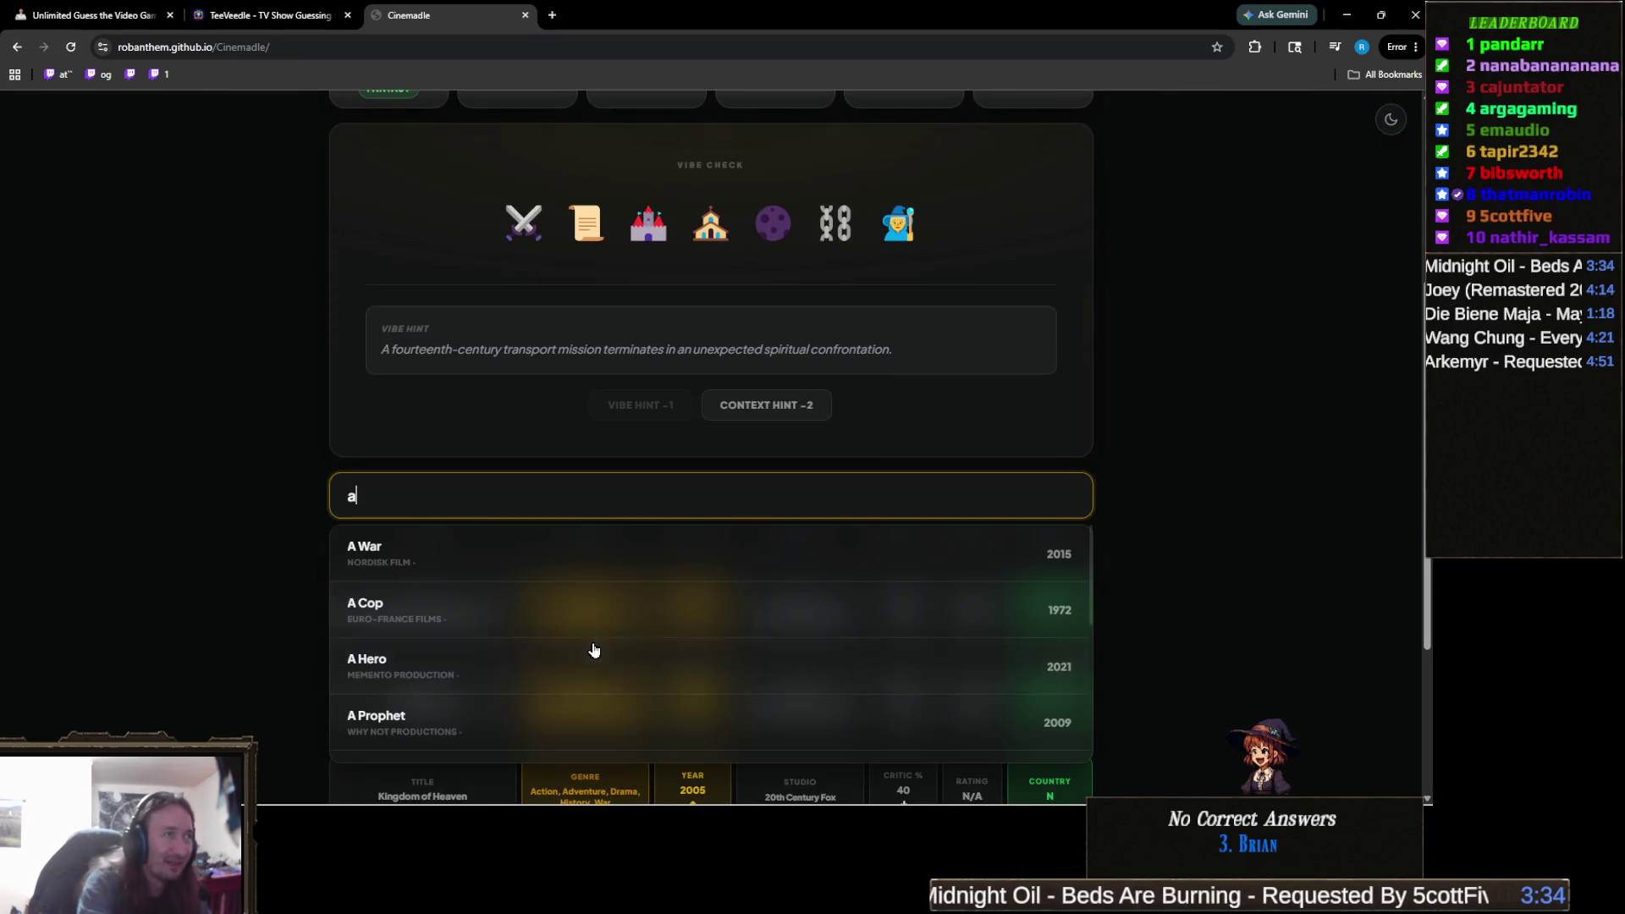
type("ssassin'")
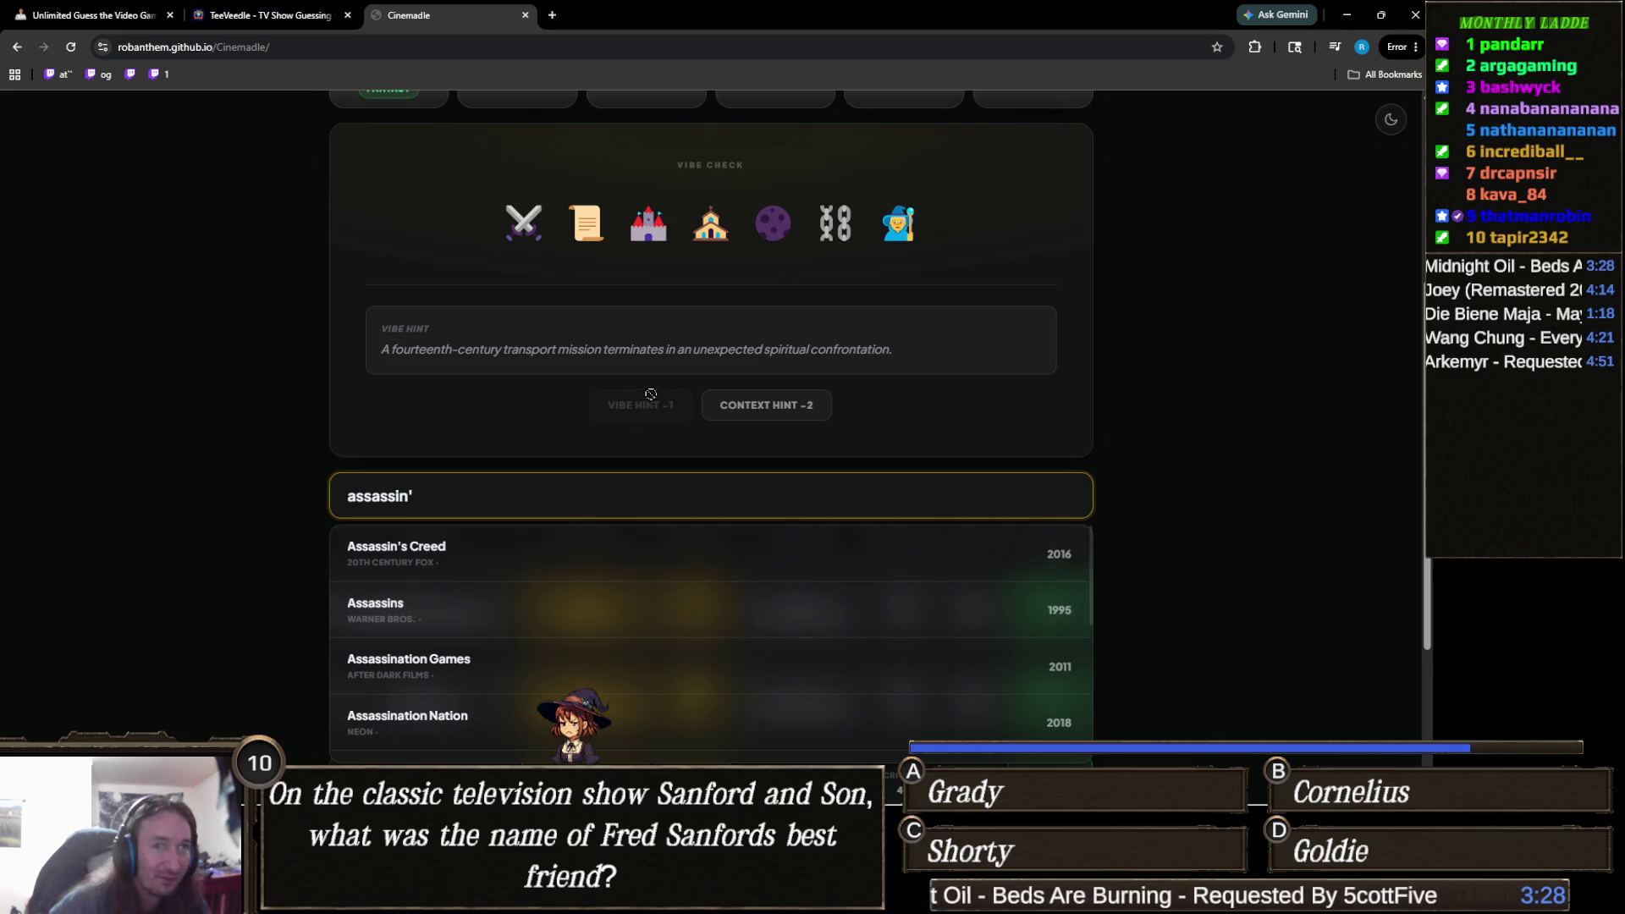
scroll(662, 411, "up", 1)
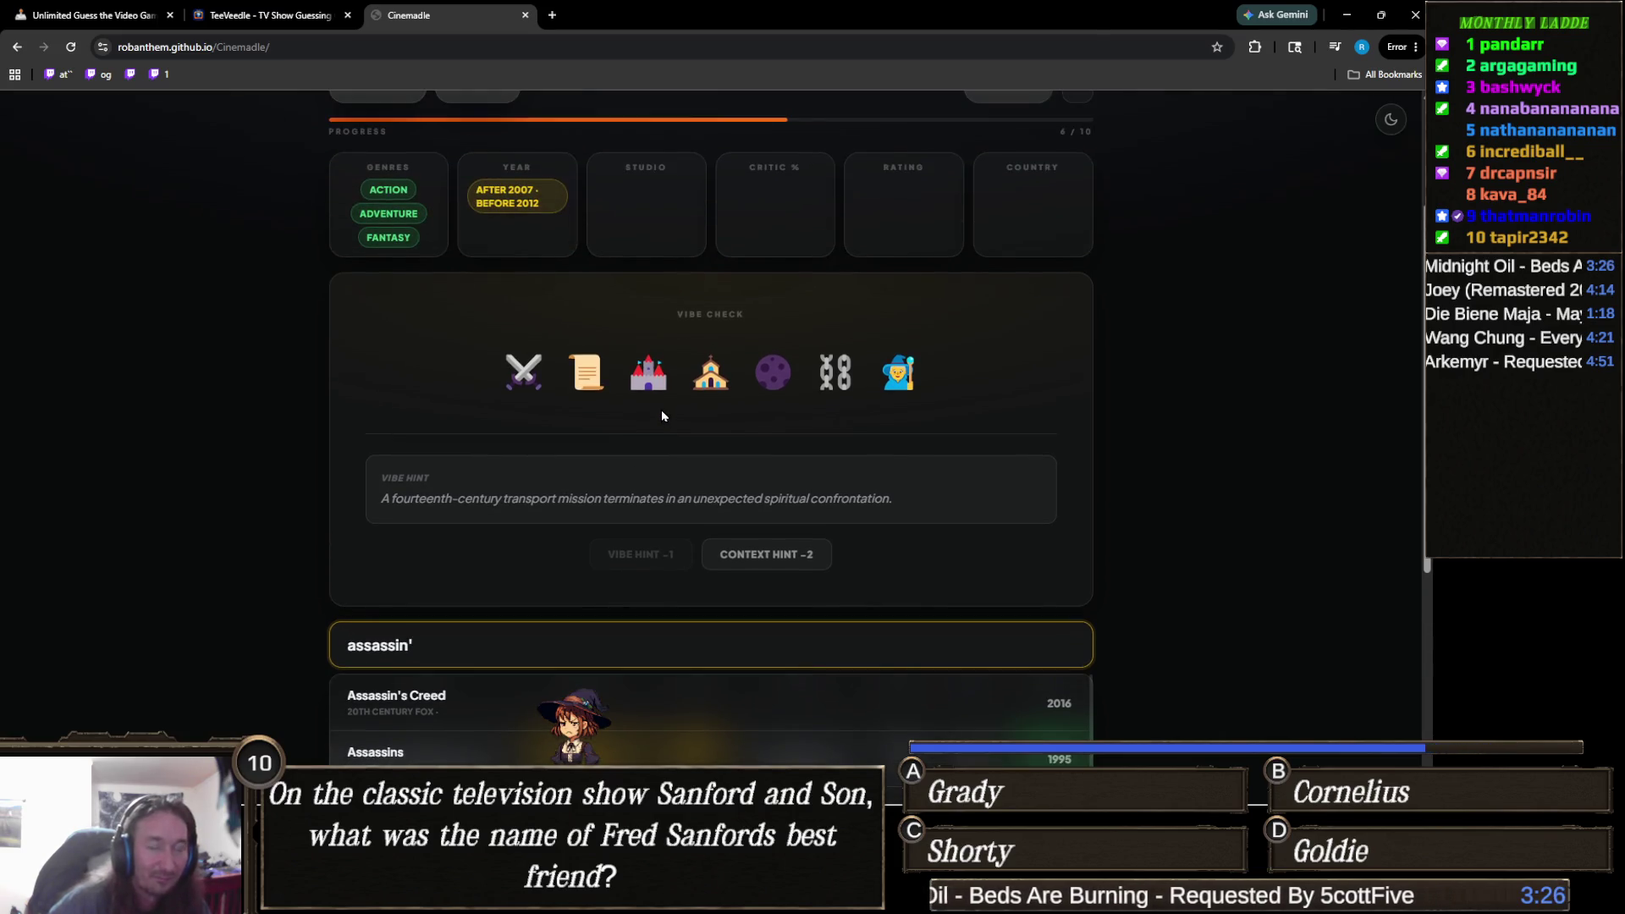
scroll(546, 486, "up", 2)
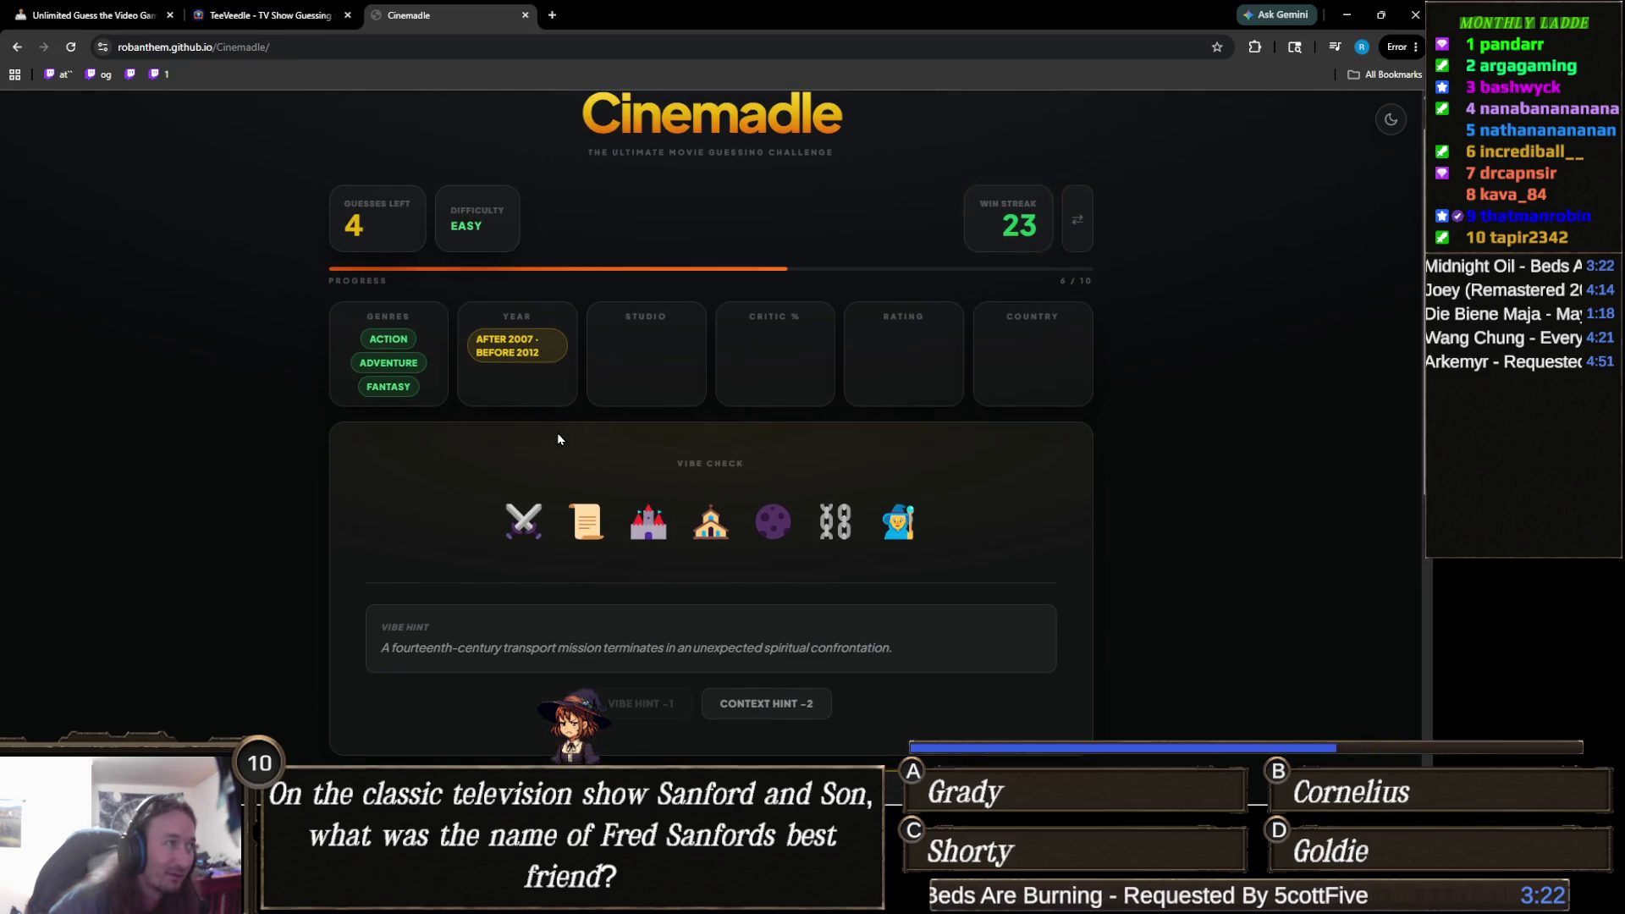
scroll(500, 459, "down", 2)
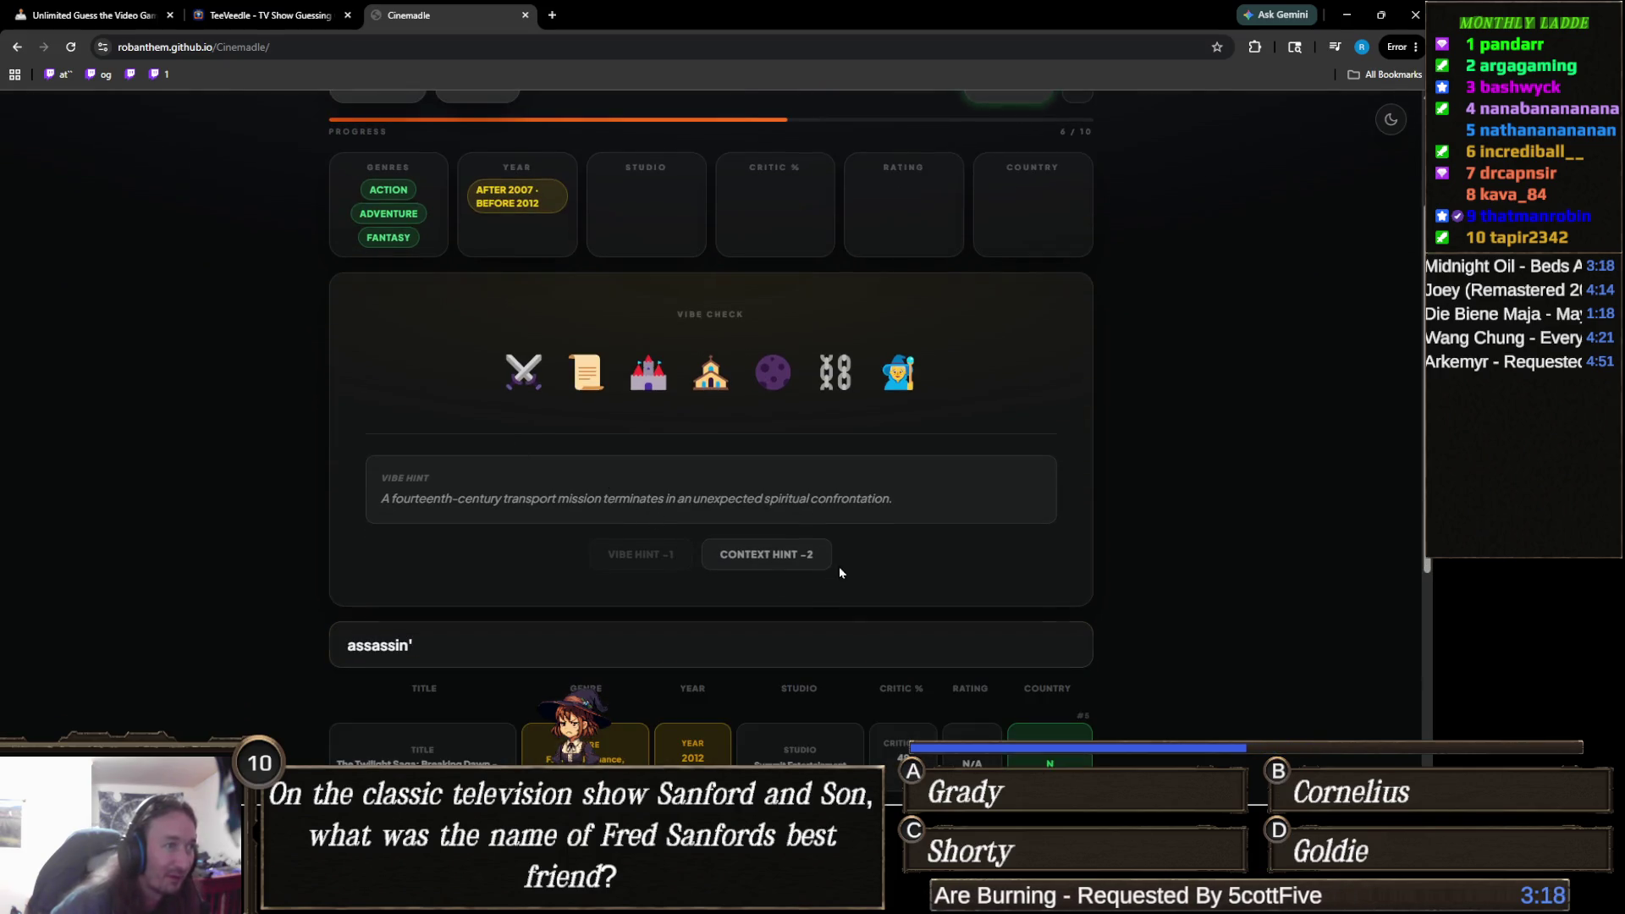
Unlock the context hint about Crusade deserters escorting a witch and select its first sentence.
left_click(797, 559)
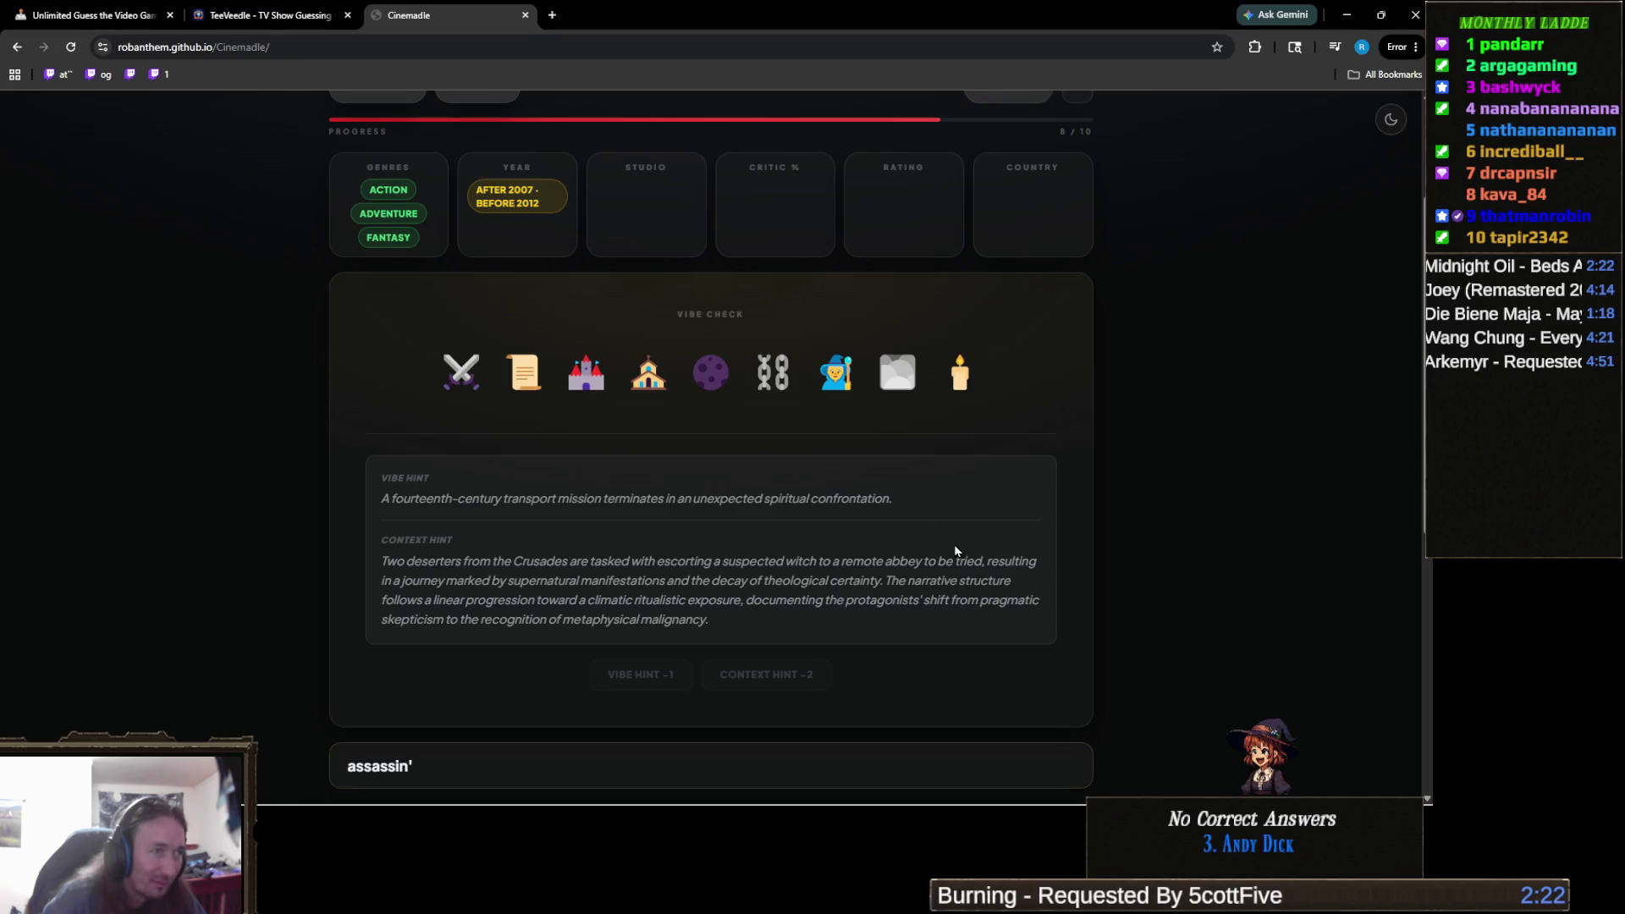
left_click_drag(983, 561, 380, 561)
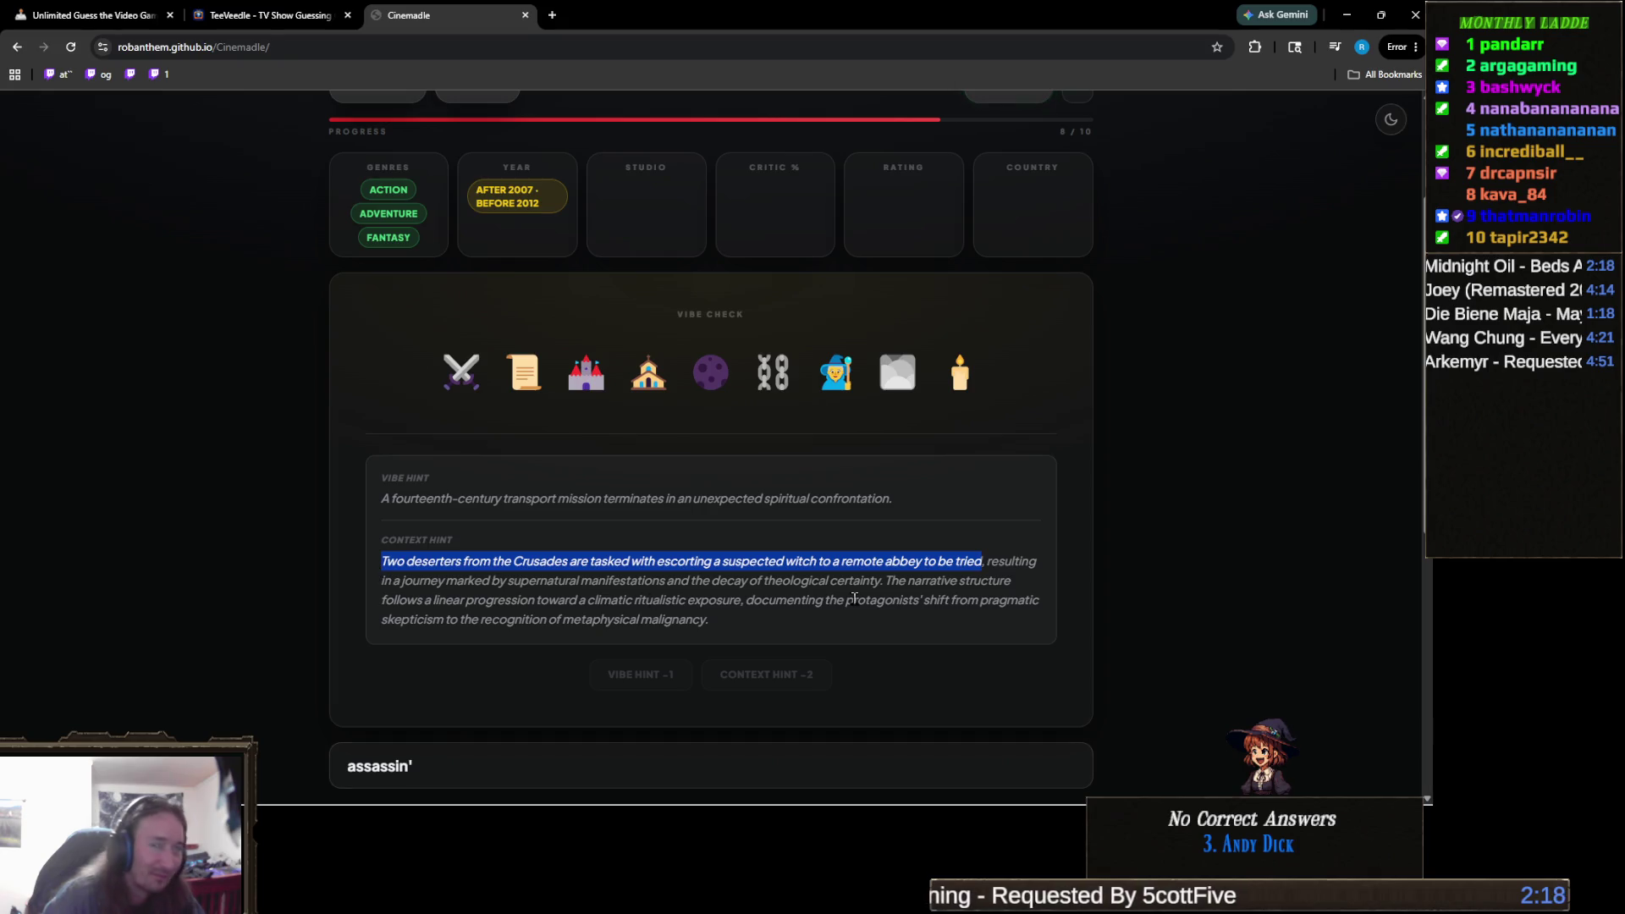
key("alt+Tab")
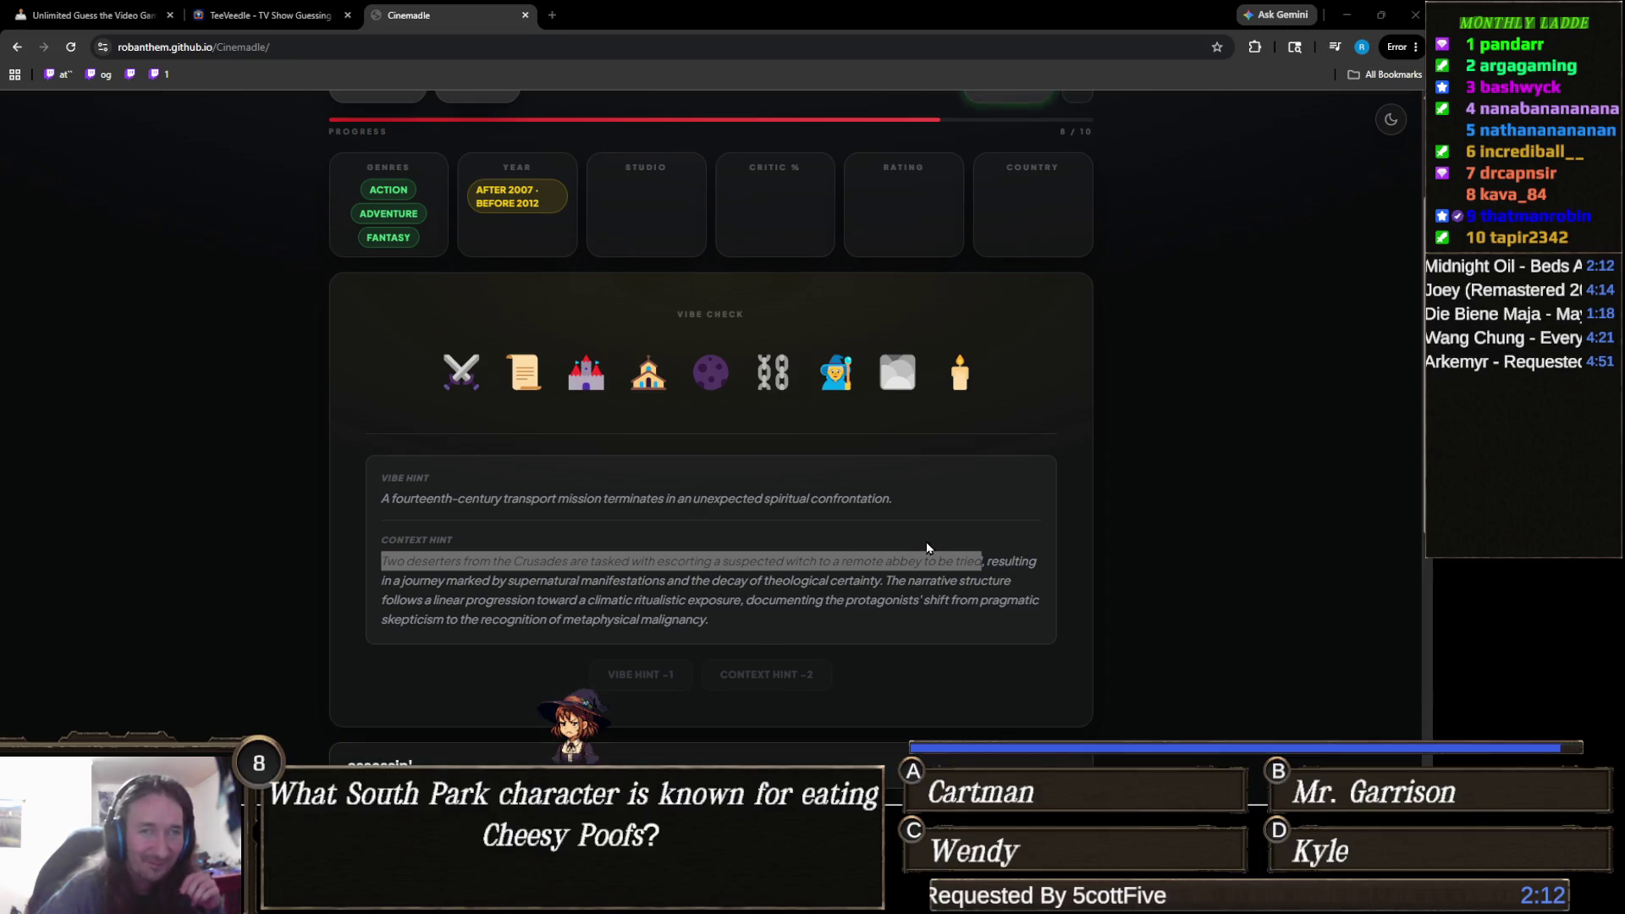
left_click(929, 581)
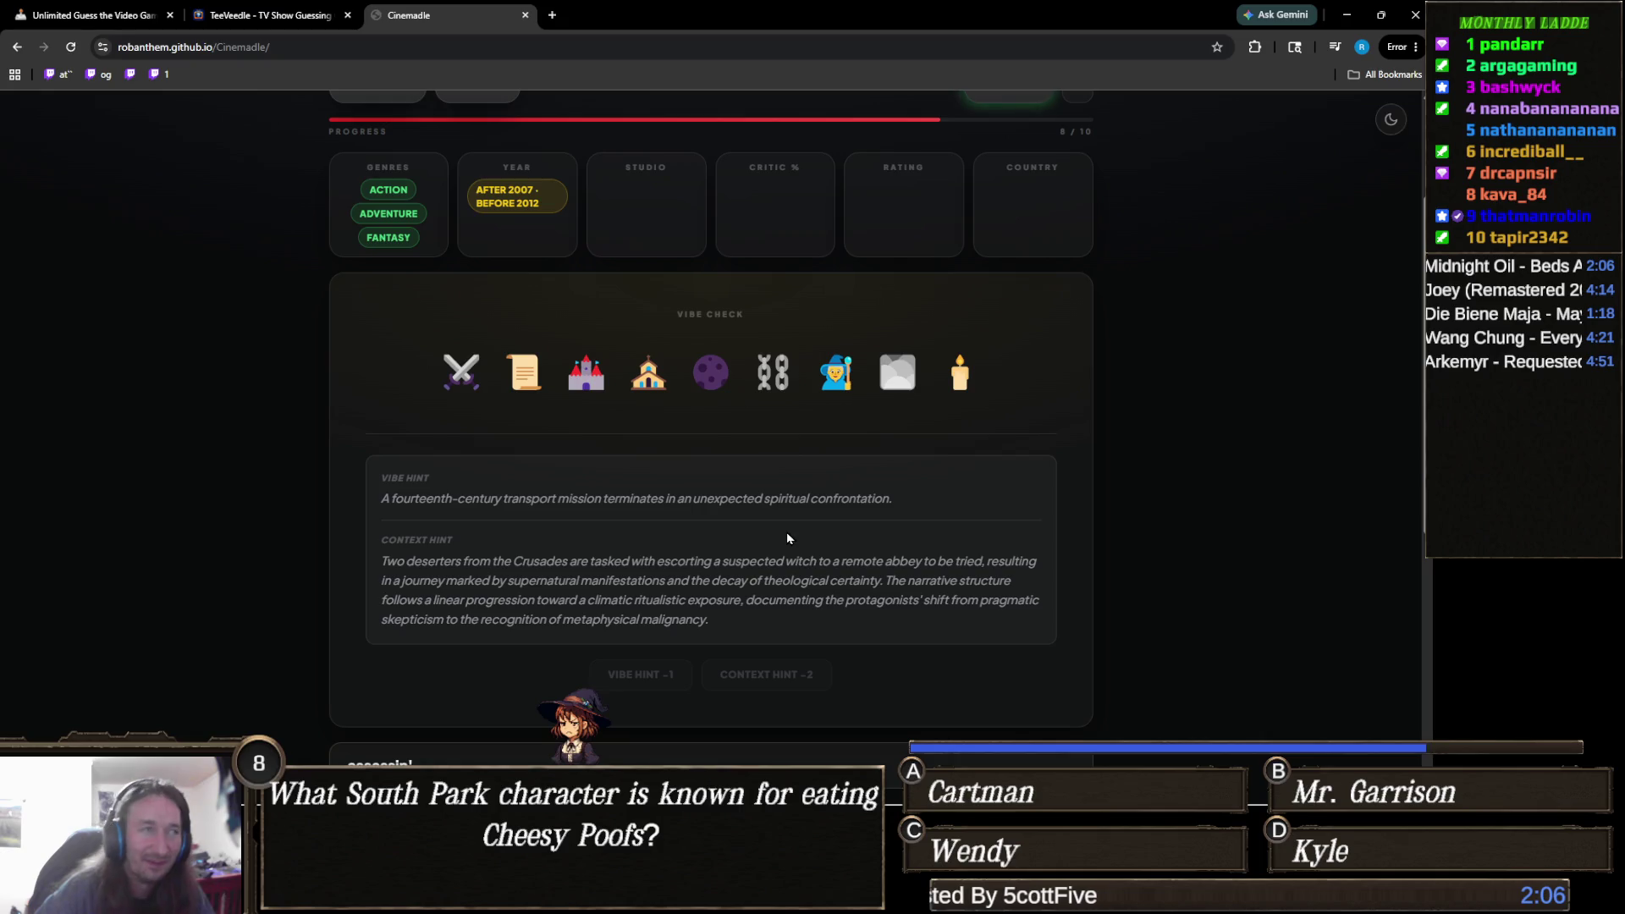
scroll(817, 532, "down", 2)
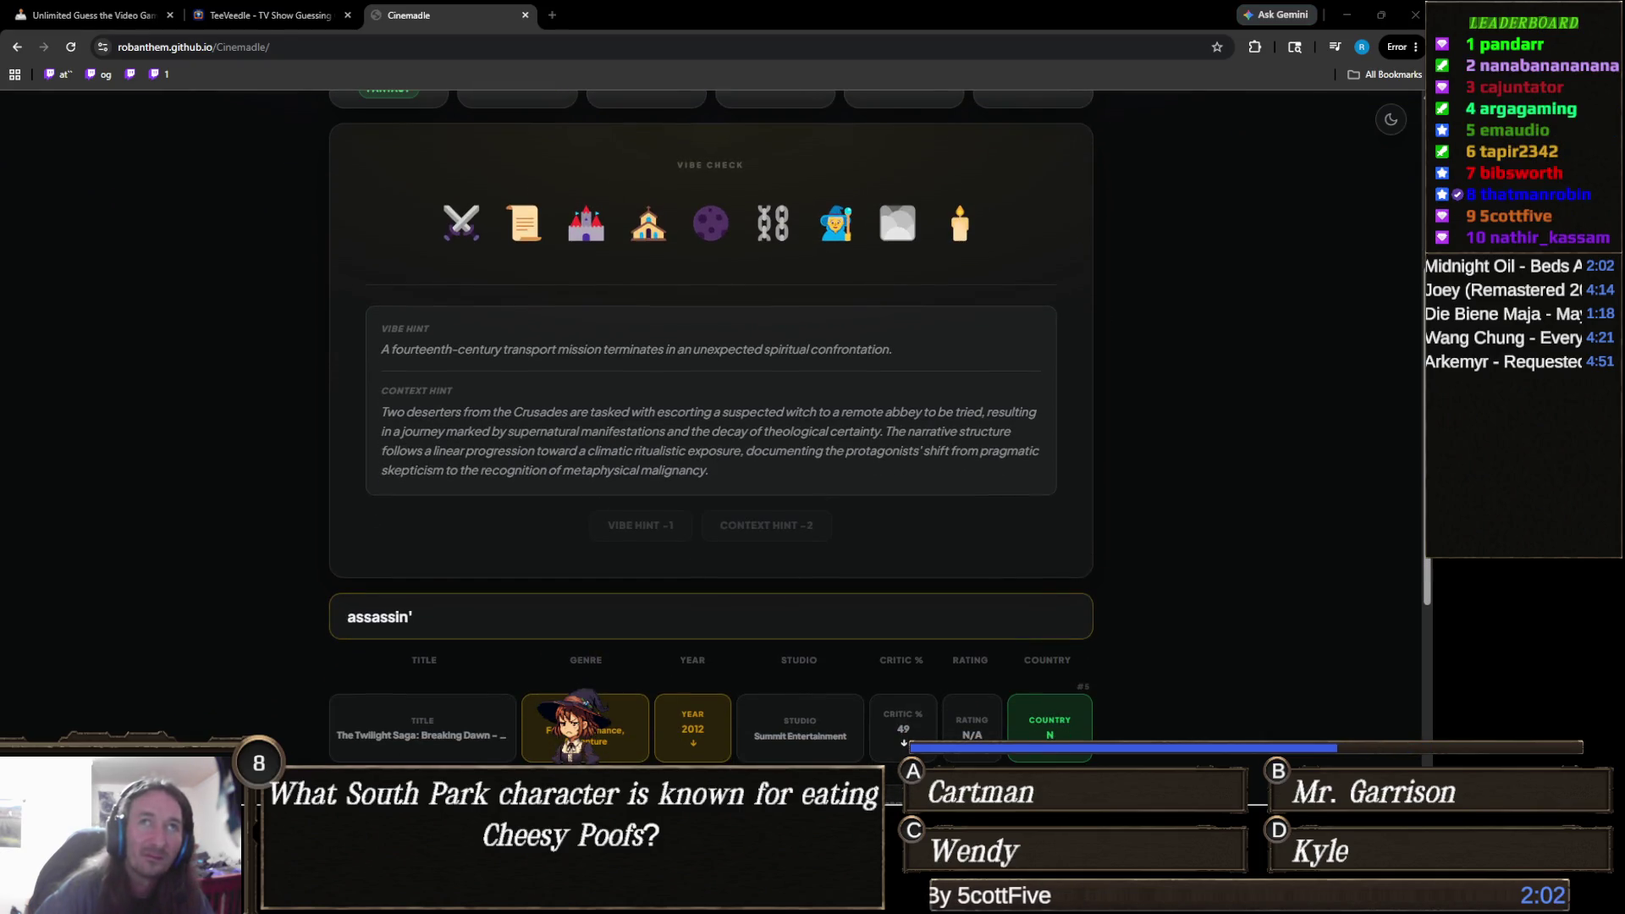
left_click(711, 615)
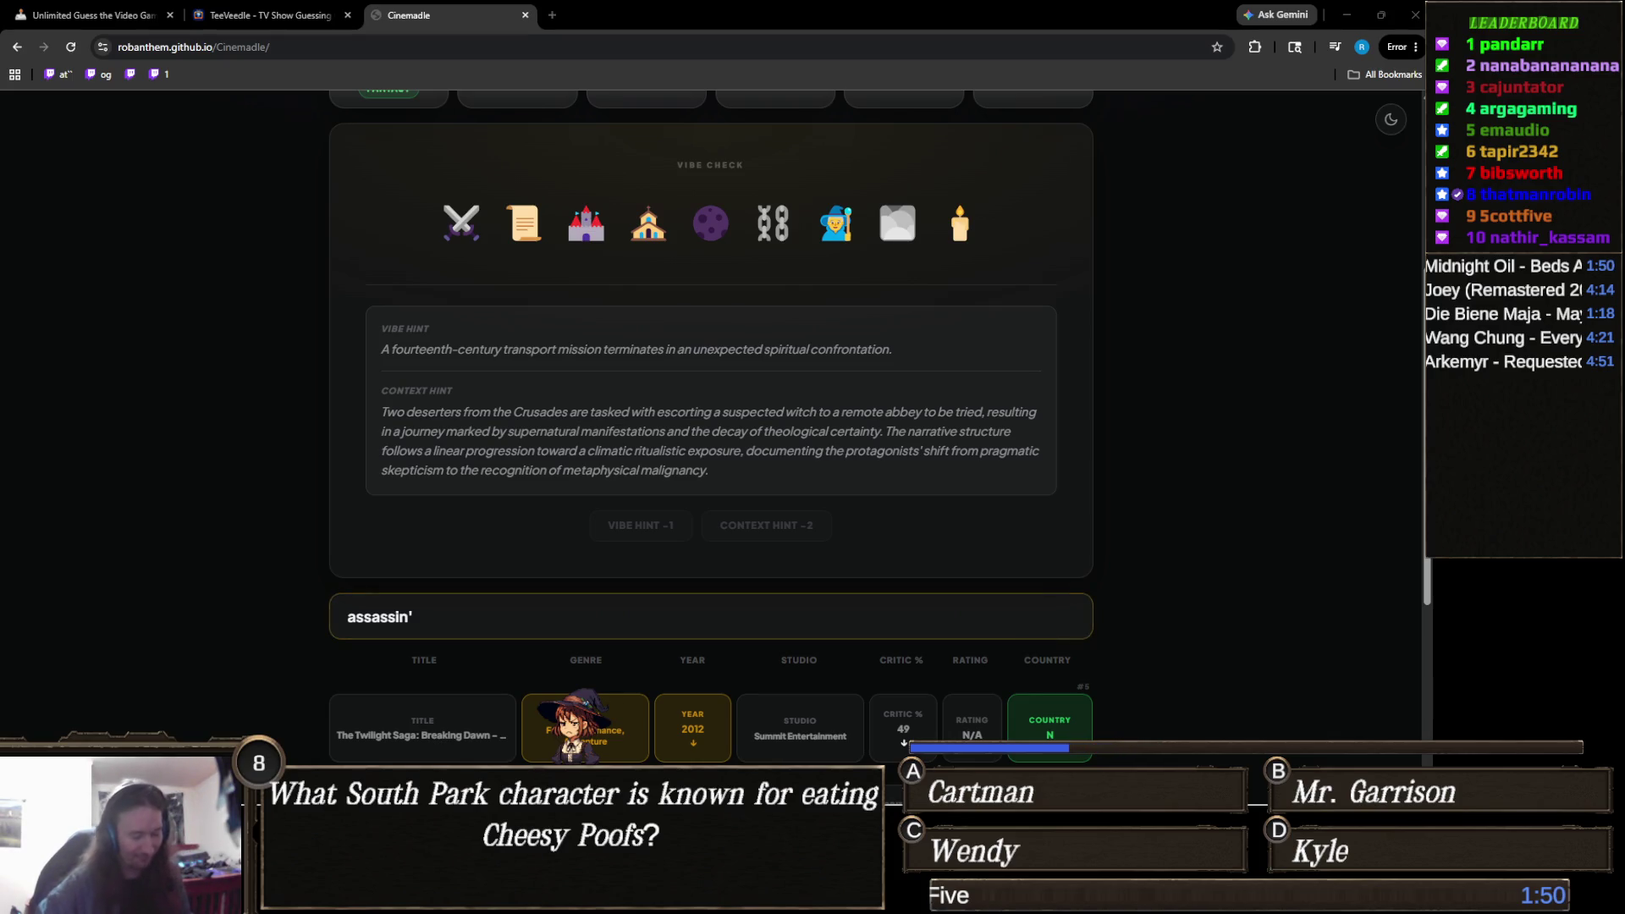
left_click(711, 616)
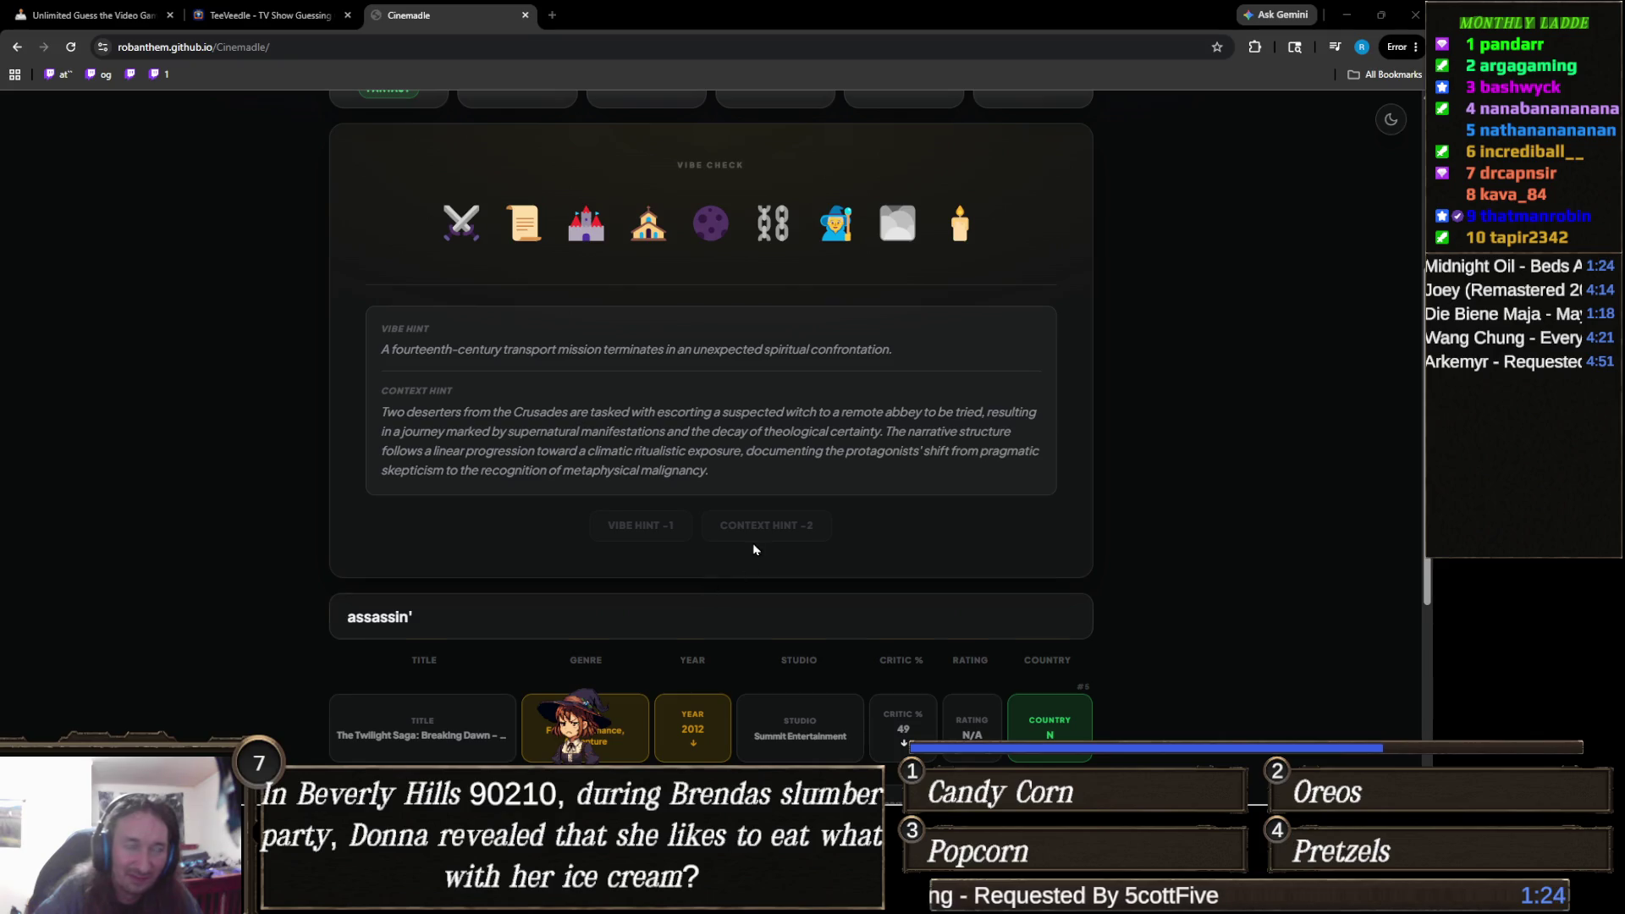
Replace the search with 'witch' and browse matches like Season of the Witch (2011).
scroll(614, 645, "down", 1)
triple_click(598, 541)
type("w")
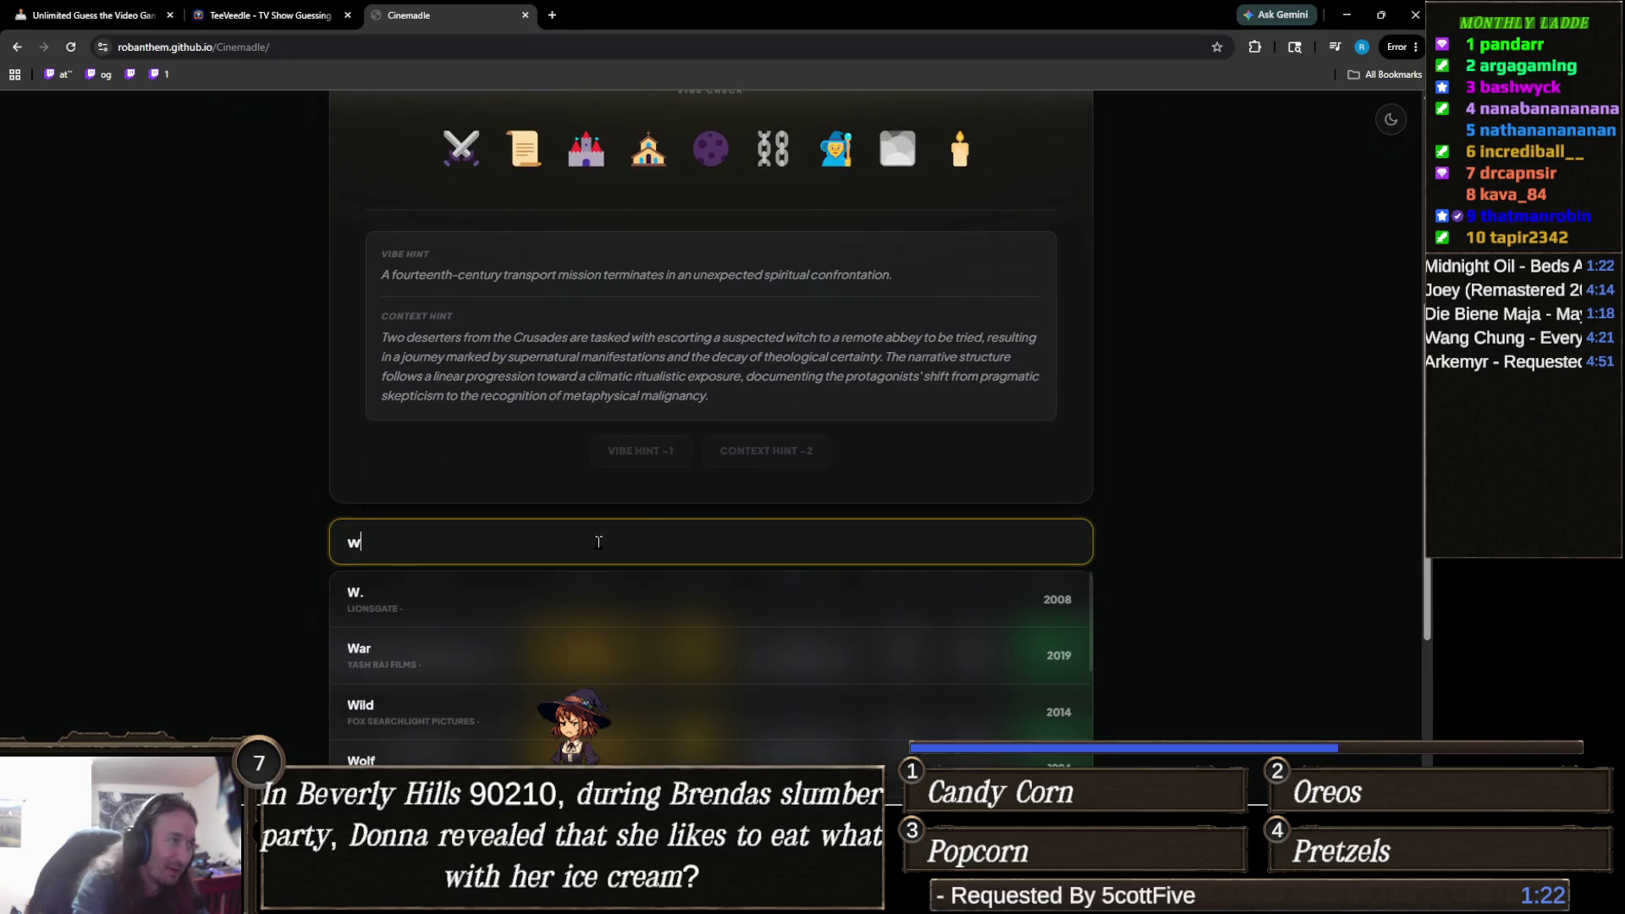
type("itch")
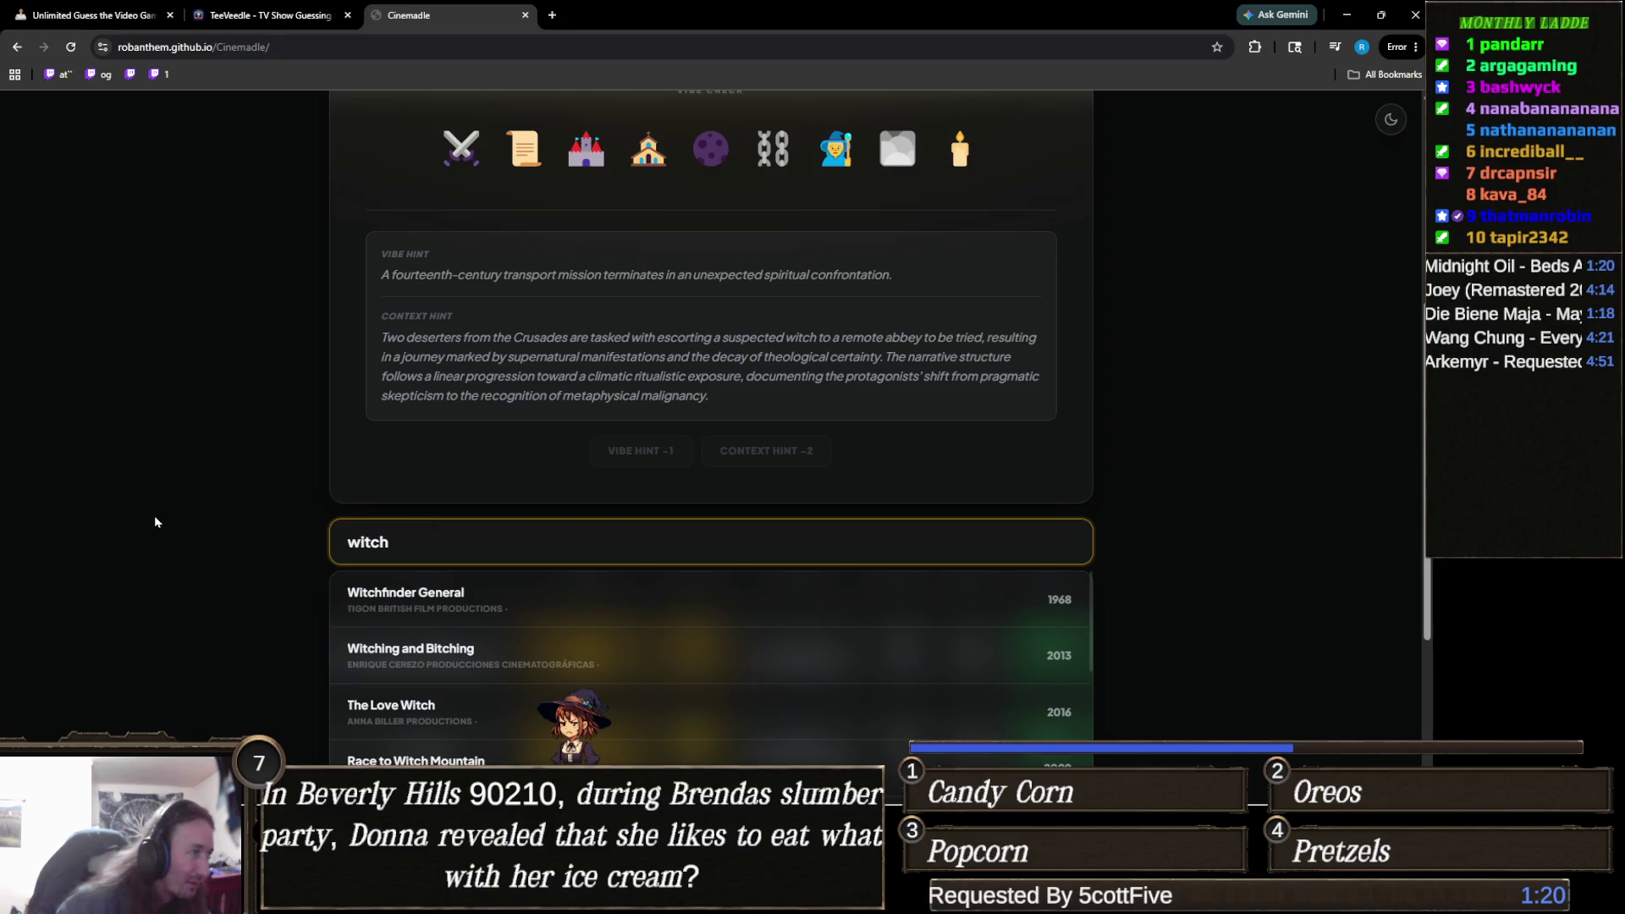
scroll(167, 514, "down", 1)
scroll(169, 511, "down", 2)
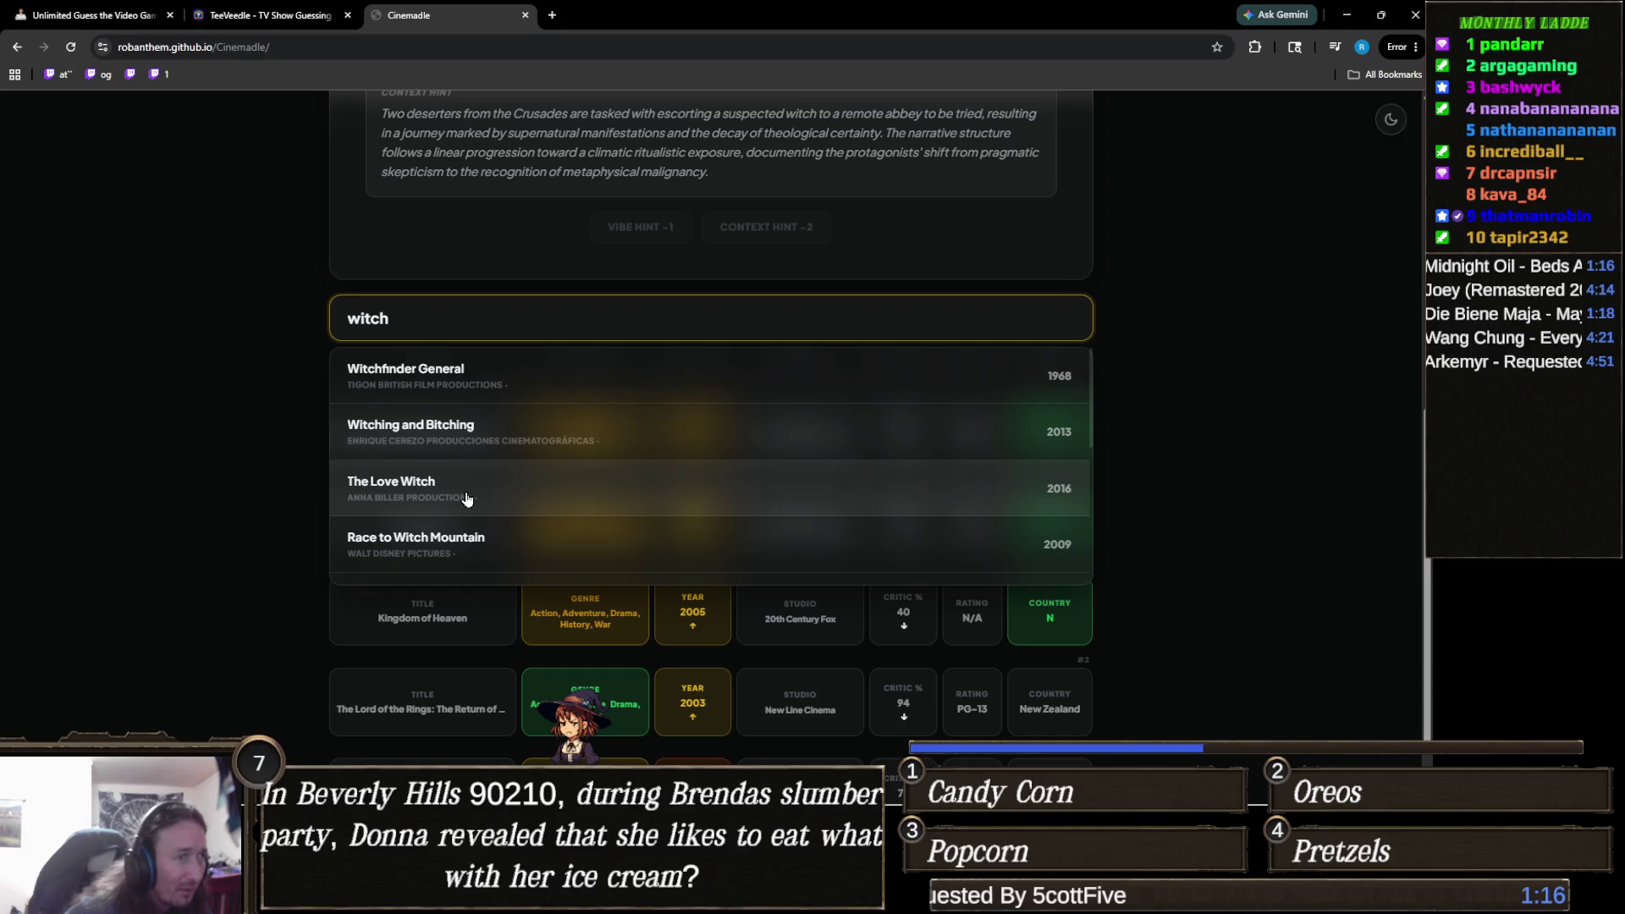
scroll(468, 499, "down", 1)
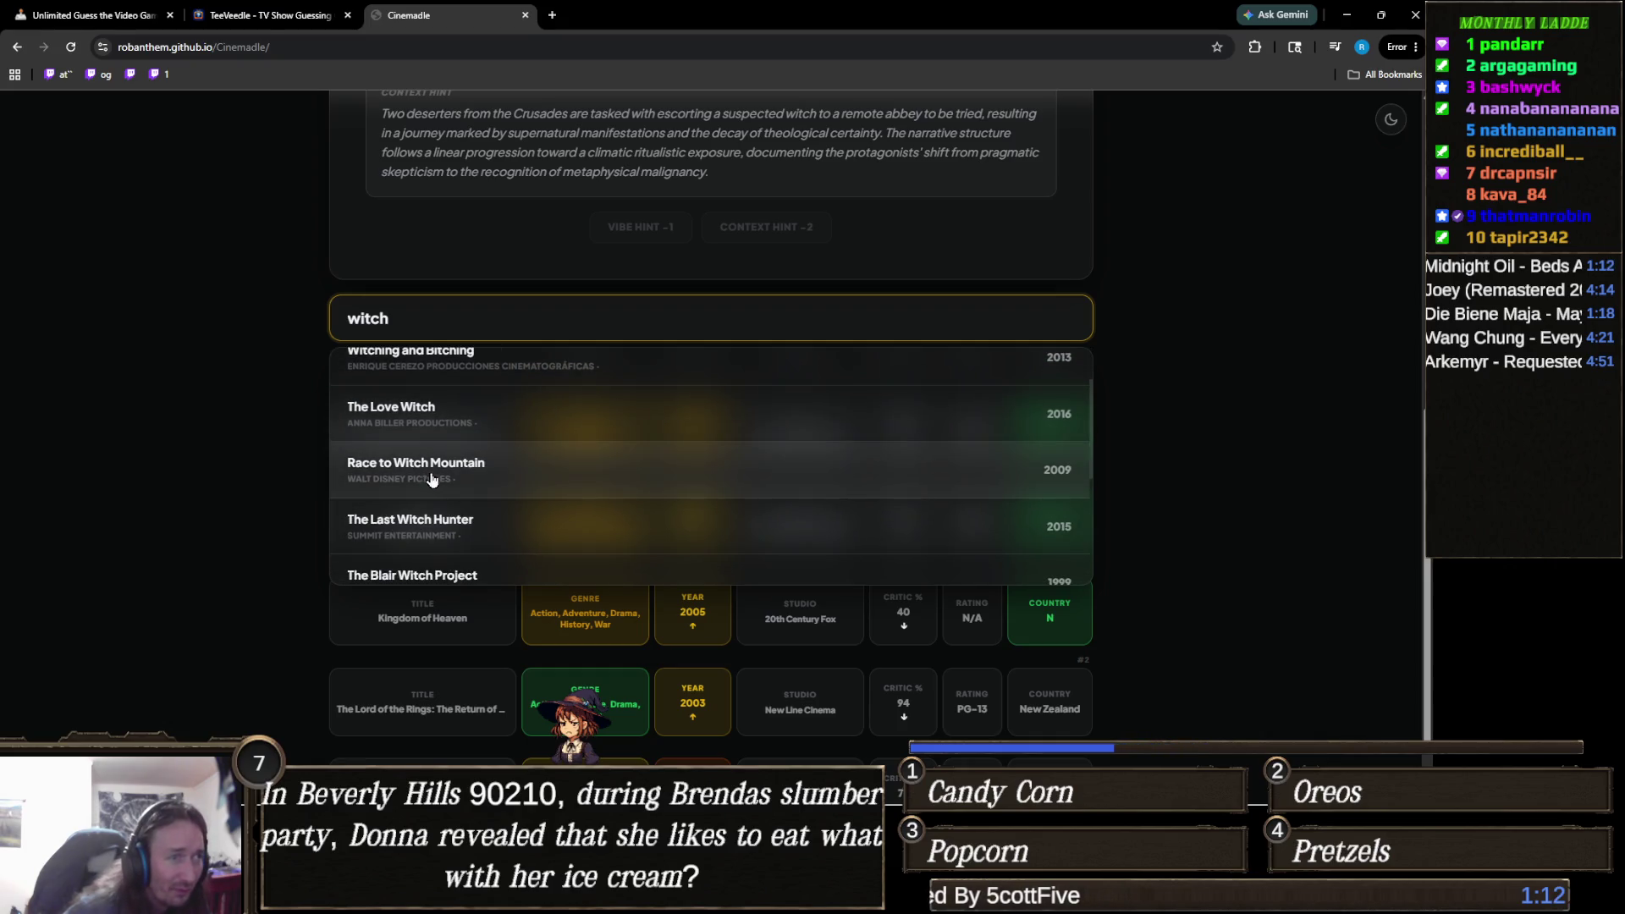
scroll(432, 480, "down", 3)
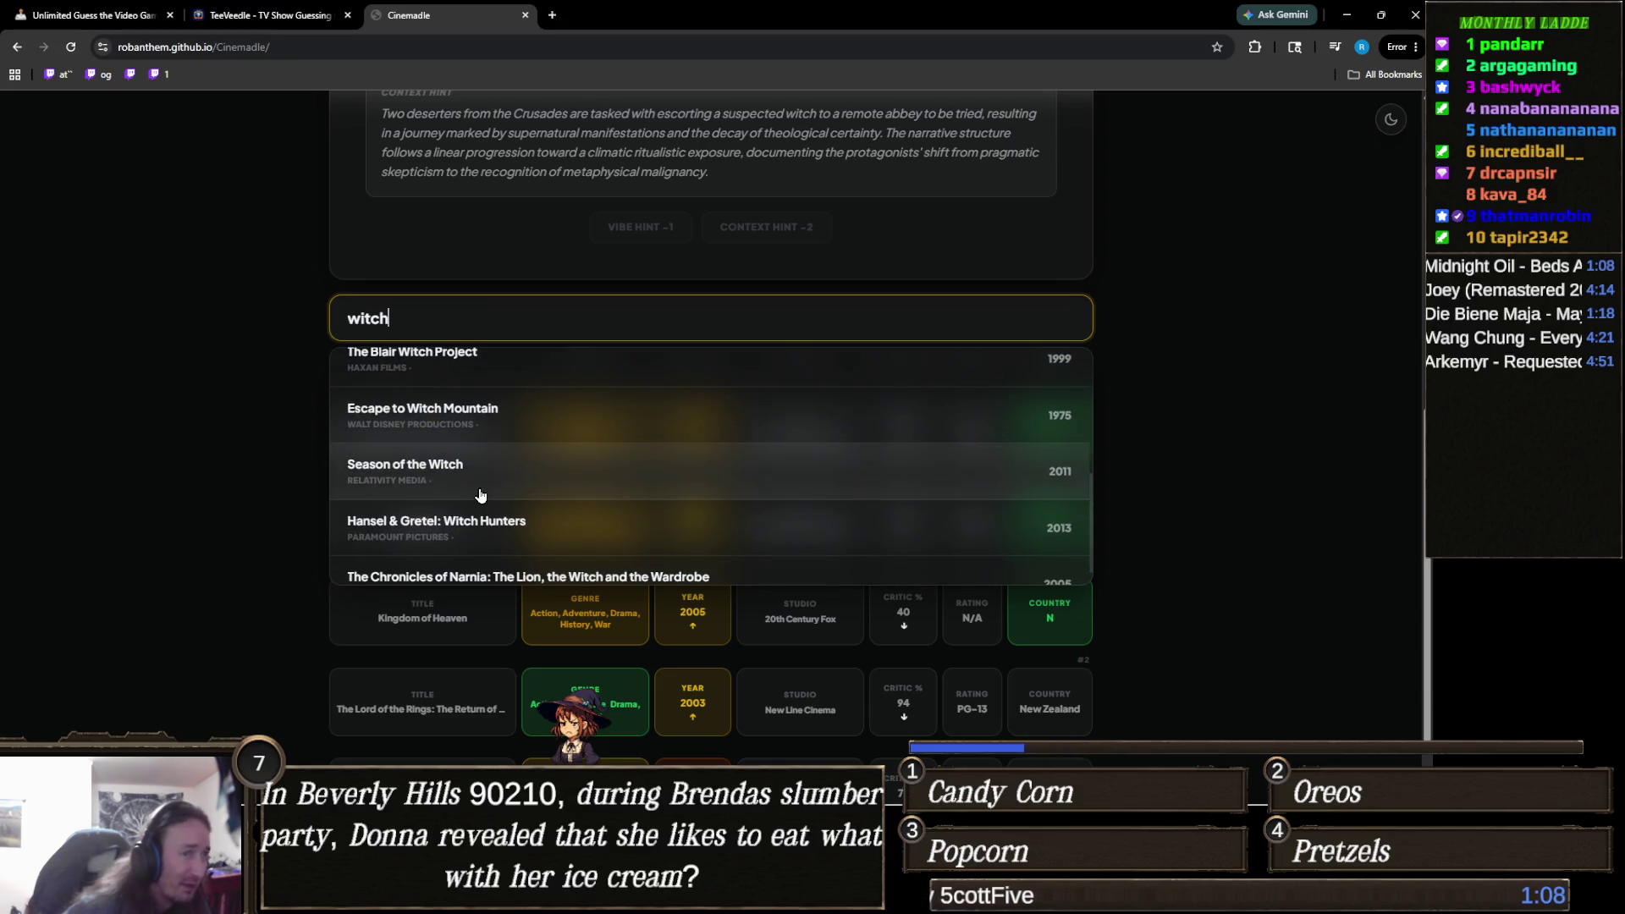
scroll(478, 498, "down", 2)
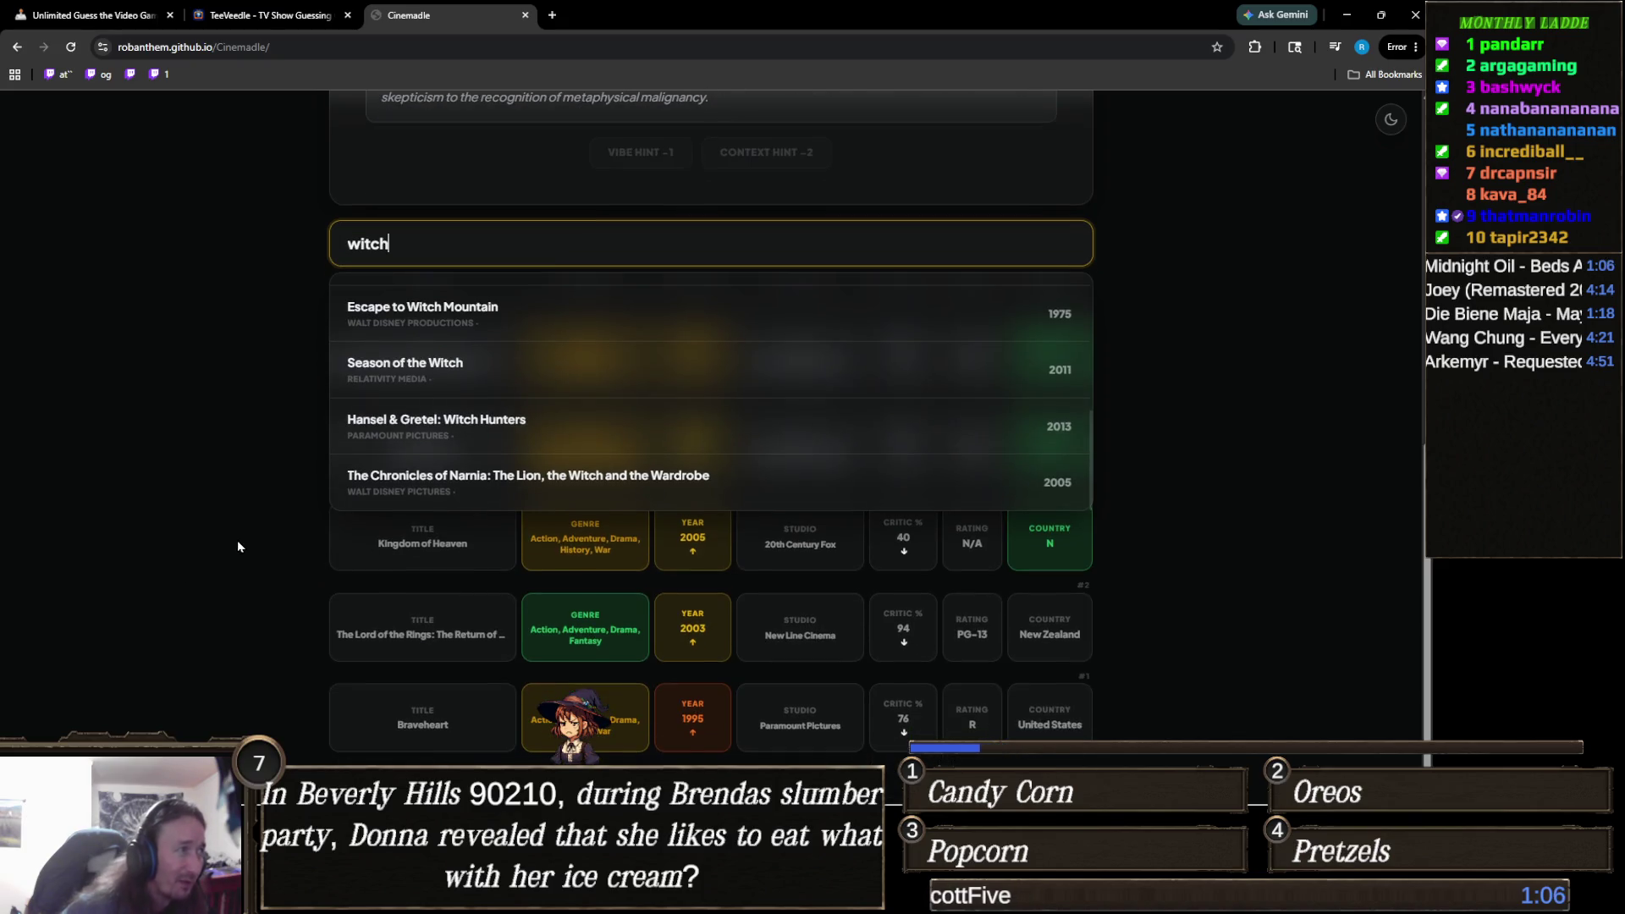
scroll(237, 540, "up", 6)
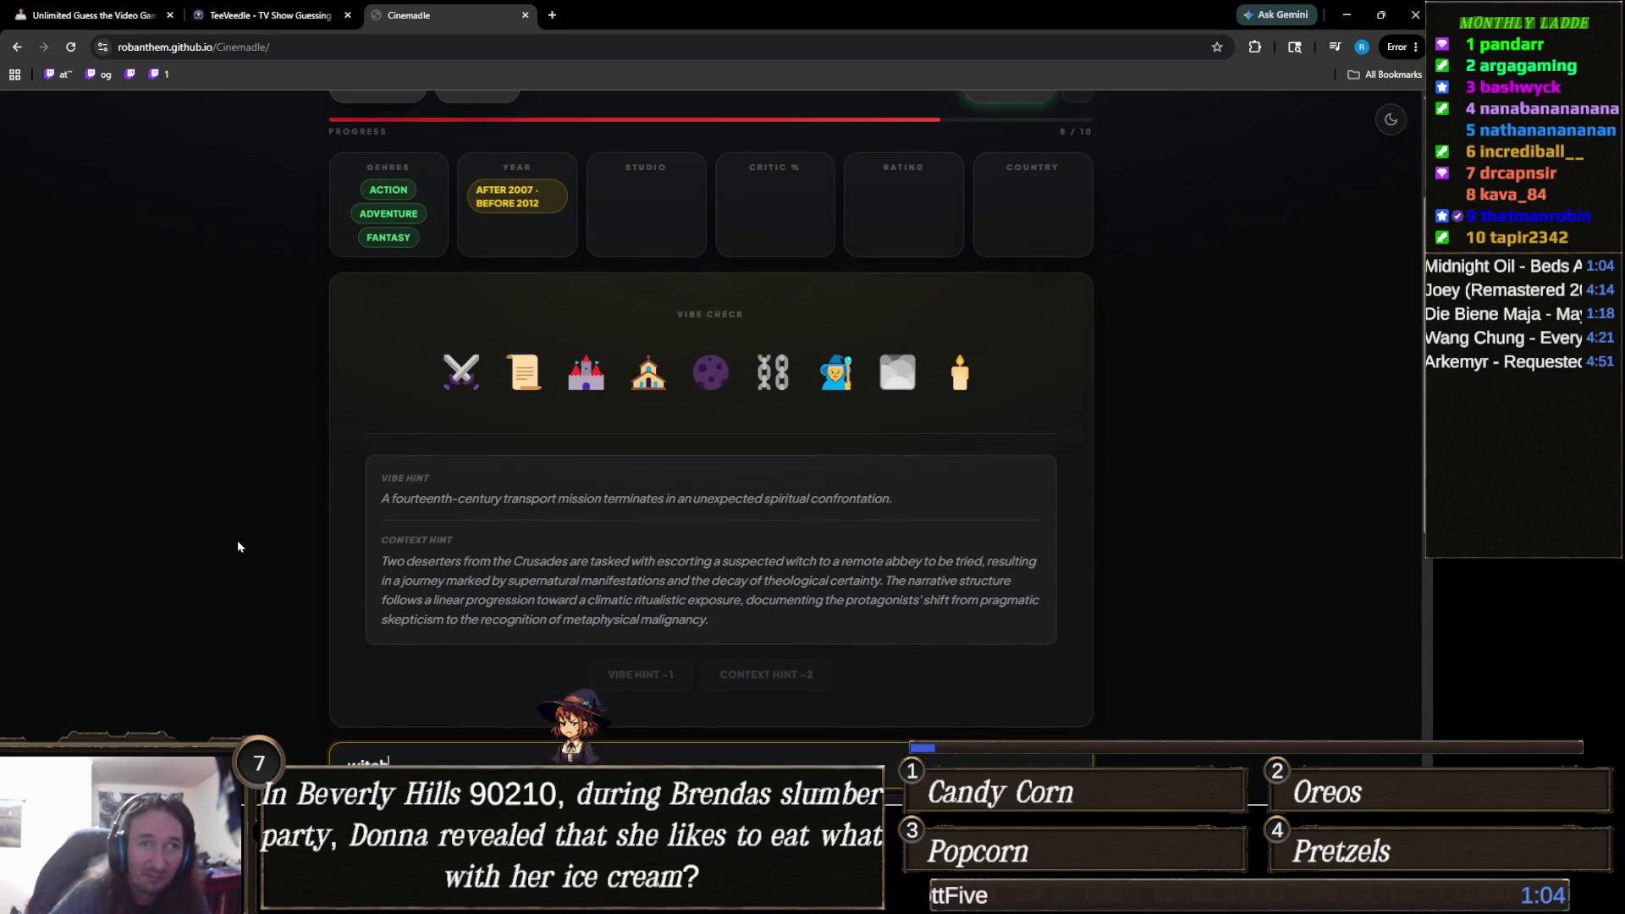
scroll(212, 547, "down", 5)
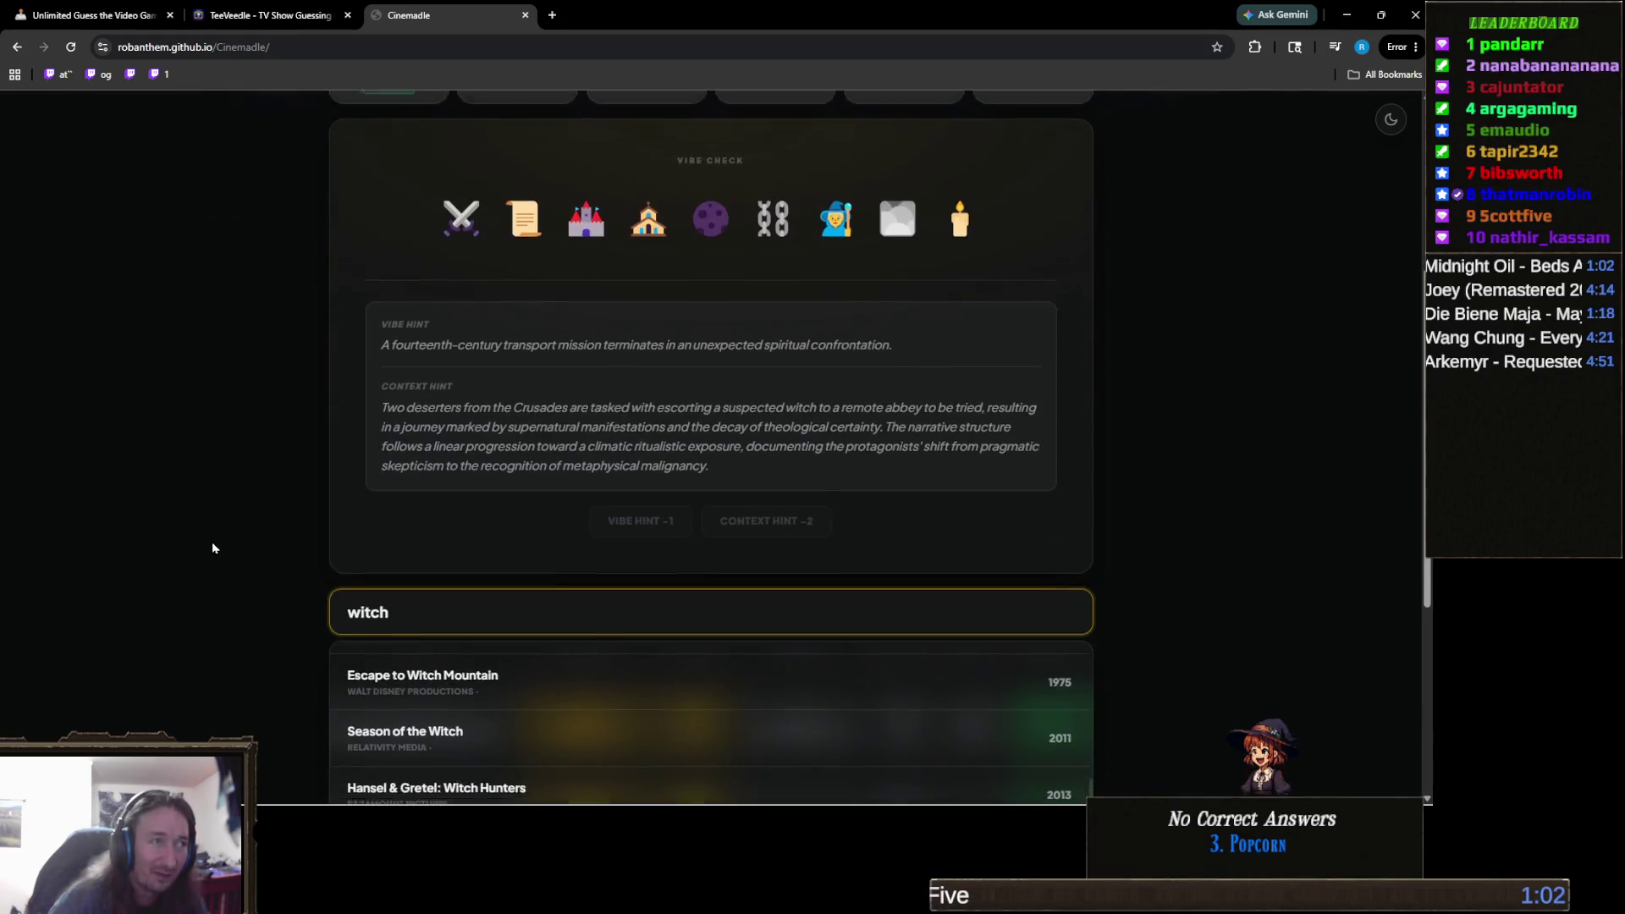
scroll(524, 514, "down", 1)
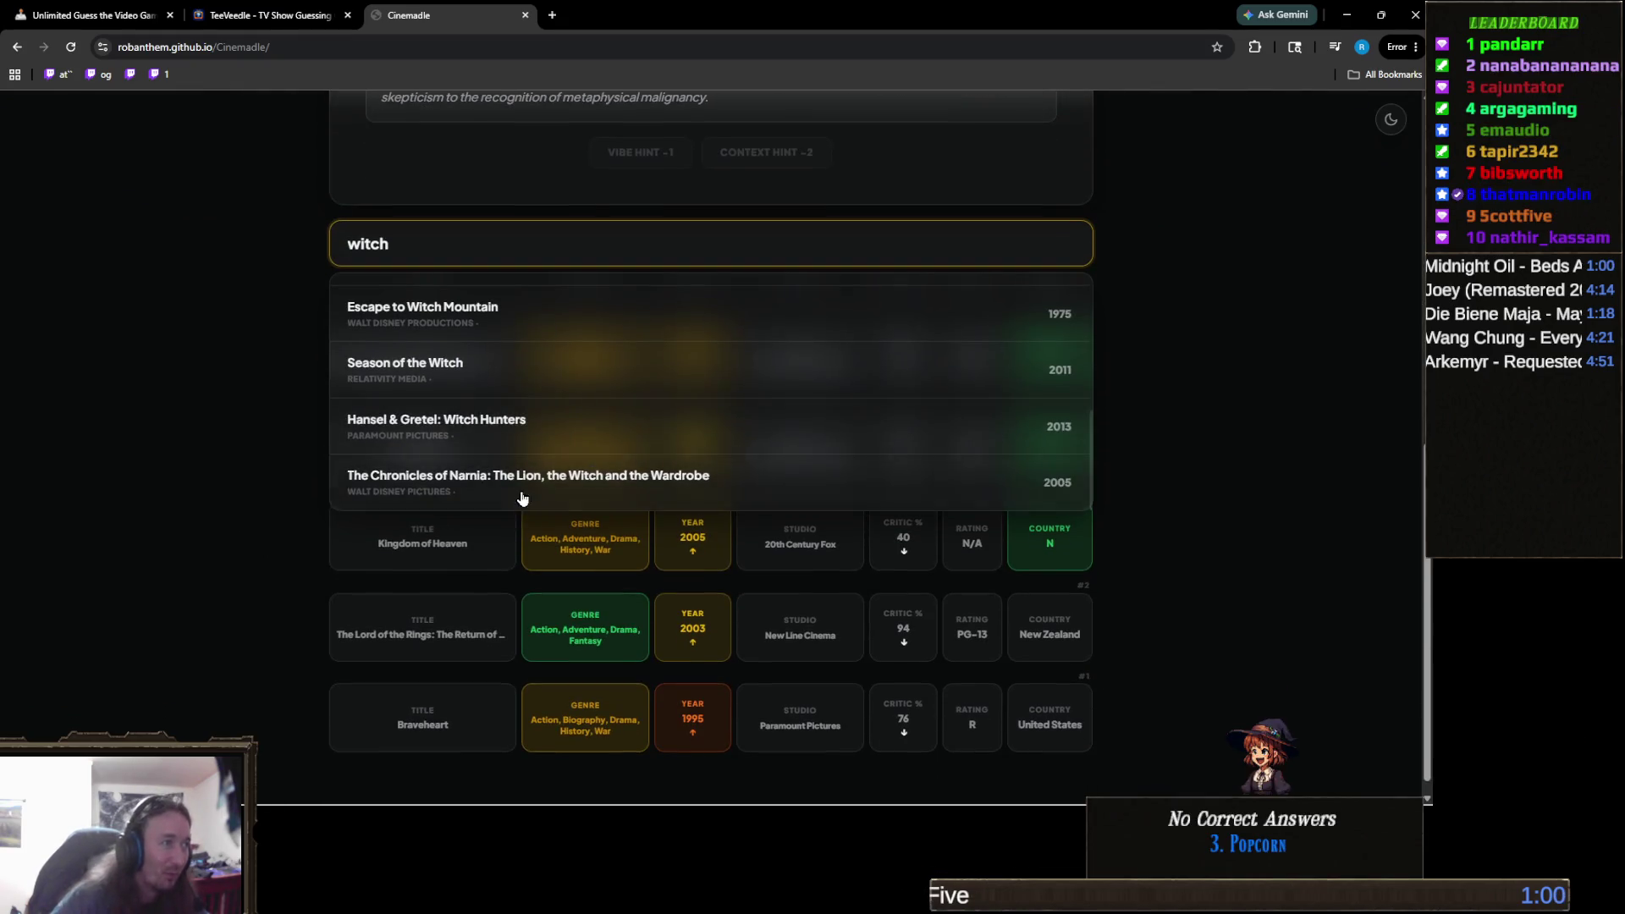
Guess Season of the Witch, solving the Cinemadle puzzle in 6 guesses.
left_click(507, 378)
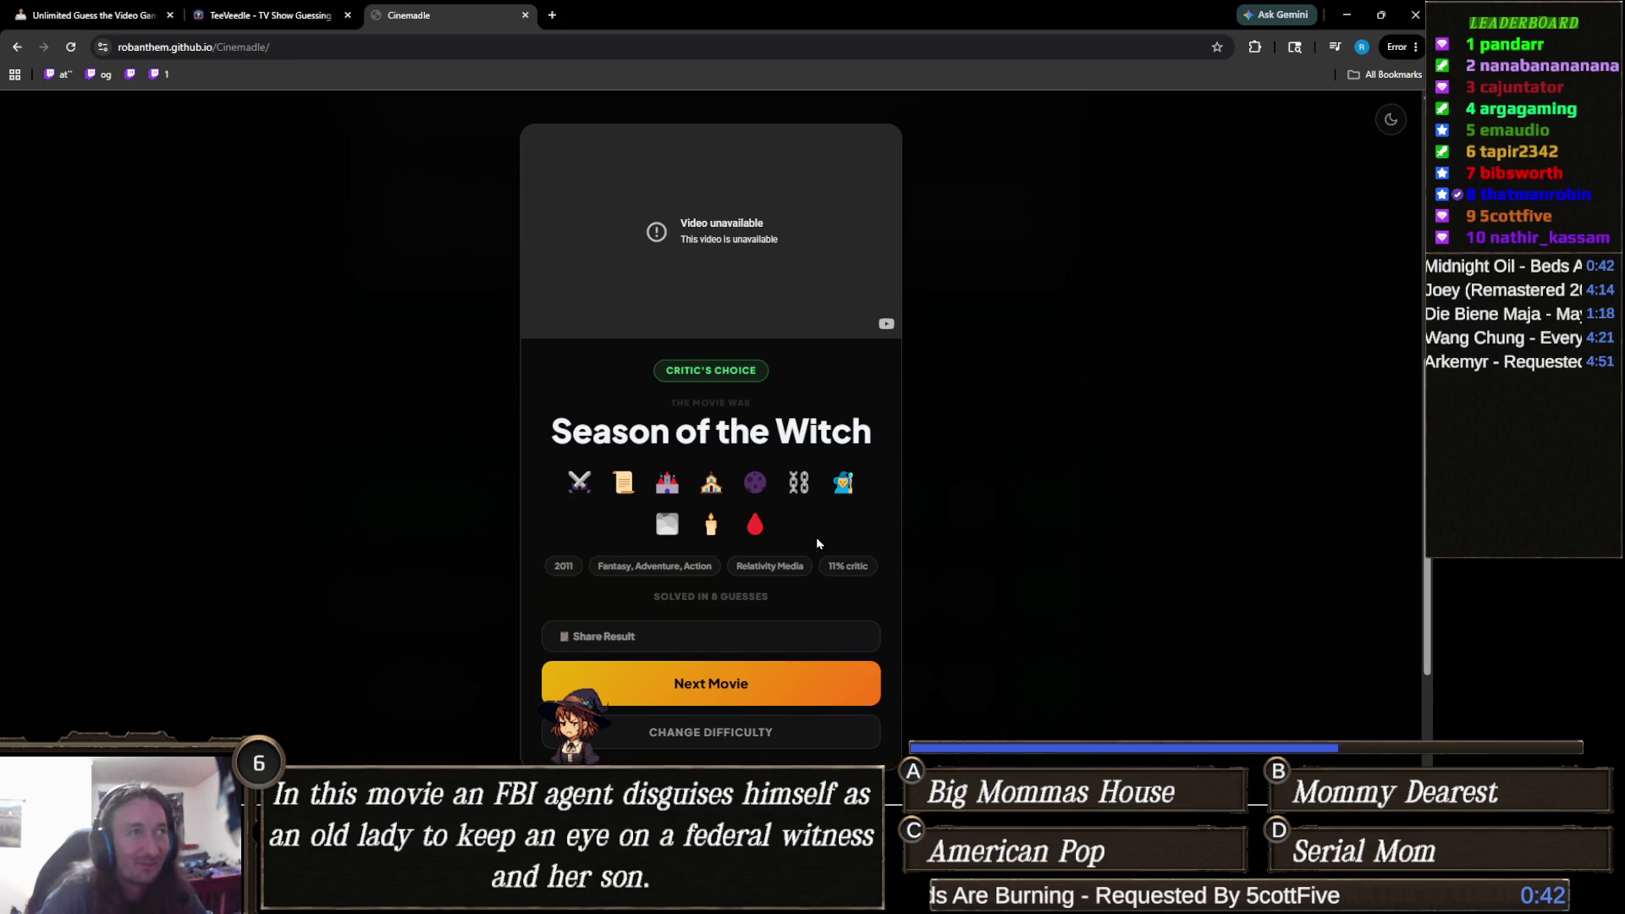
mouse_move(777, 522)
mouse_move(745, 477)
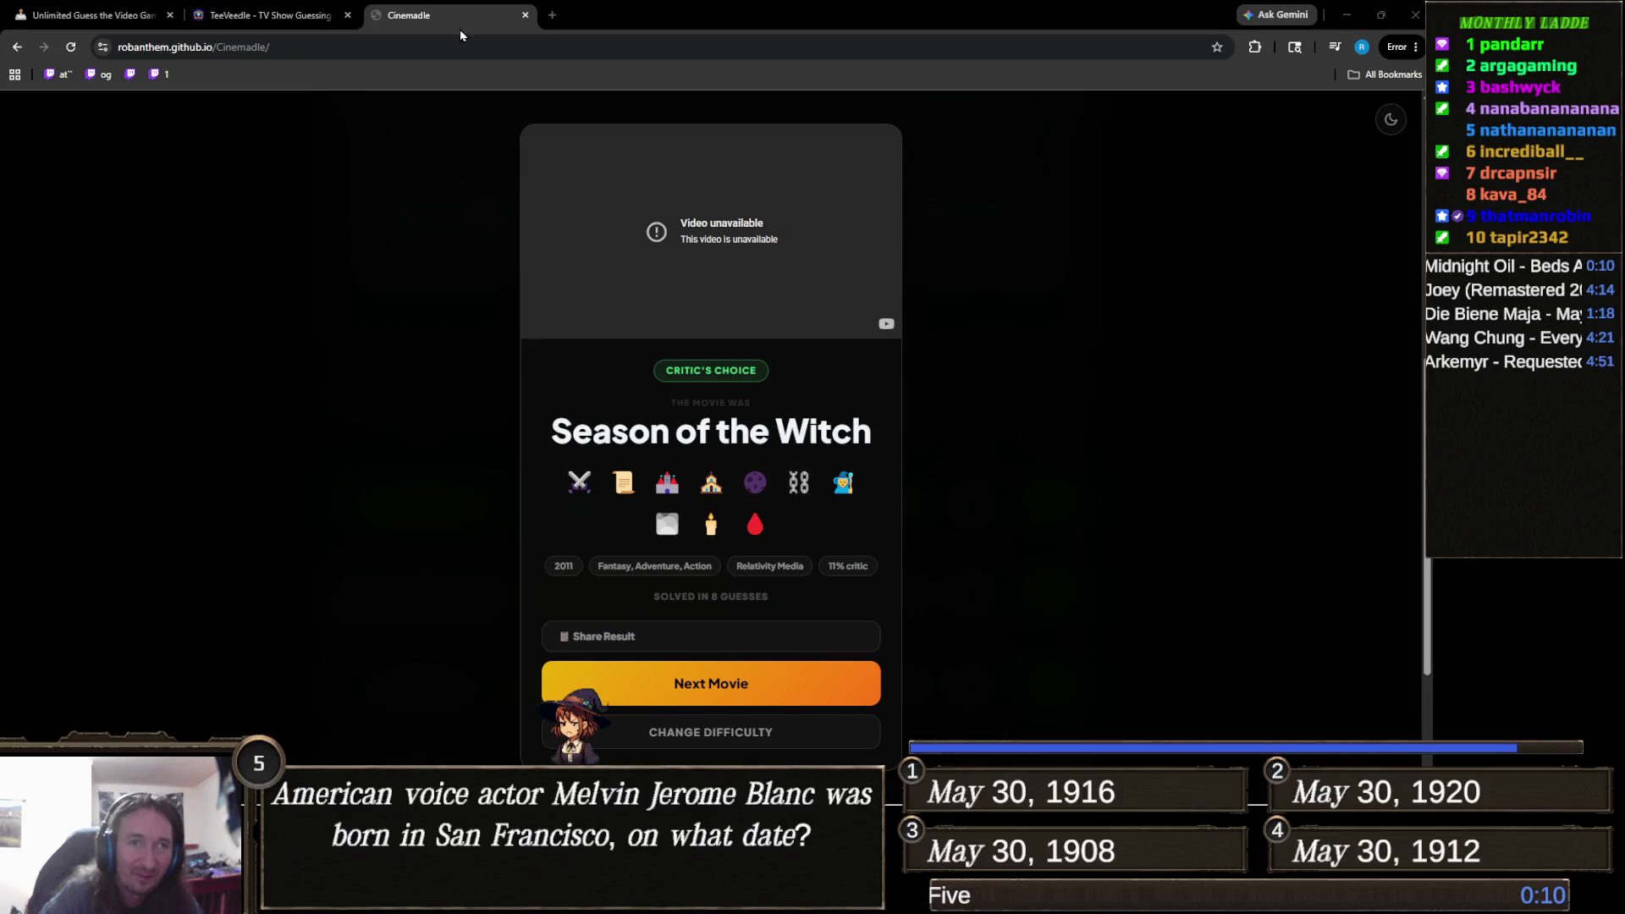
left_click(315, 17)
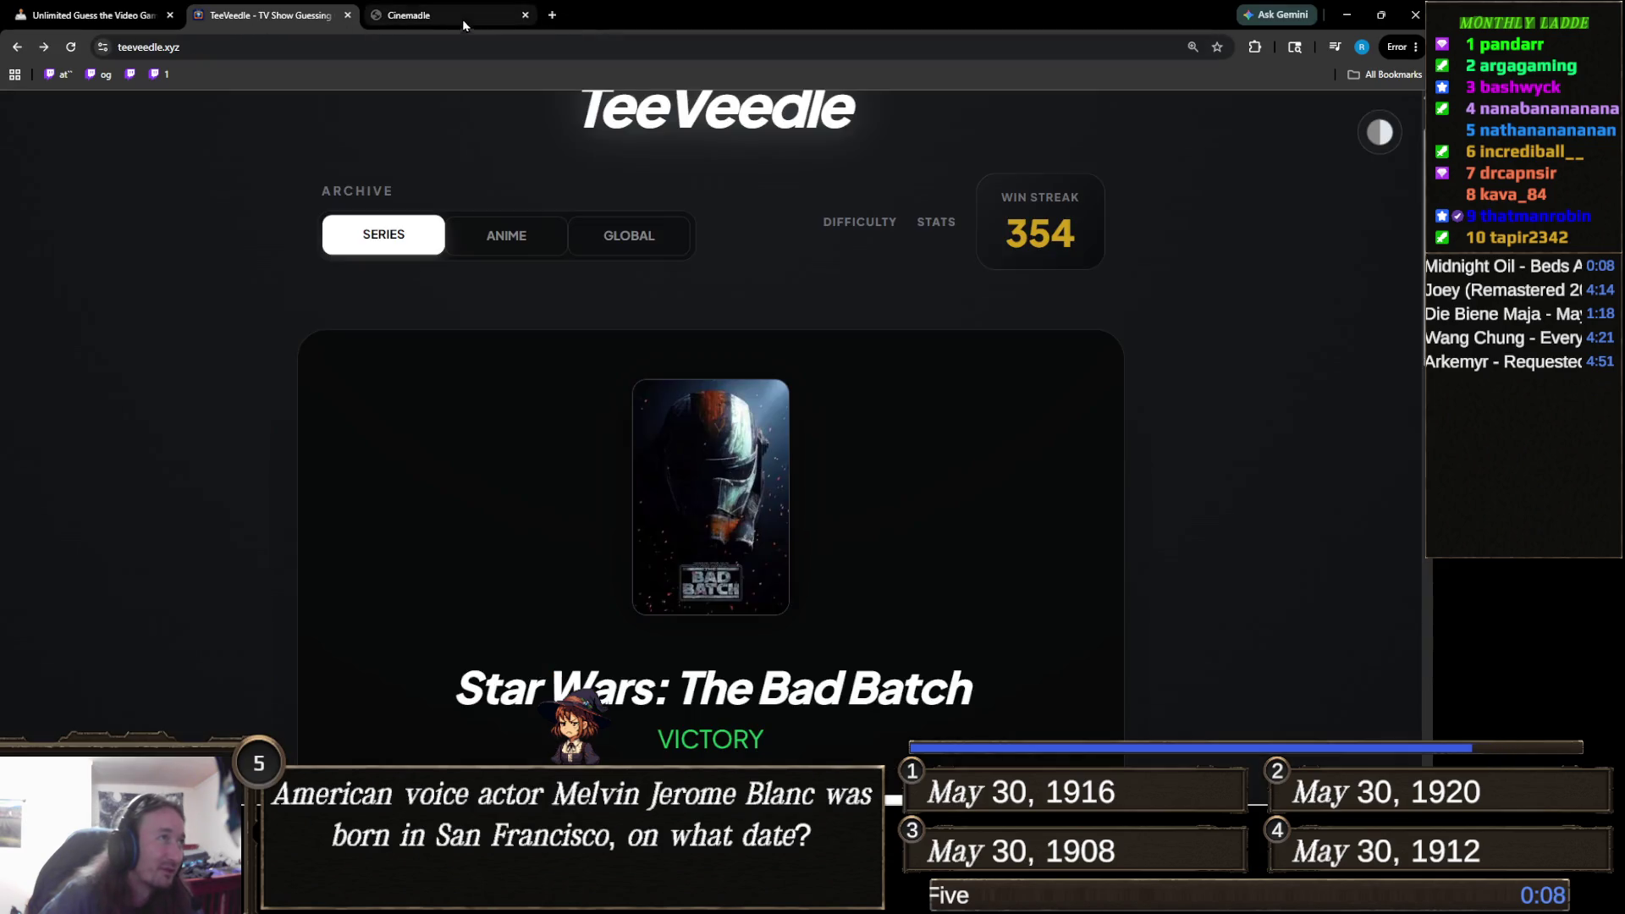
Return to TeeVeedle and scroll to the Star Wars: The Bad Batch victory card.
left_click(450, 17)
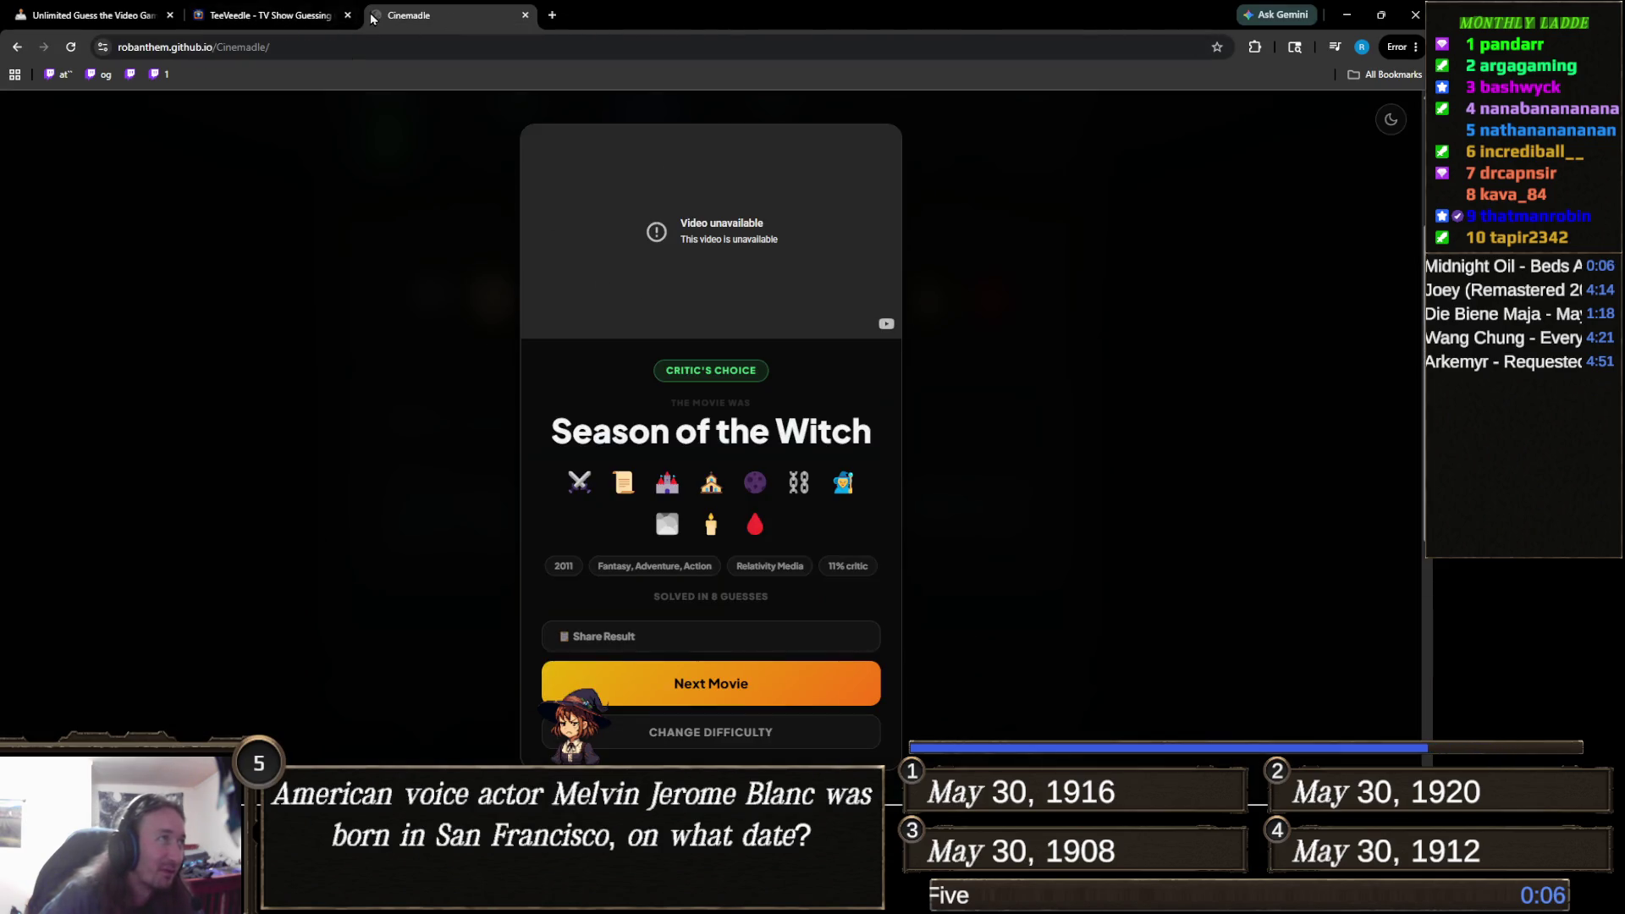
left_click(280, 15)
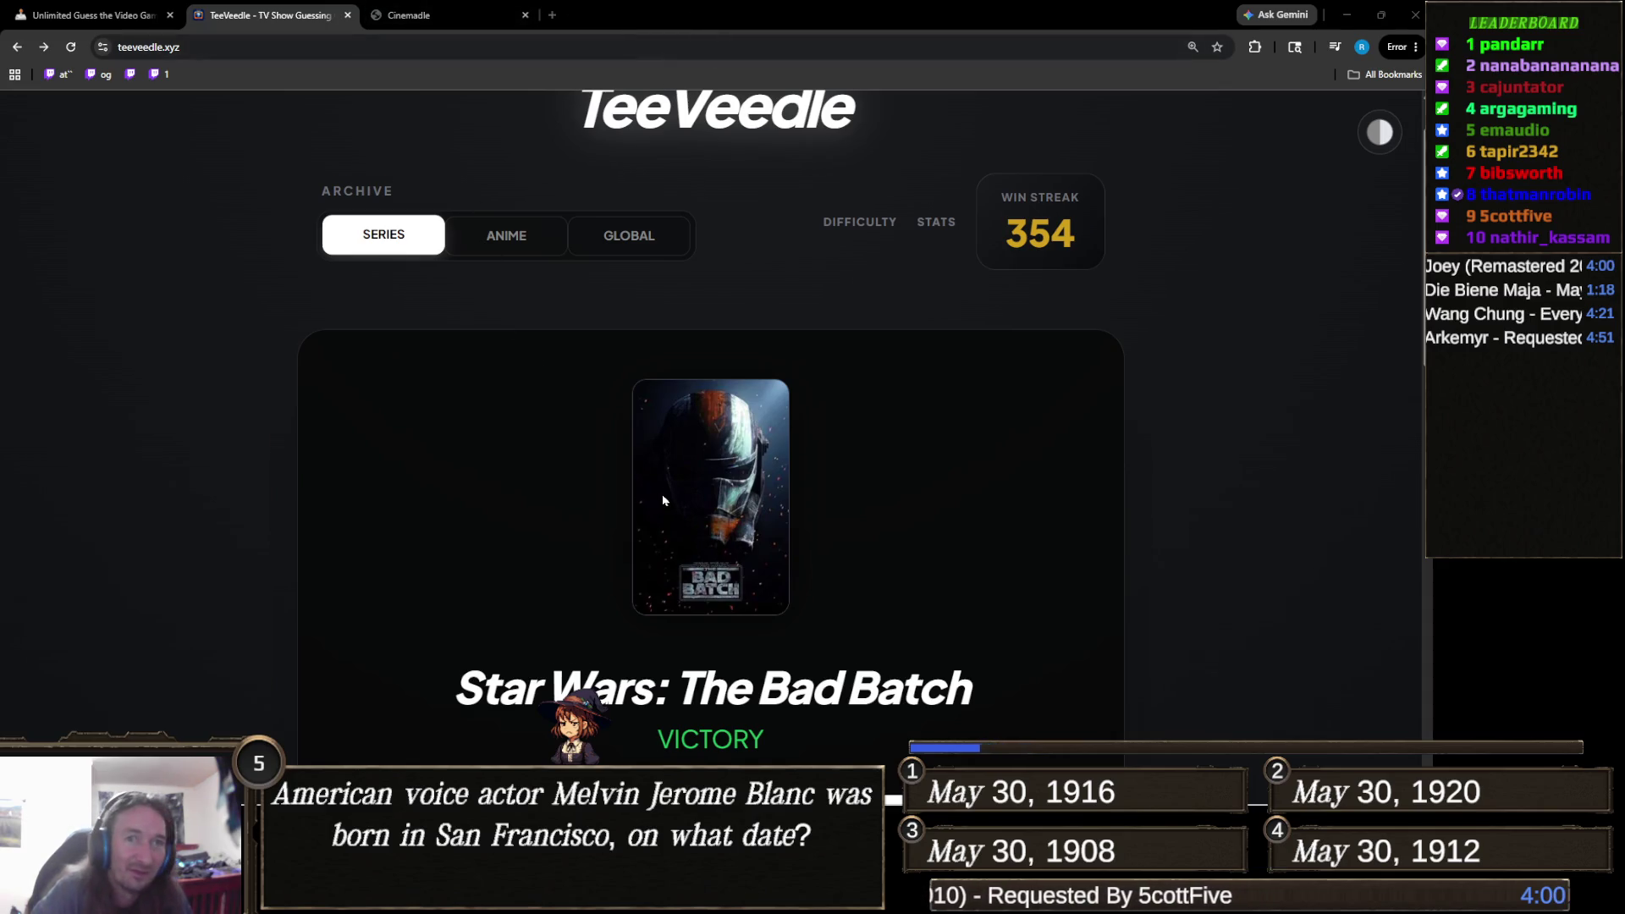
scroll(663, 500, "down", 3)
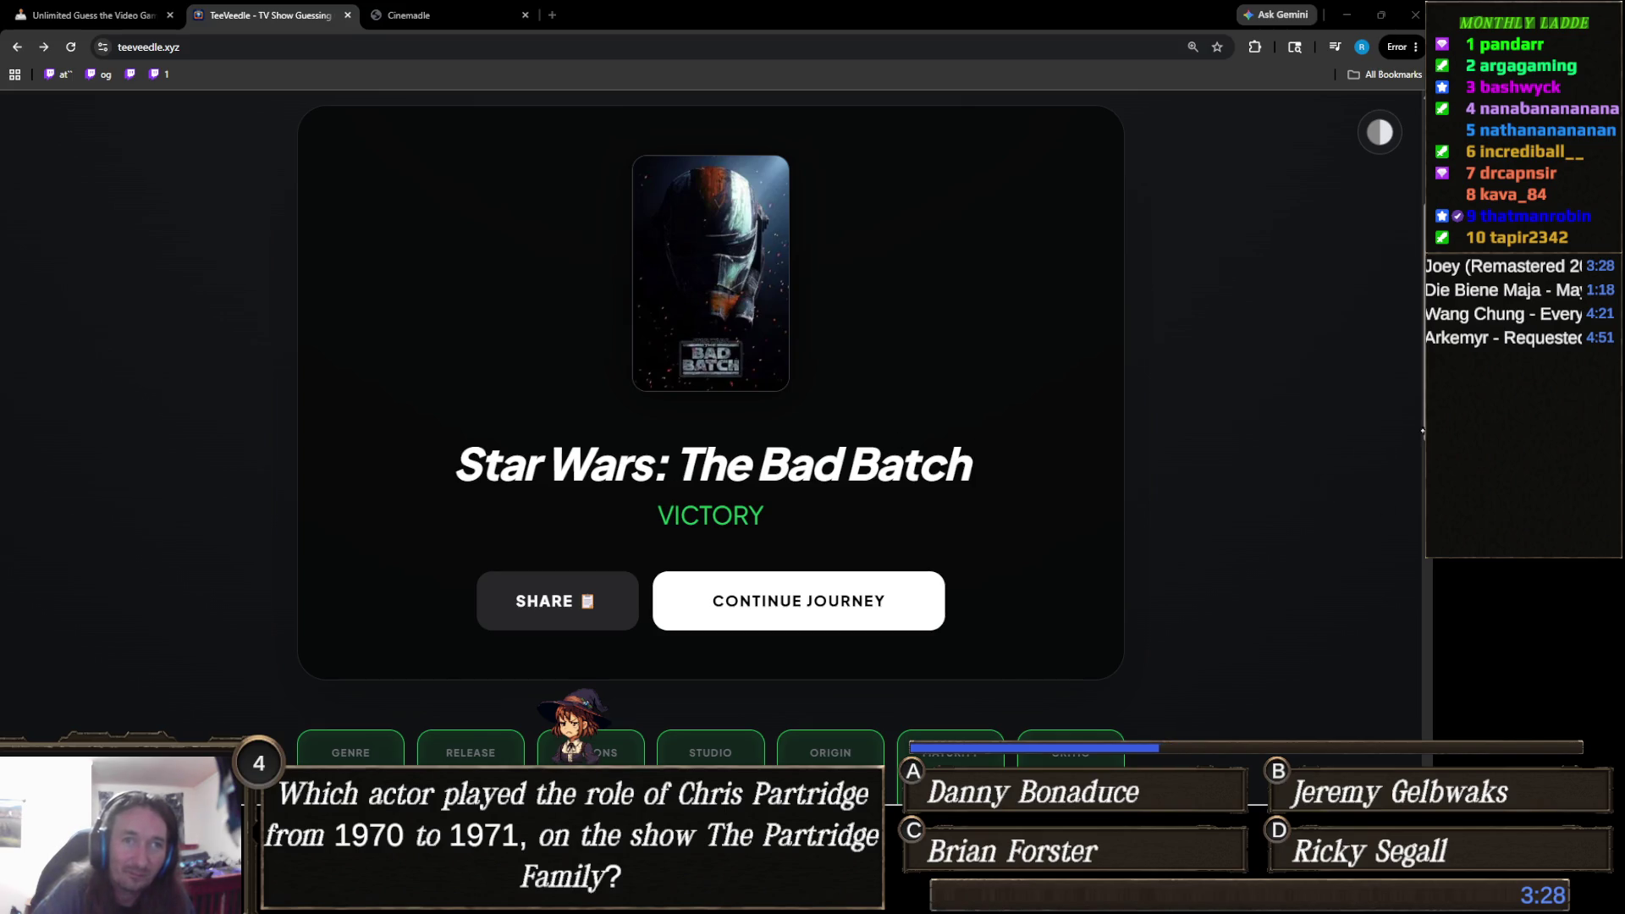
Start the next series puzzle and guess Touched by an Angel.
left_click(846, 590)
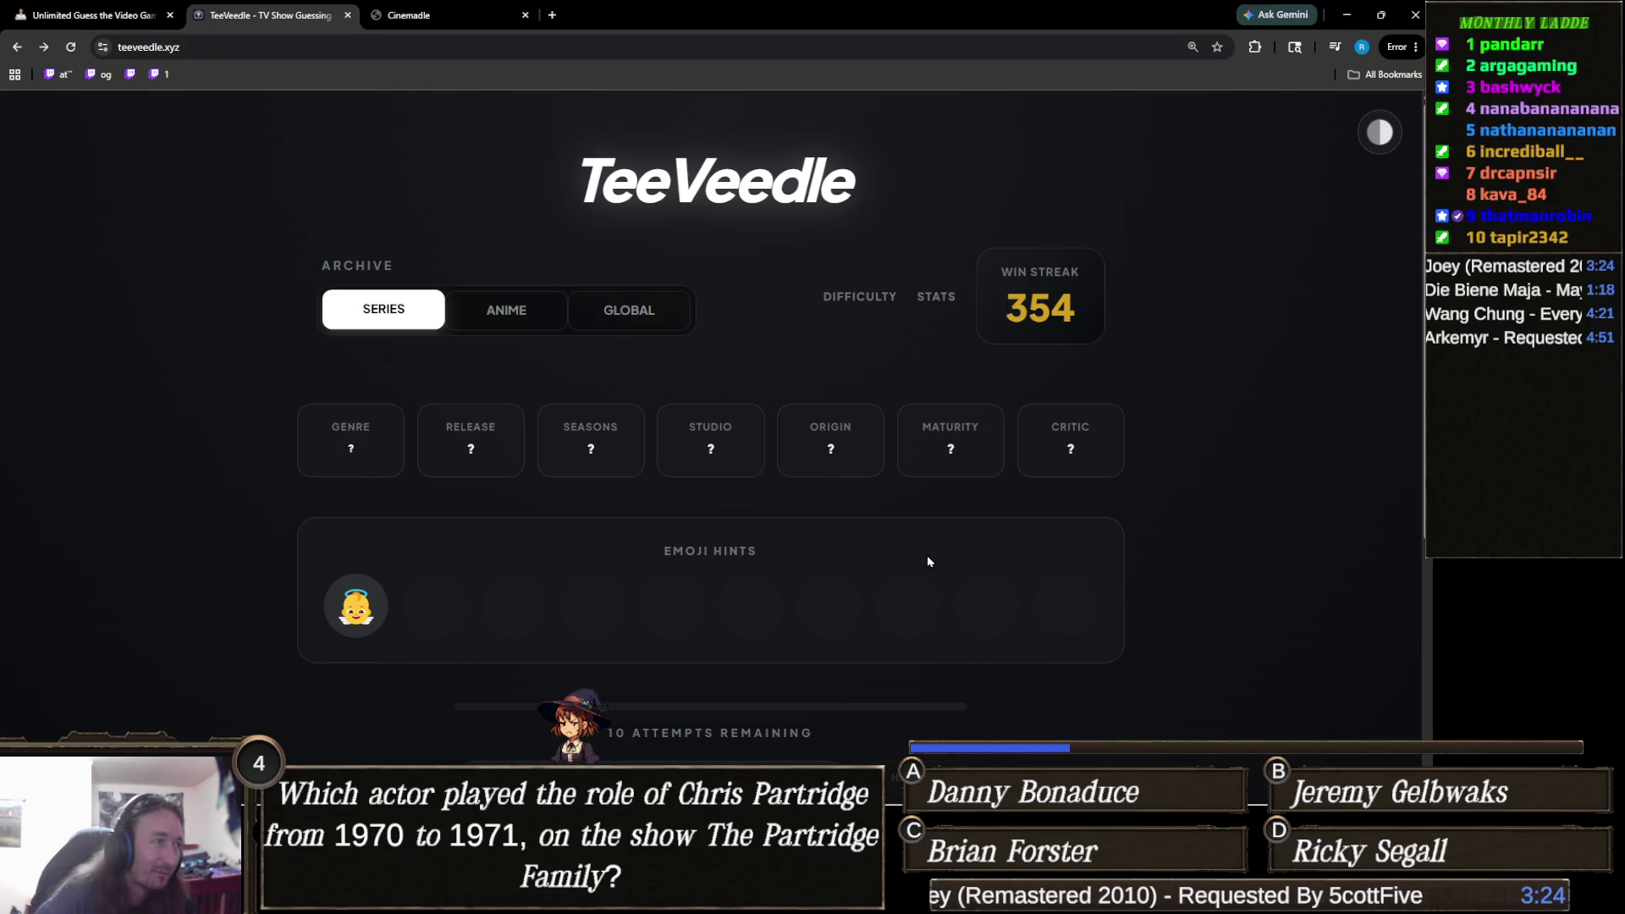
scroll(459, 495, "down", 1)
scroll(458, 495, "down", 1)
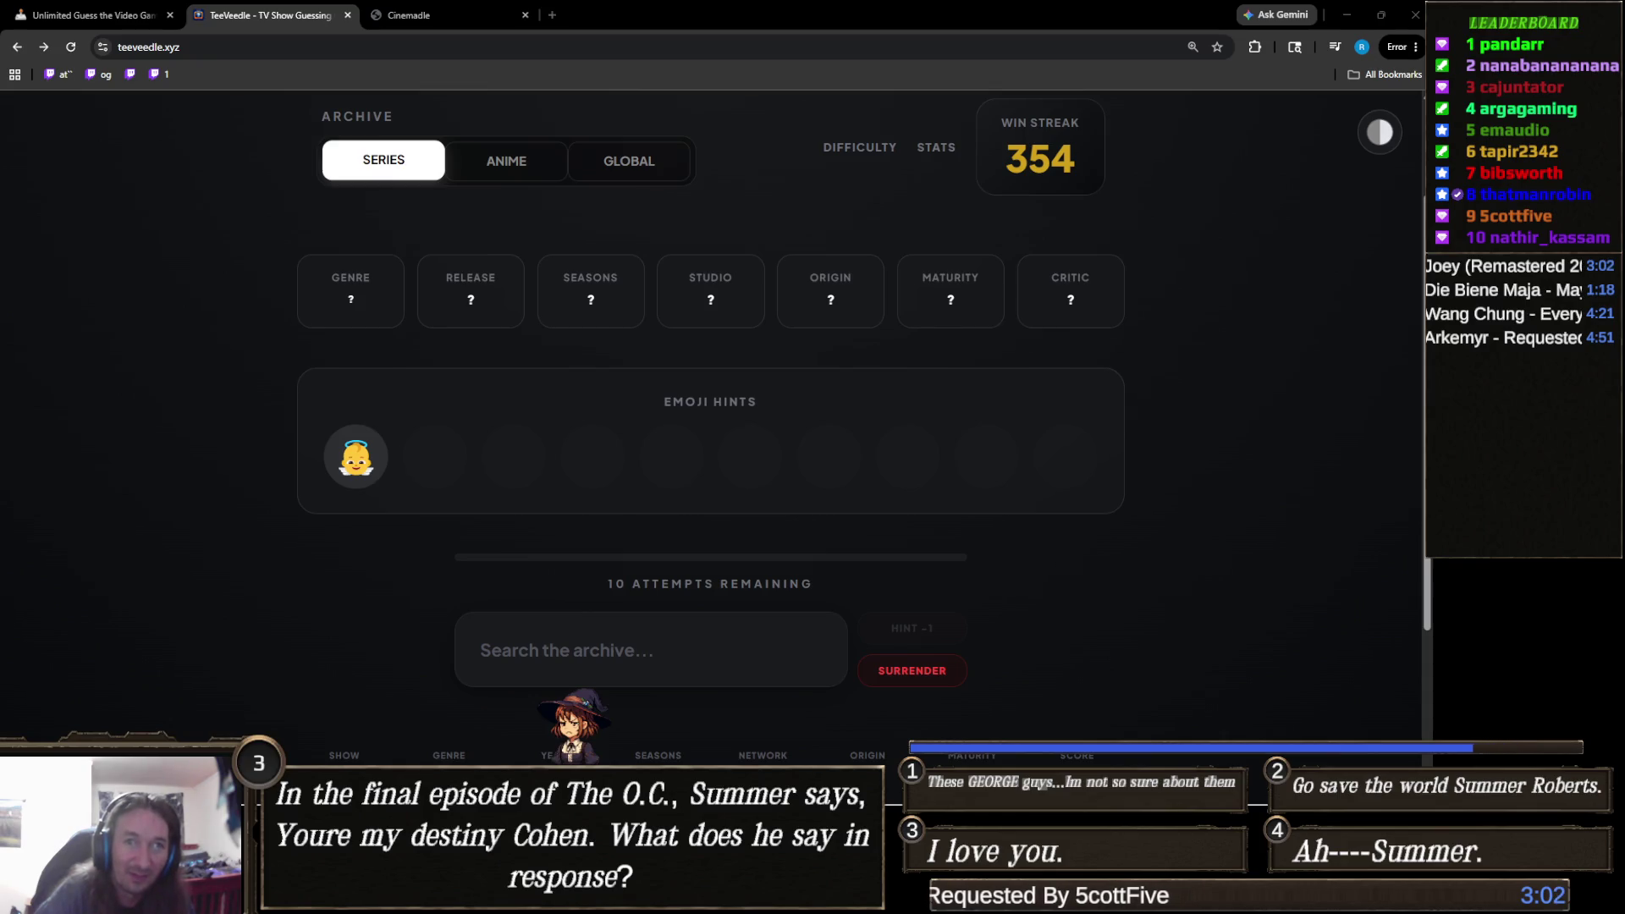
left_click(661, 642)
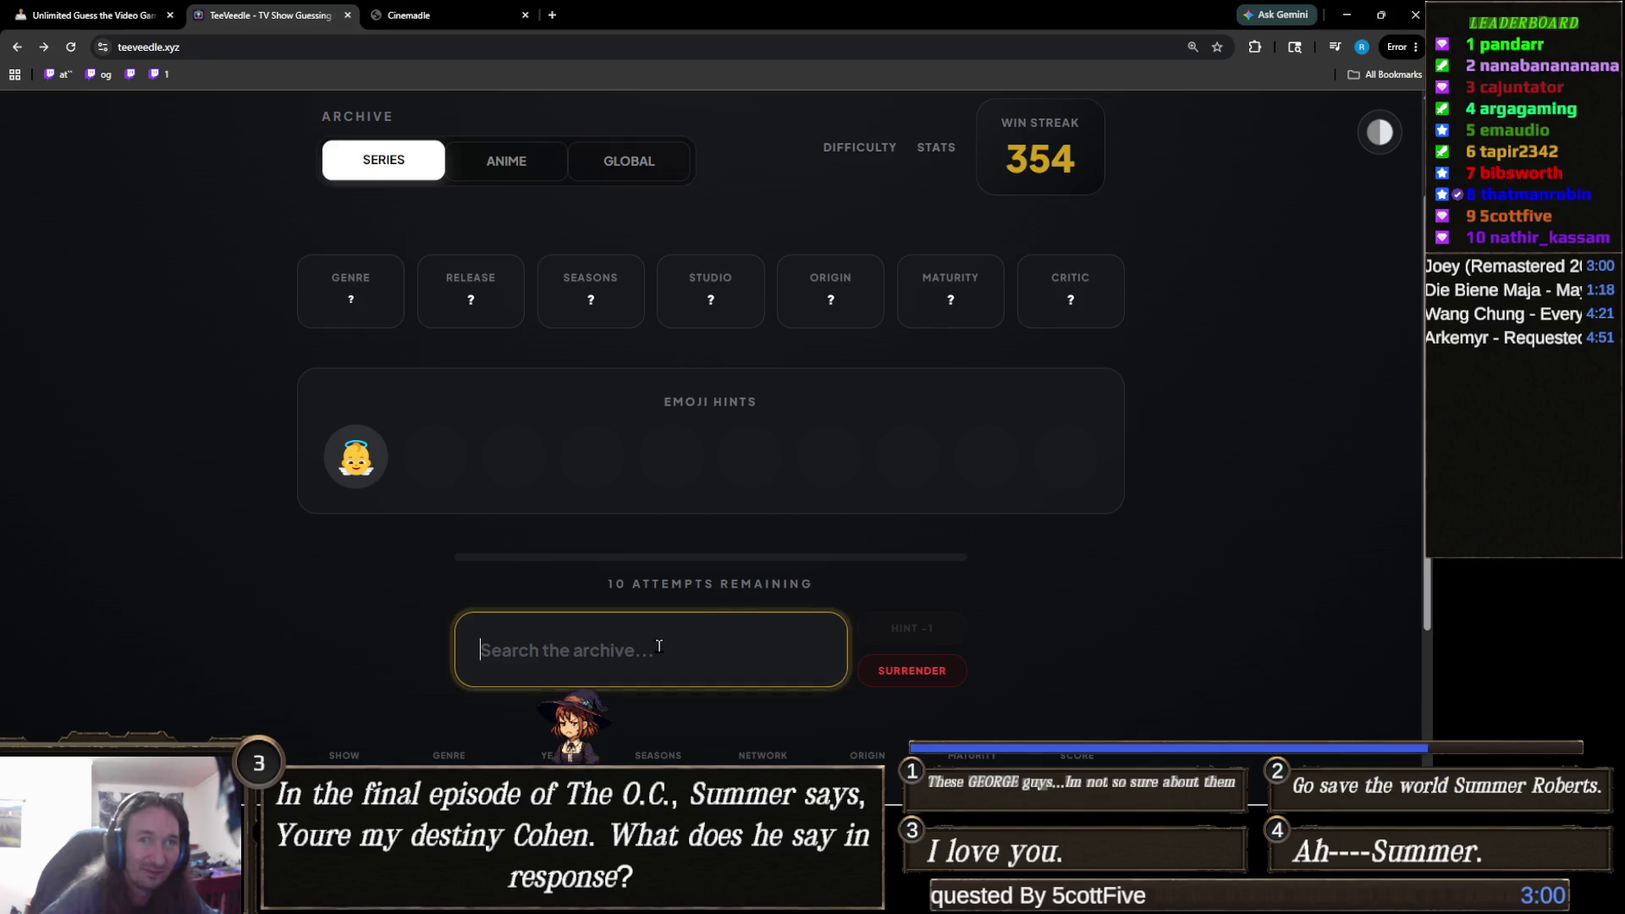
type("touched")
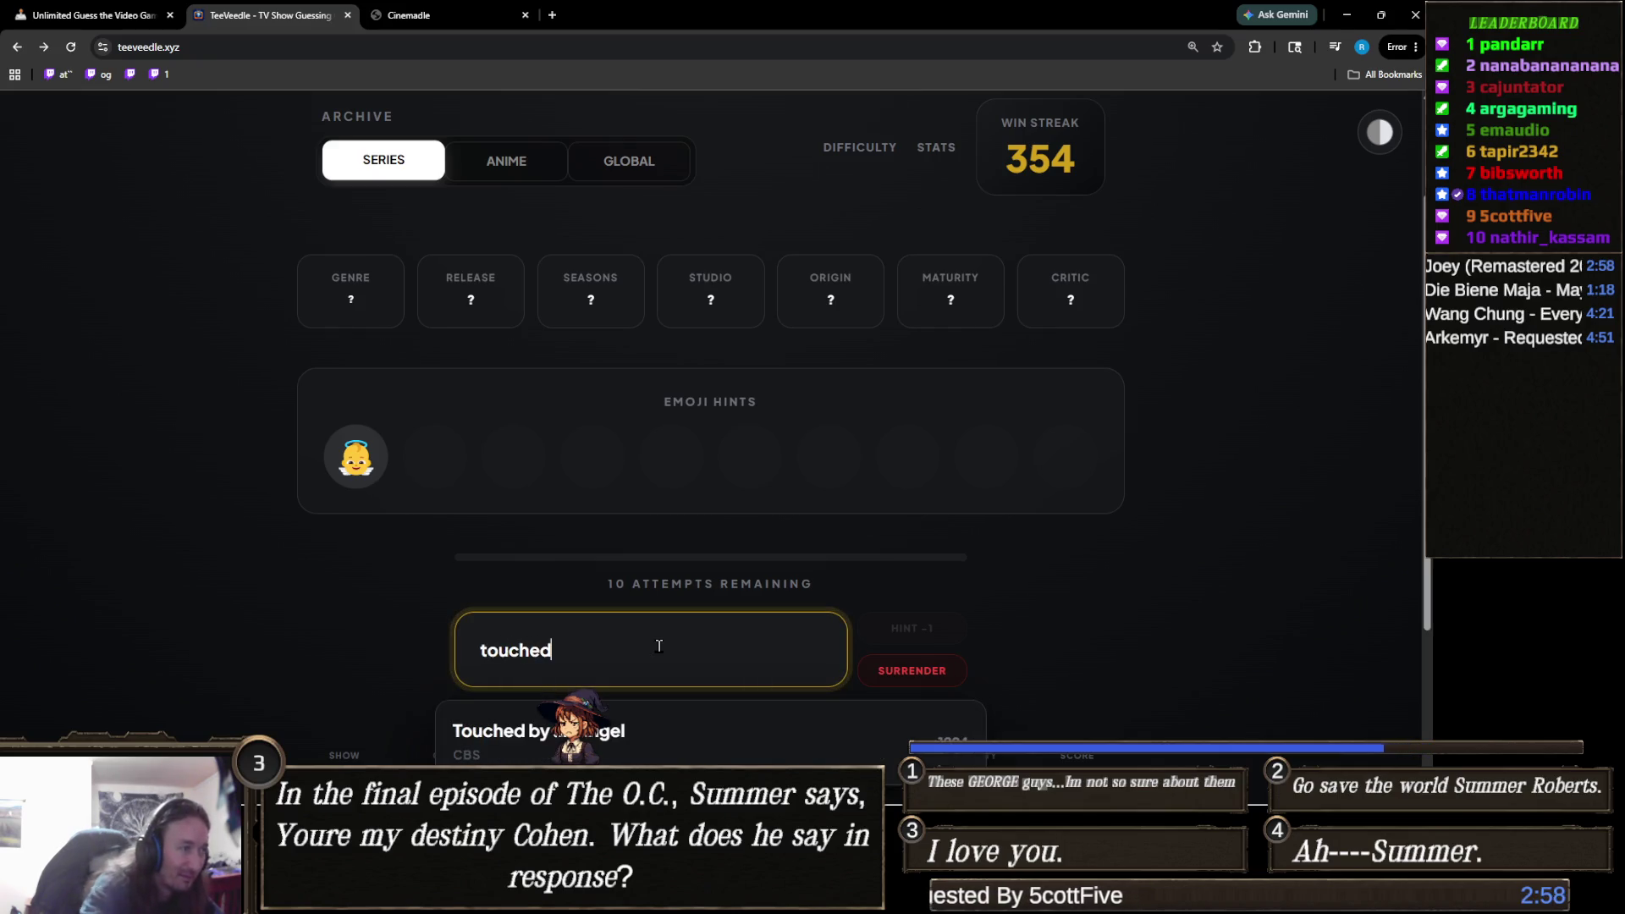
key("Return")
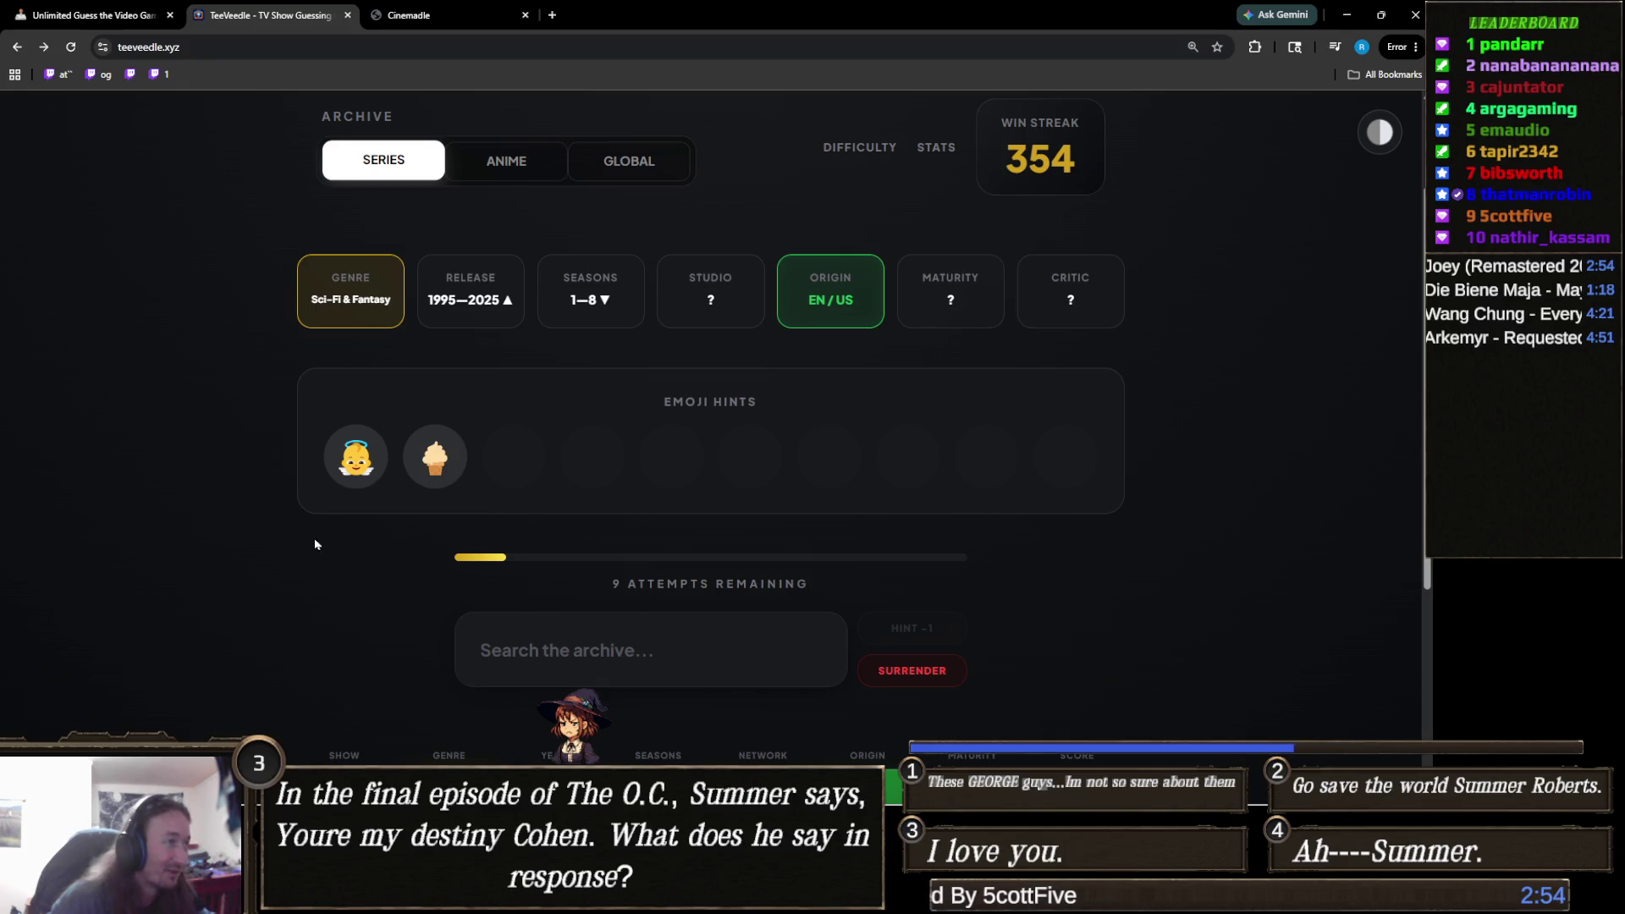
mouse_move(450, 463)
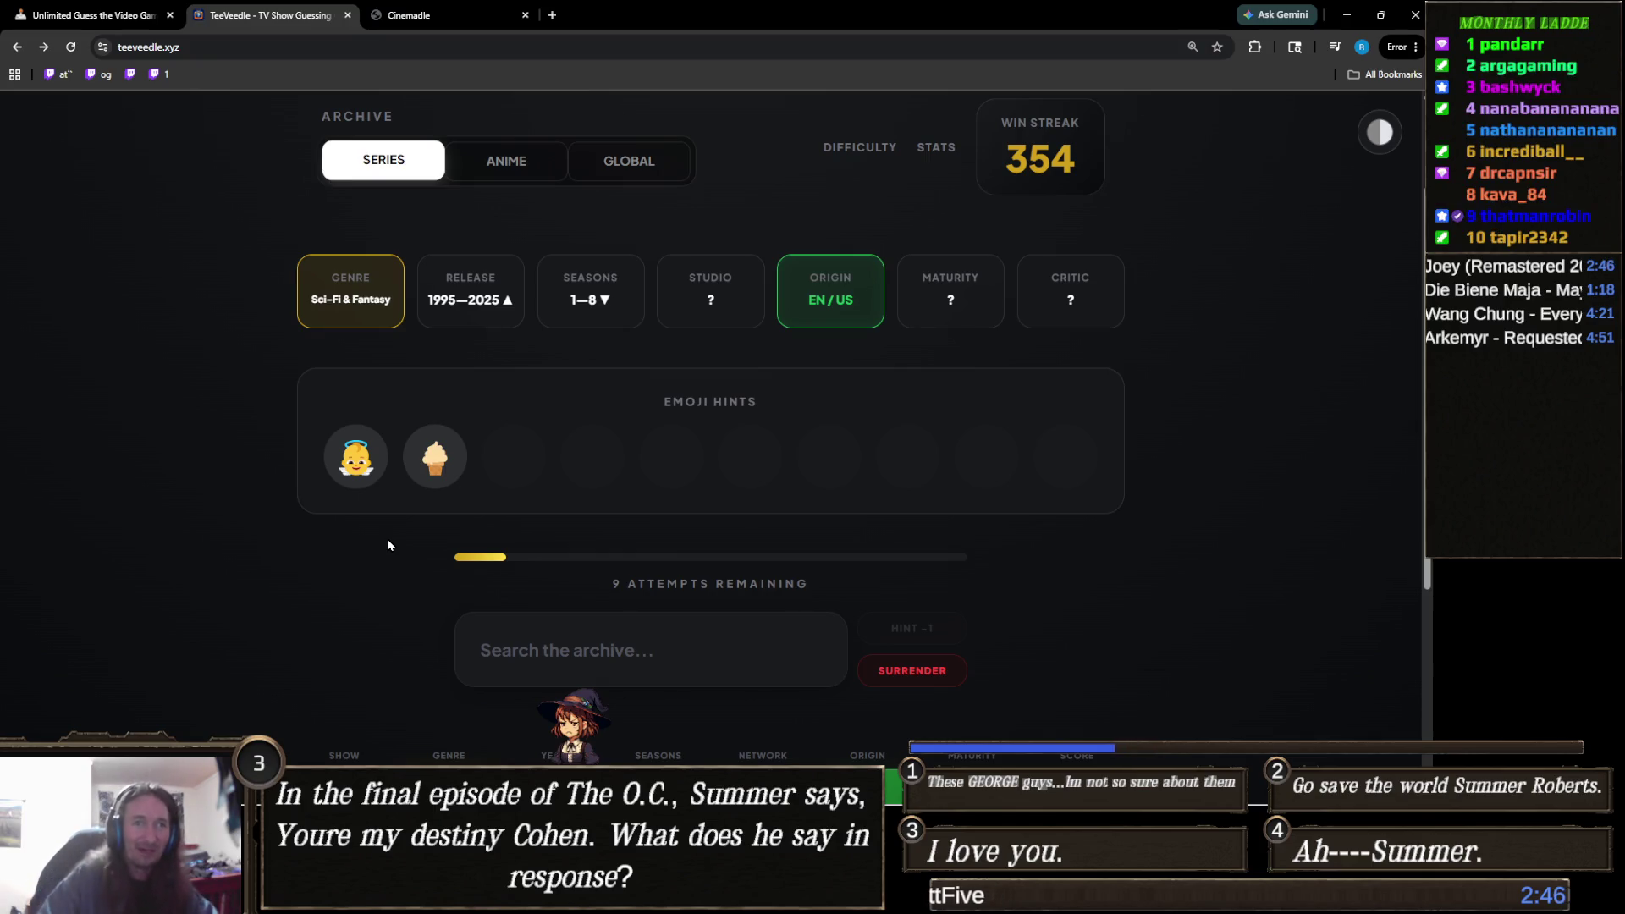
Search the archive for 'highway', then clear the search field.
left_click(645, 655)
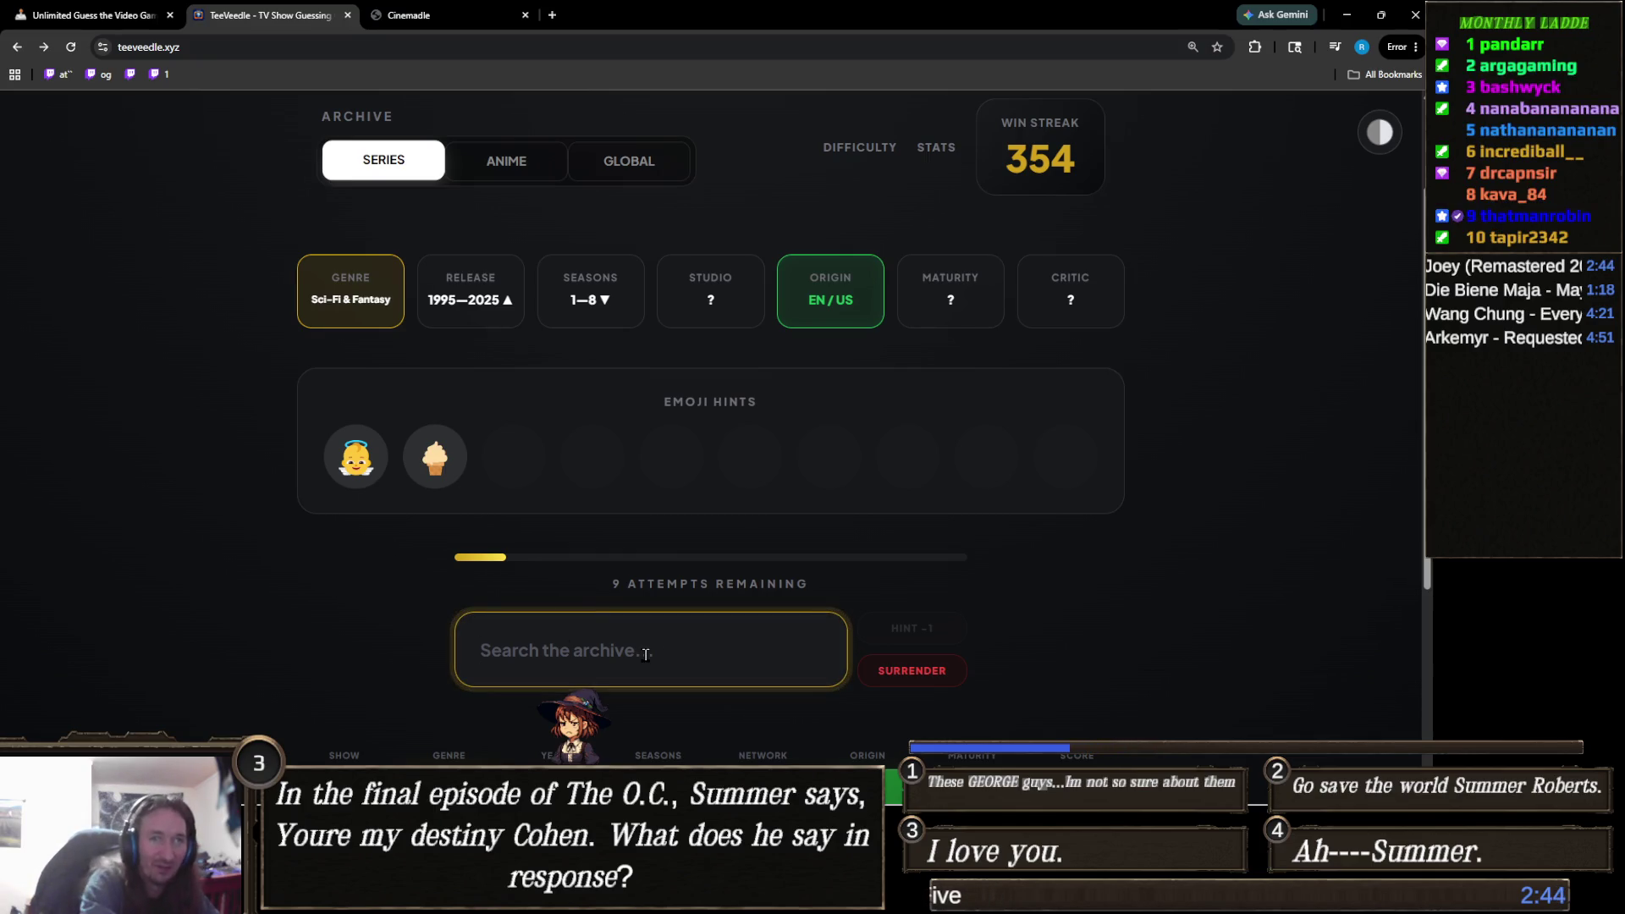
type("highway")
scroll(668, 572, "down", 2)
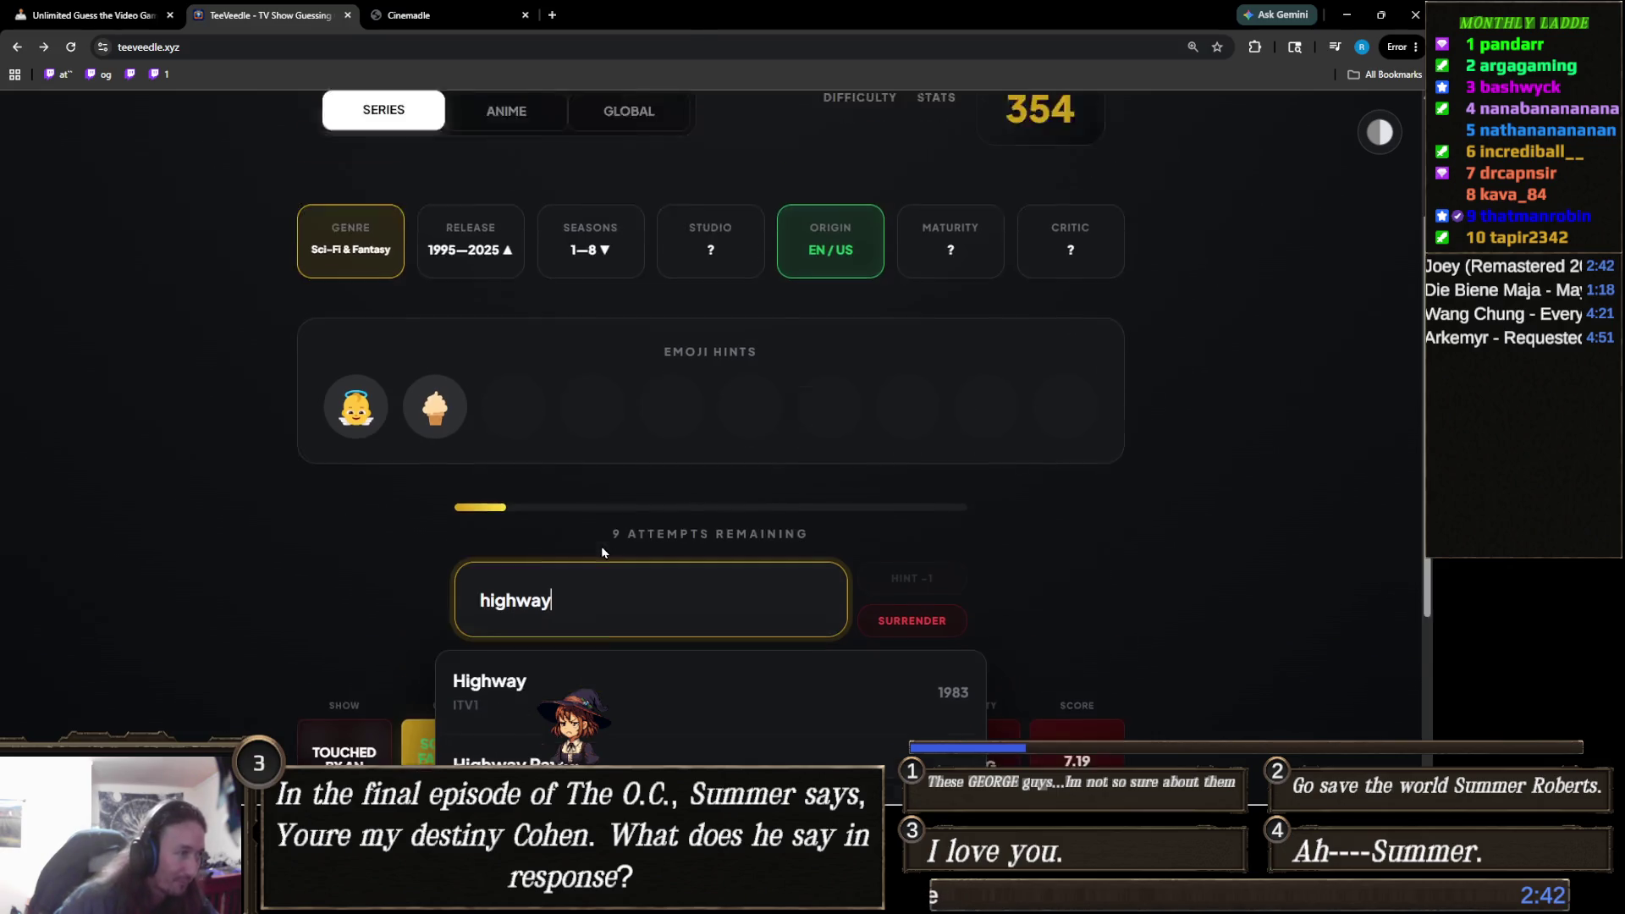
scroll(669, 572, "down", 3)
scroll(368, 621, "up", 4)
key("ctrl+a")
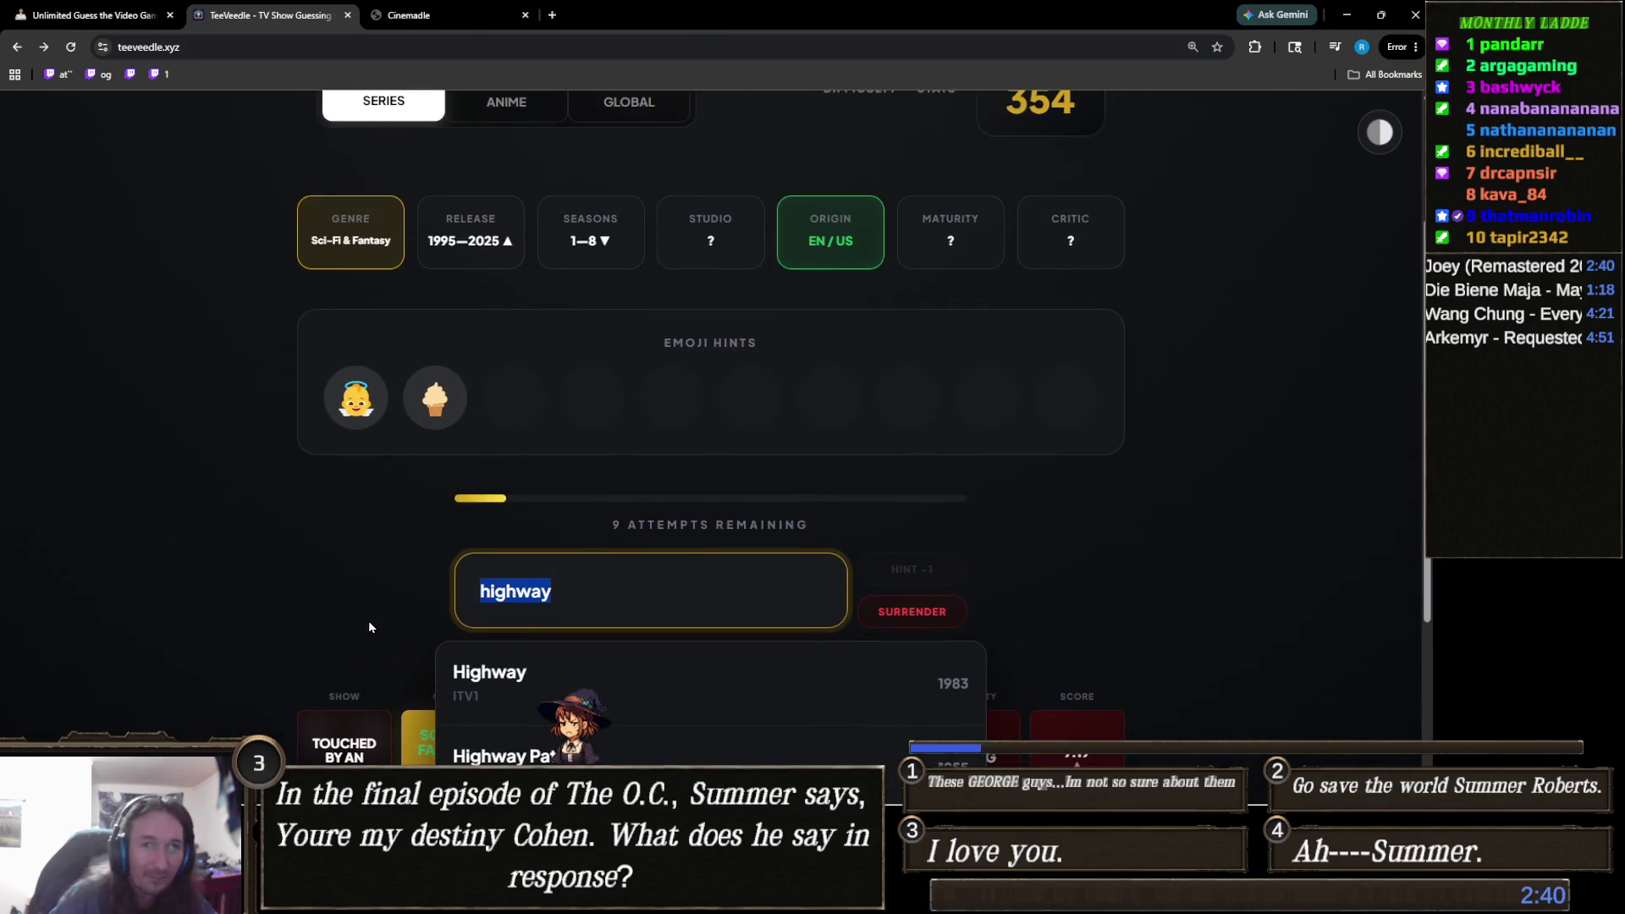
scroll(368, 627, "up", 2)
key("BackSpace")
scroll(411, 590, "down", 2)
Try searching 'heal' instead, then clear the search field again.
type("micea")
key("BackSpace")
key("BackSpace")
type("heal")
key("ctrl+a")
key("BackSpace")
scroll(439, 605, "up", 1)
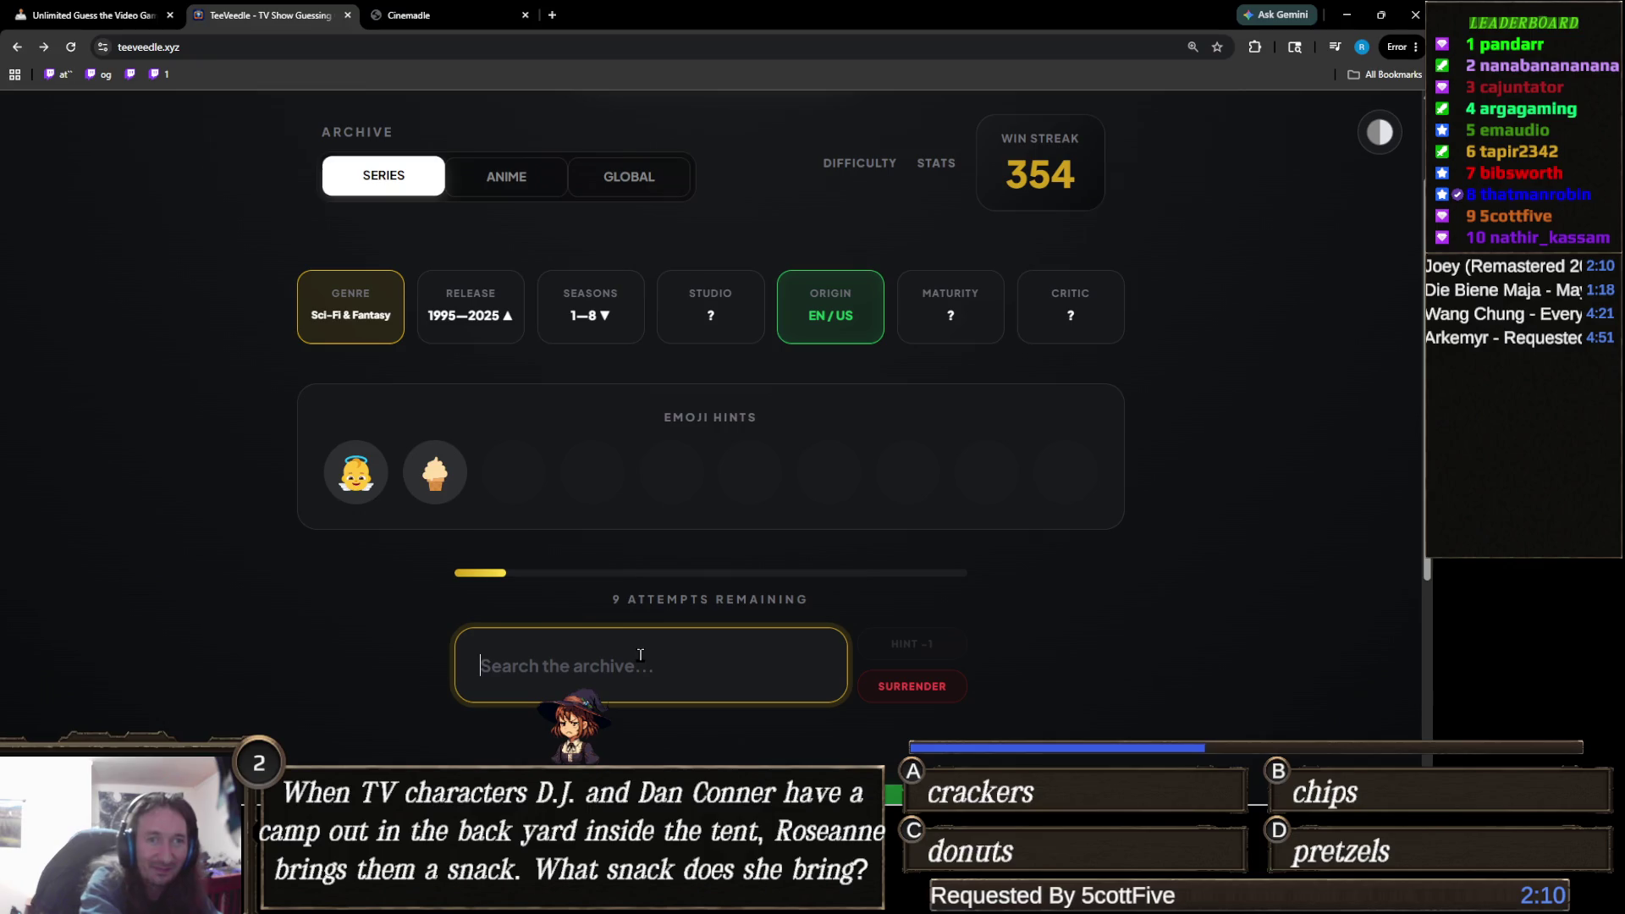
Guess Good Omens, then solve the round with The Good Place.
type("good e")
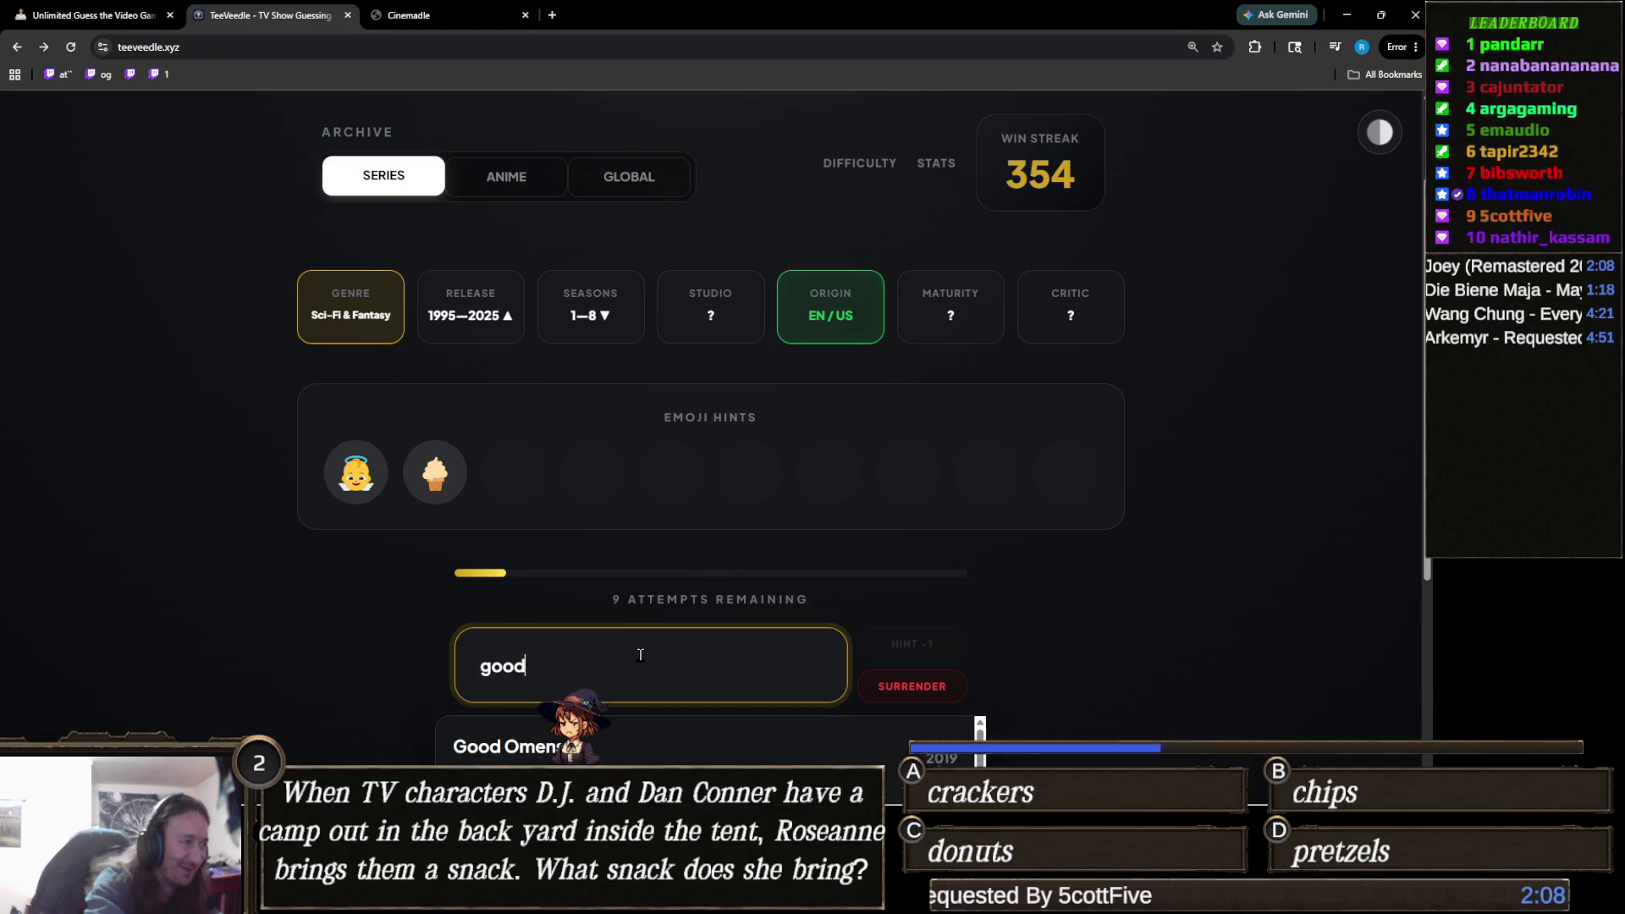
key("BackSpace")
type("omen")
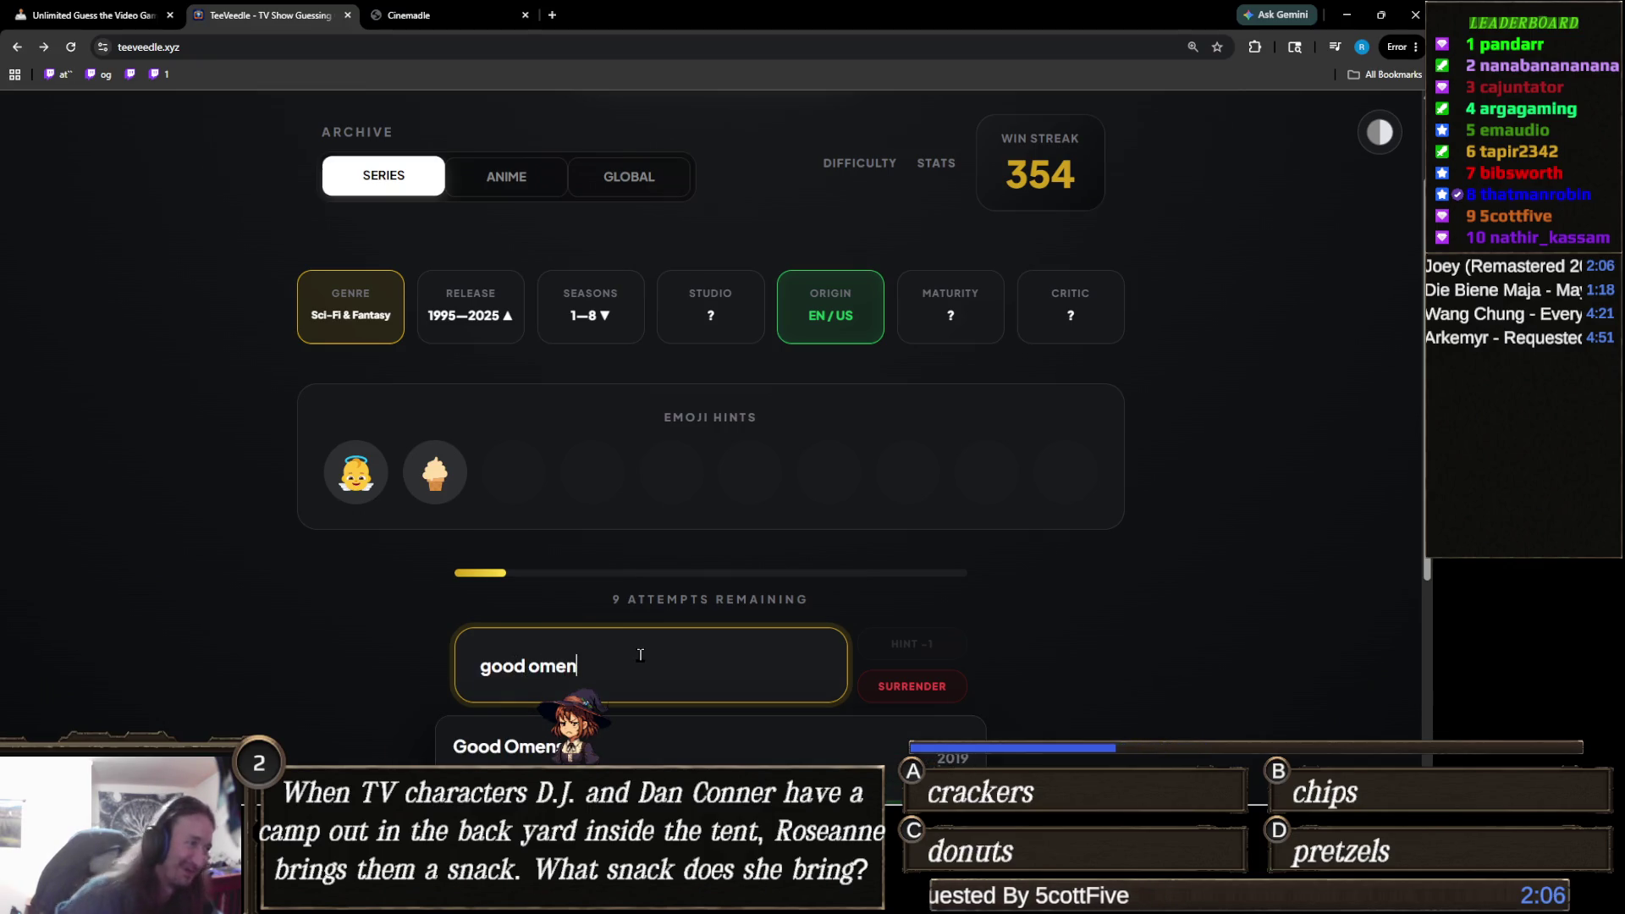
left_click(599, 729)
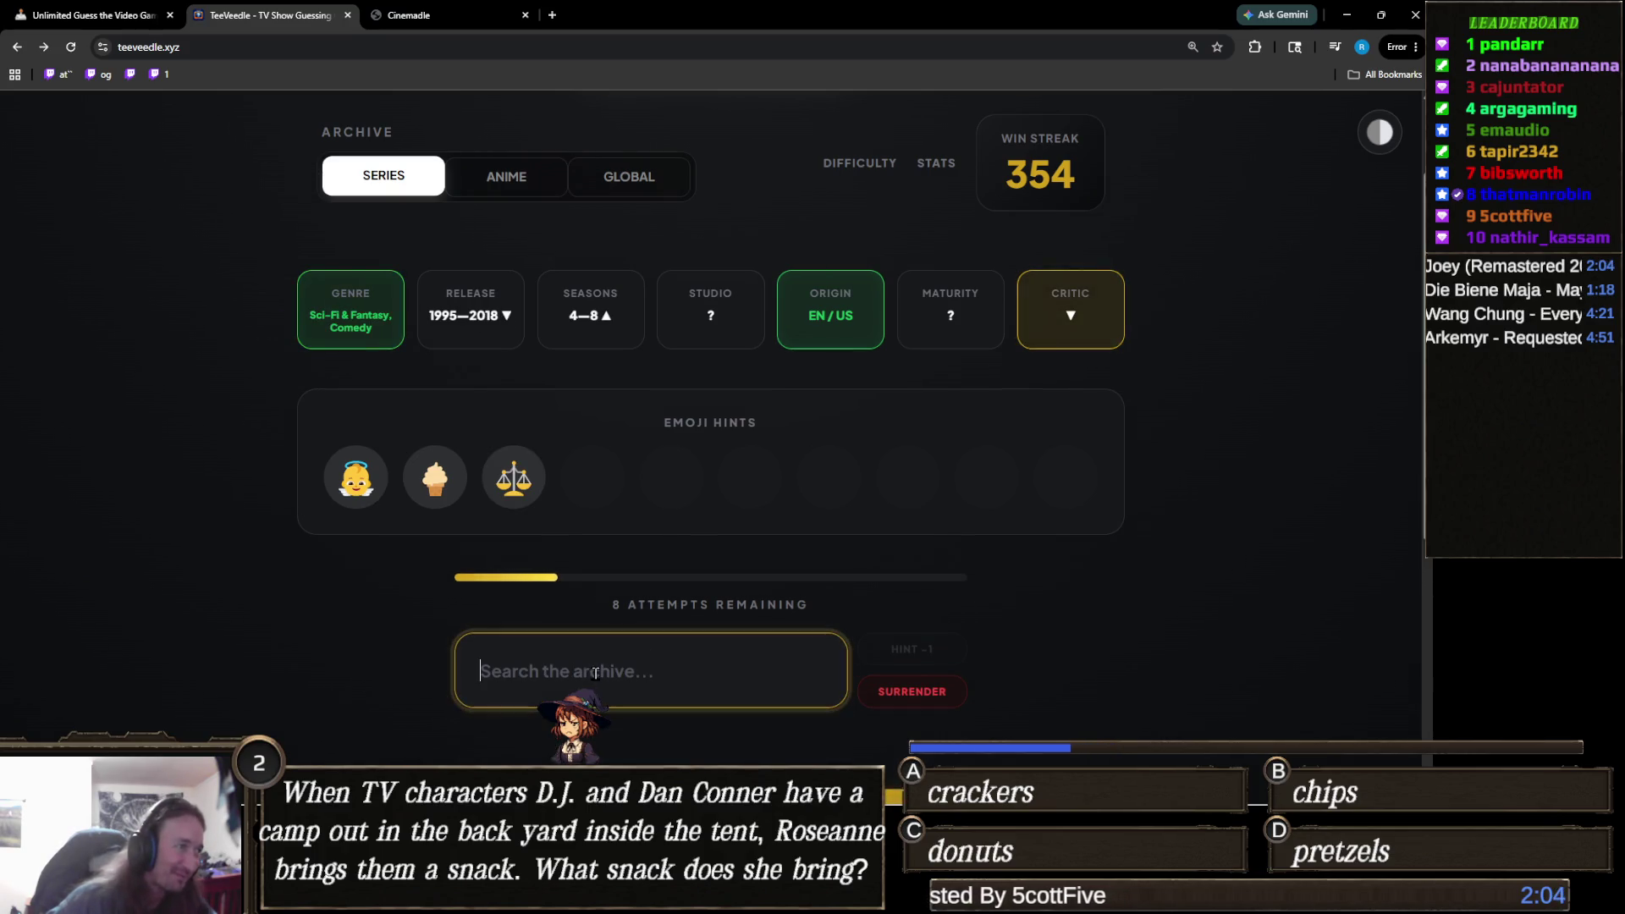
type("the go")
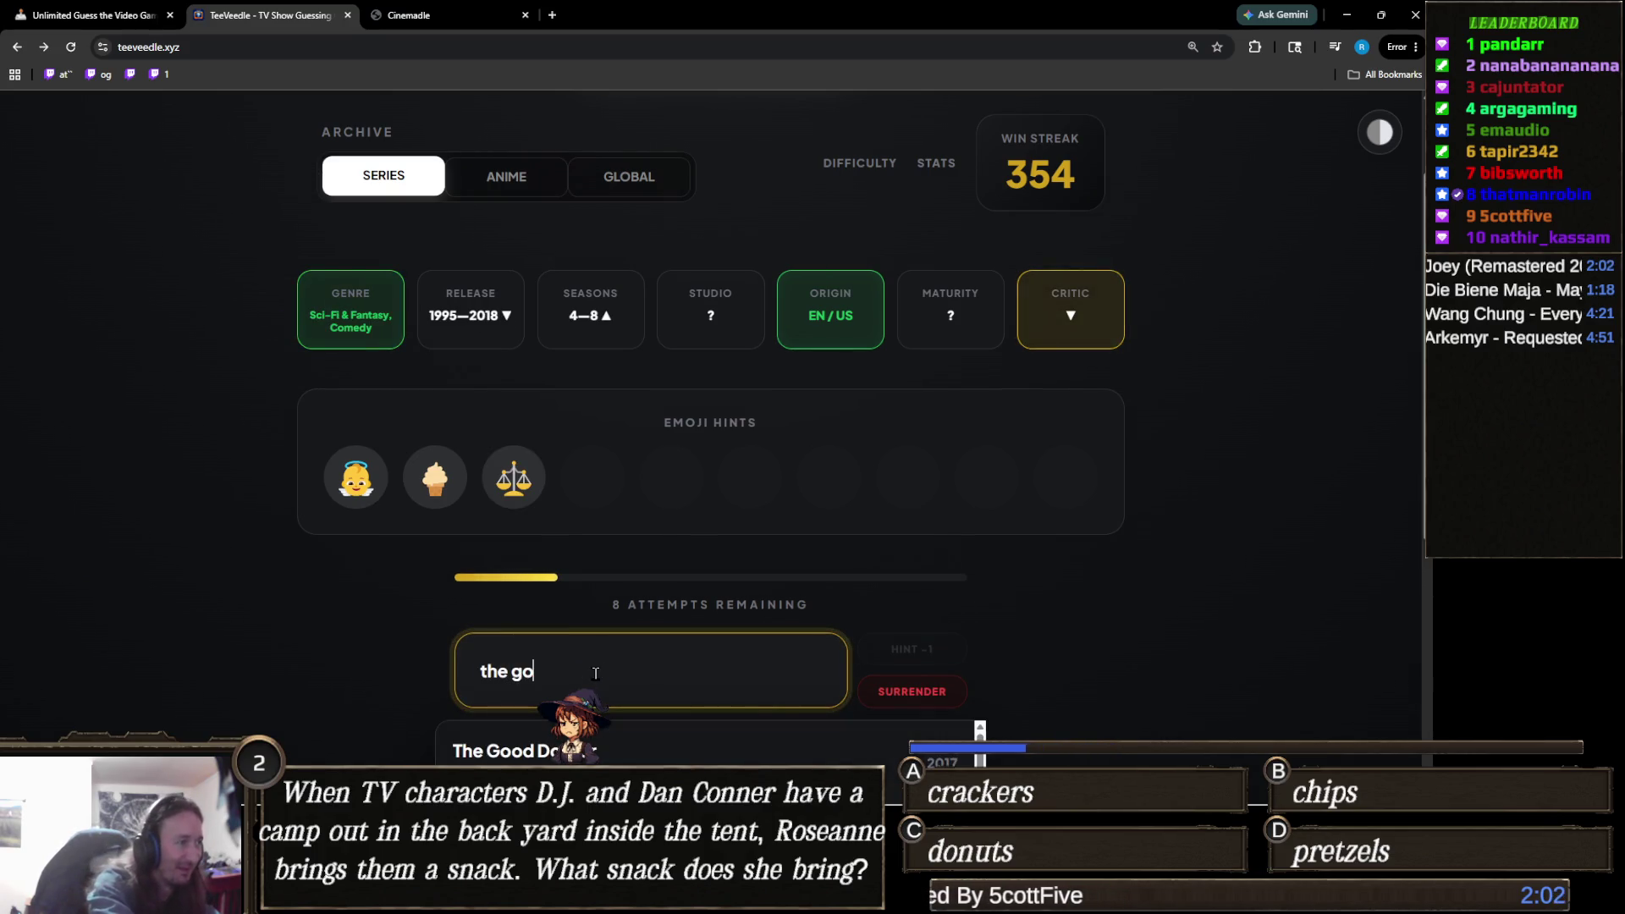
type("od p")
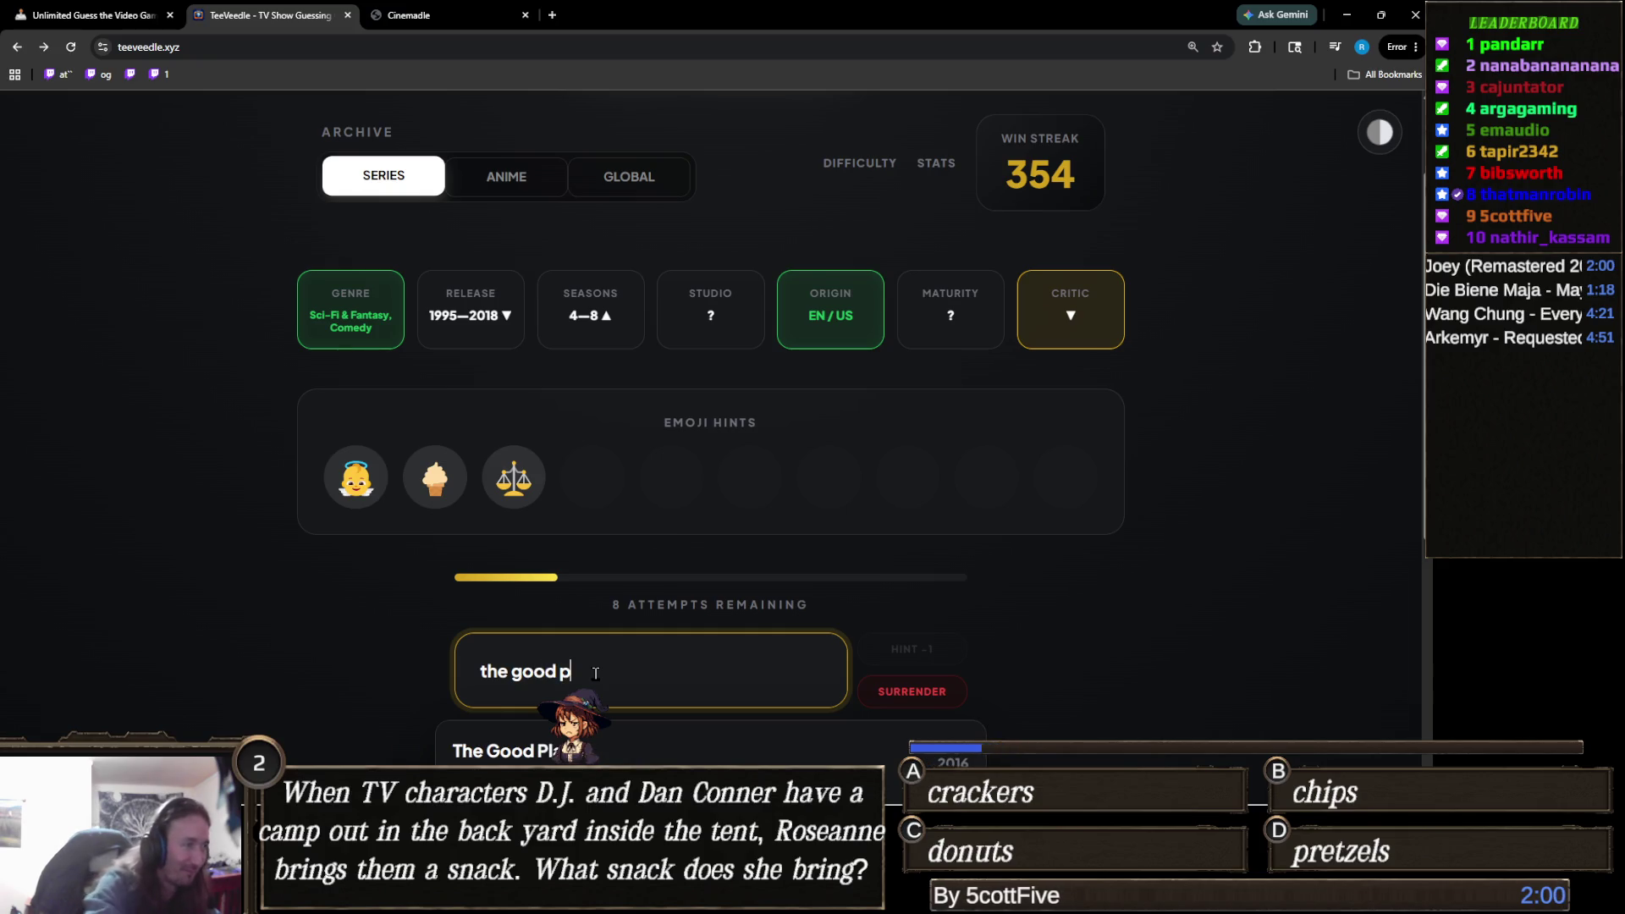
left_click(593, 748)
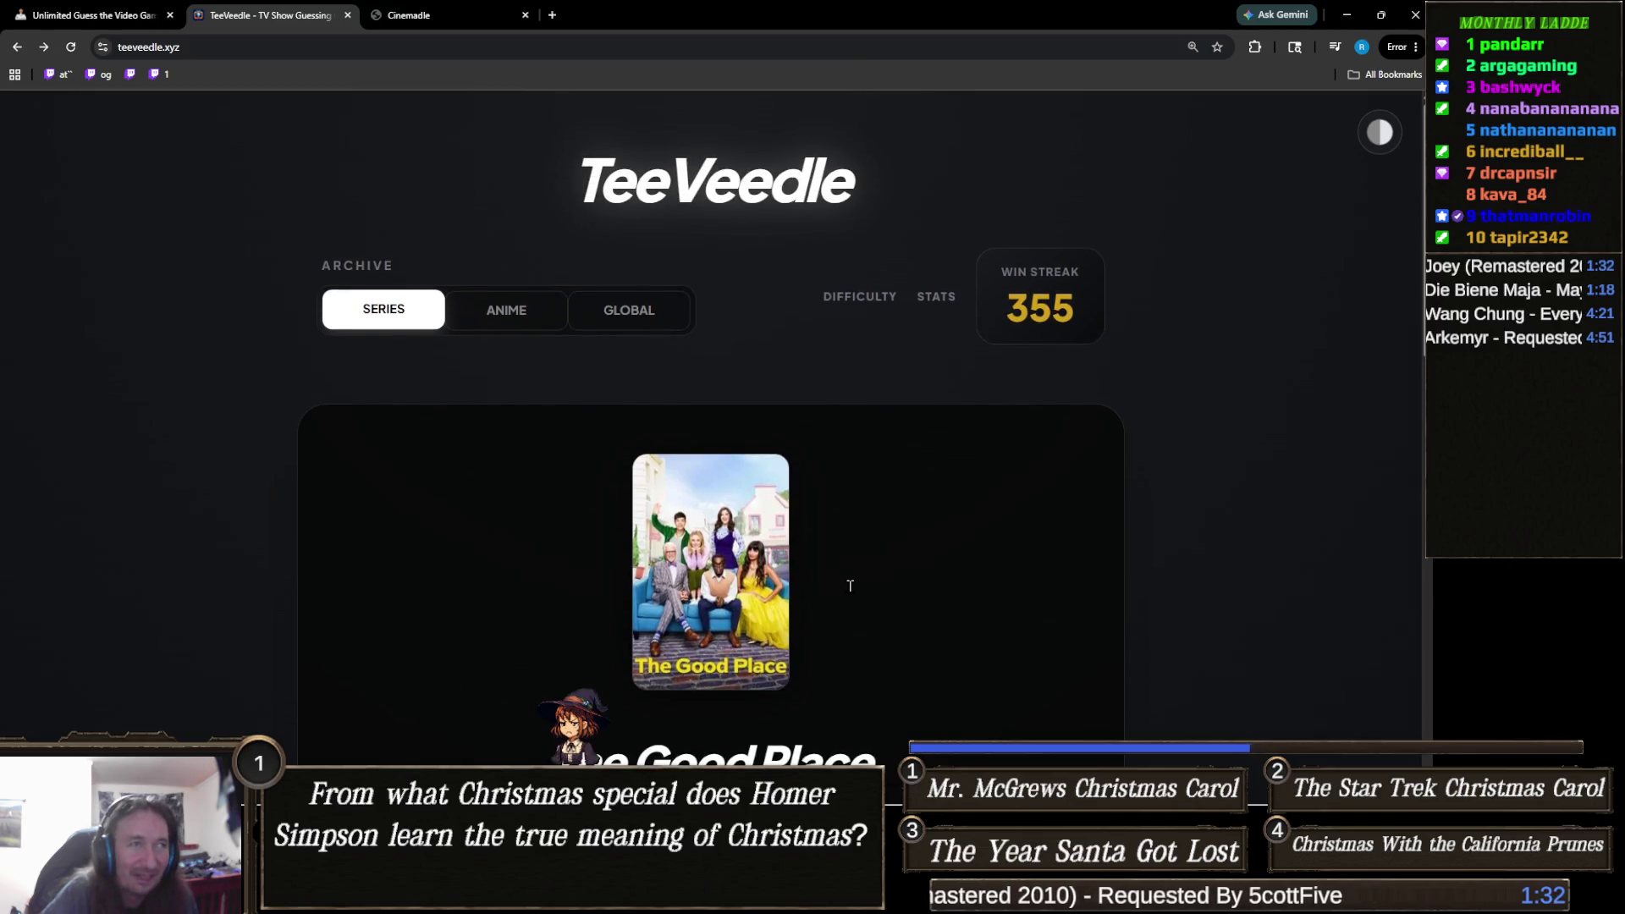
scroll(695, 530, "down", 3)
left_click(408, 14)
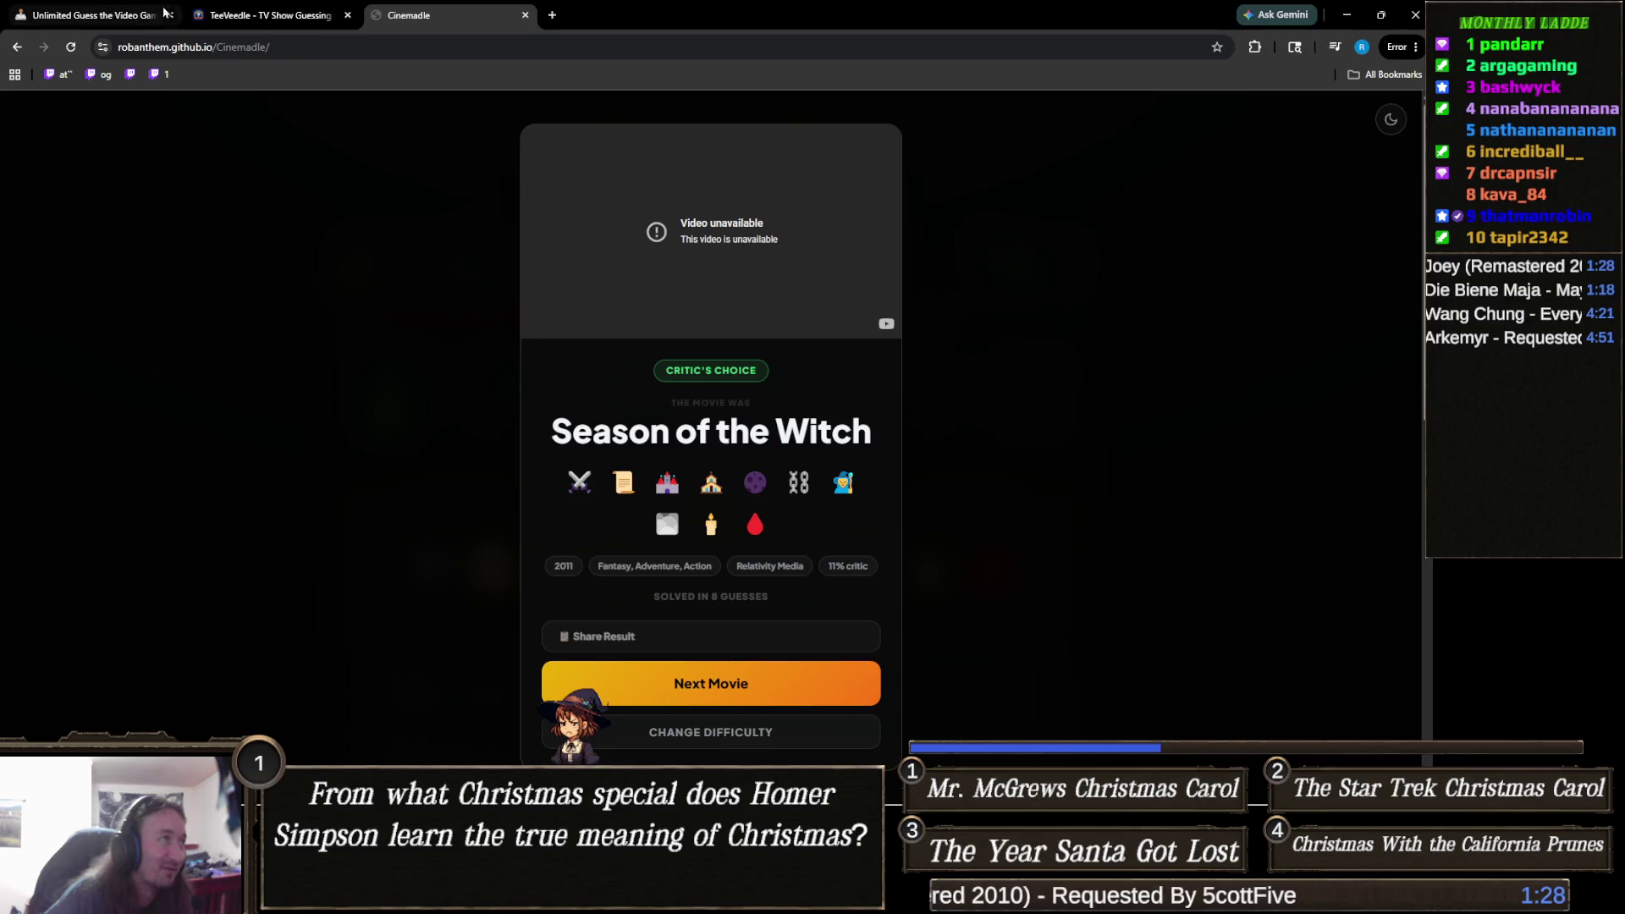
left_click(274, 12)
scroll(790, 507, "up", 3)
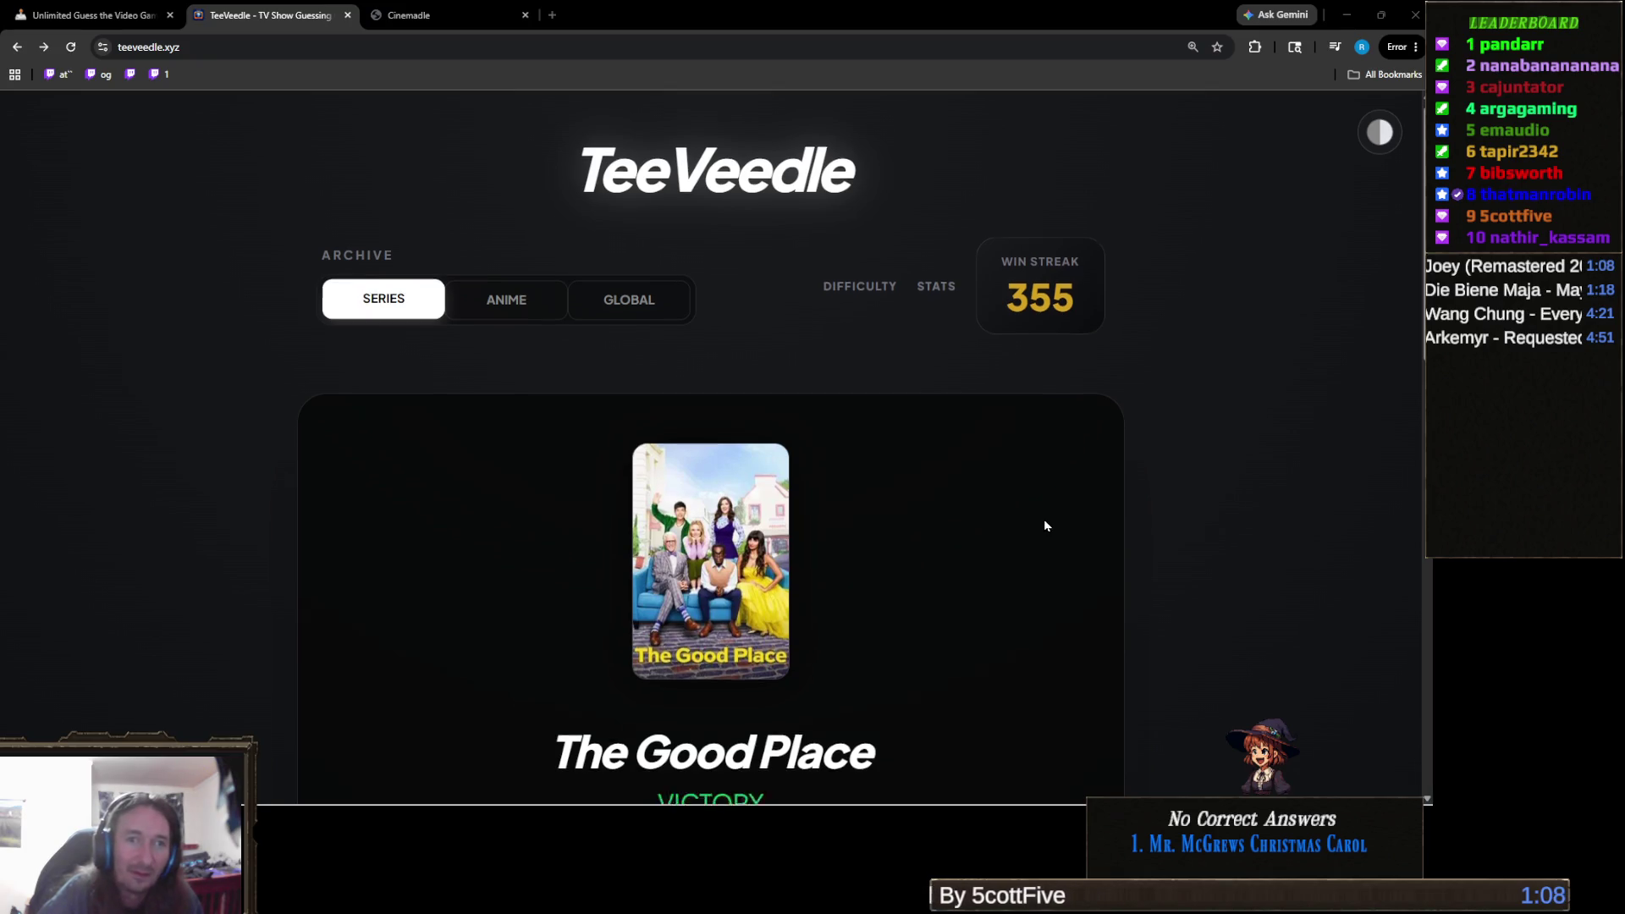
Start a new series puzzle and guess Game of Thrones, matching Sci-Fi & Fantasy and EN / US.
left_click(821, 768)
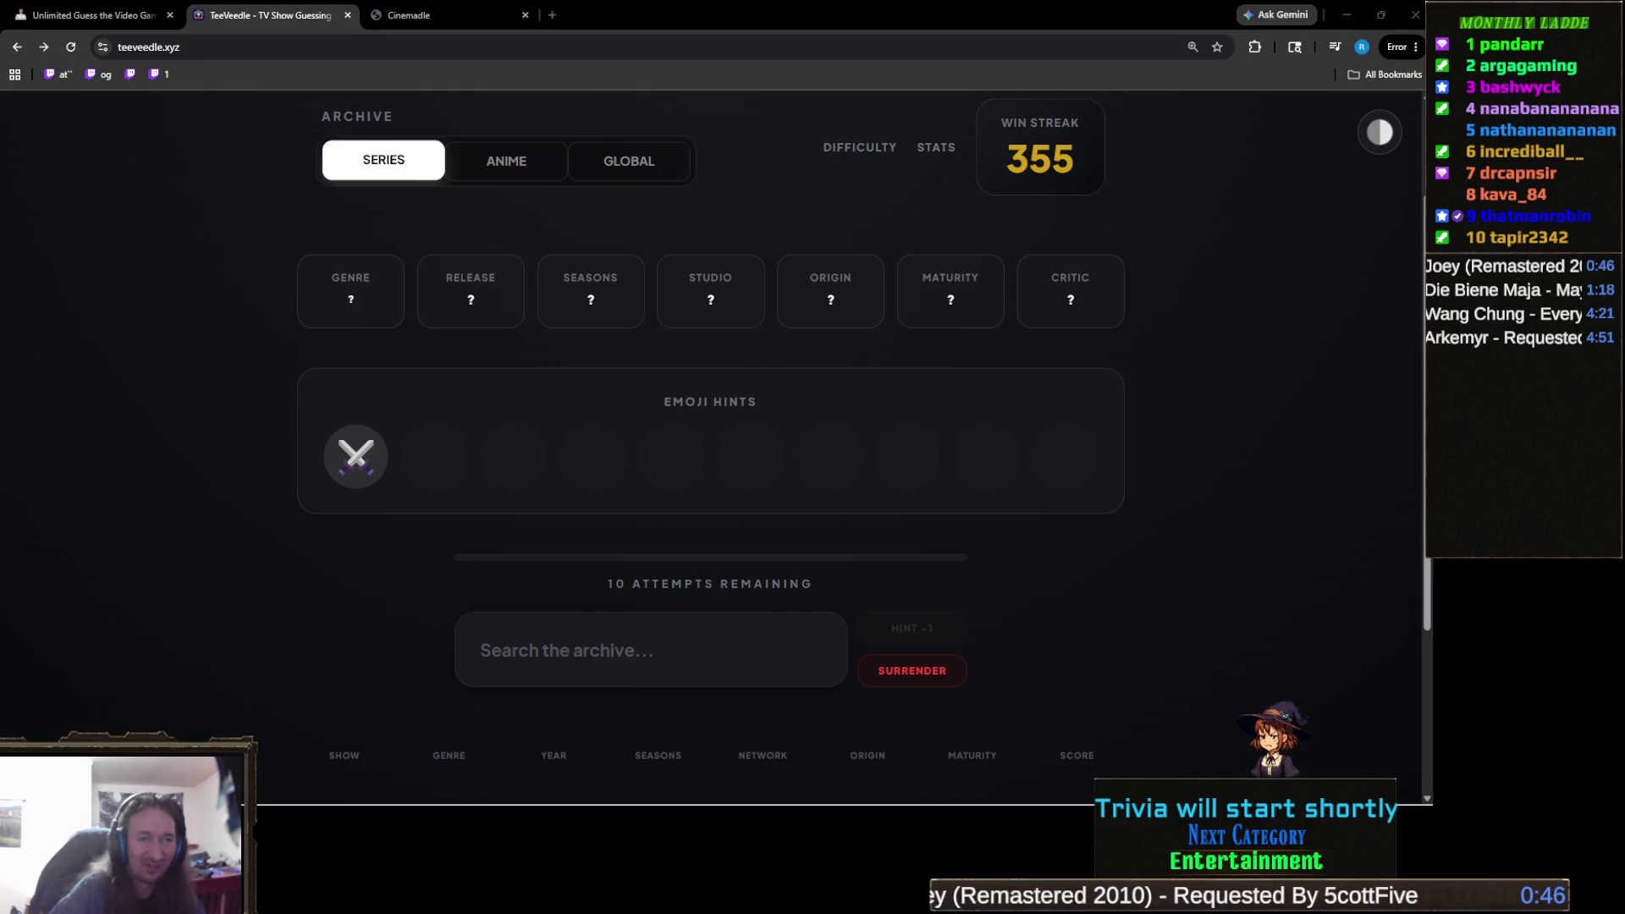
mouse_move(977, 806)
left_click(771, 631)
type("ga")
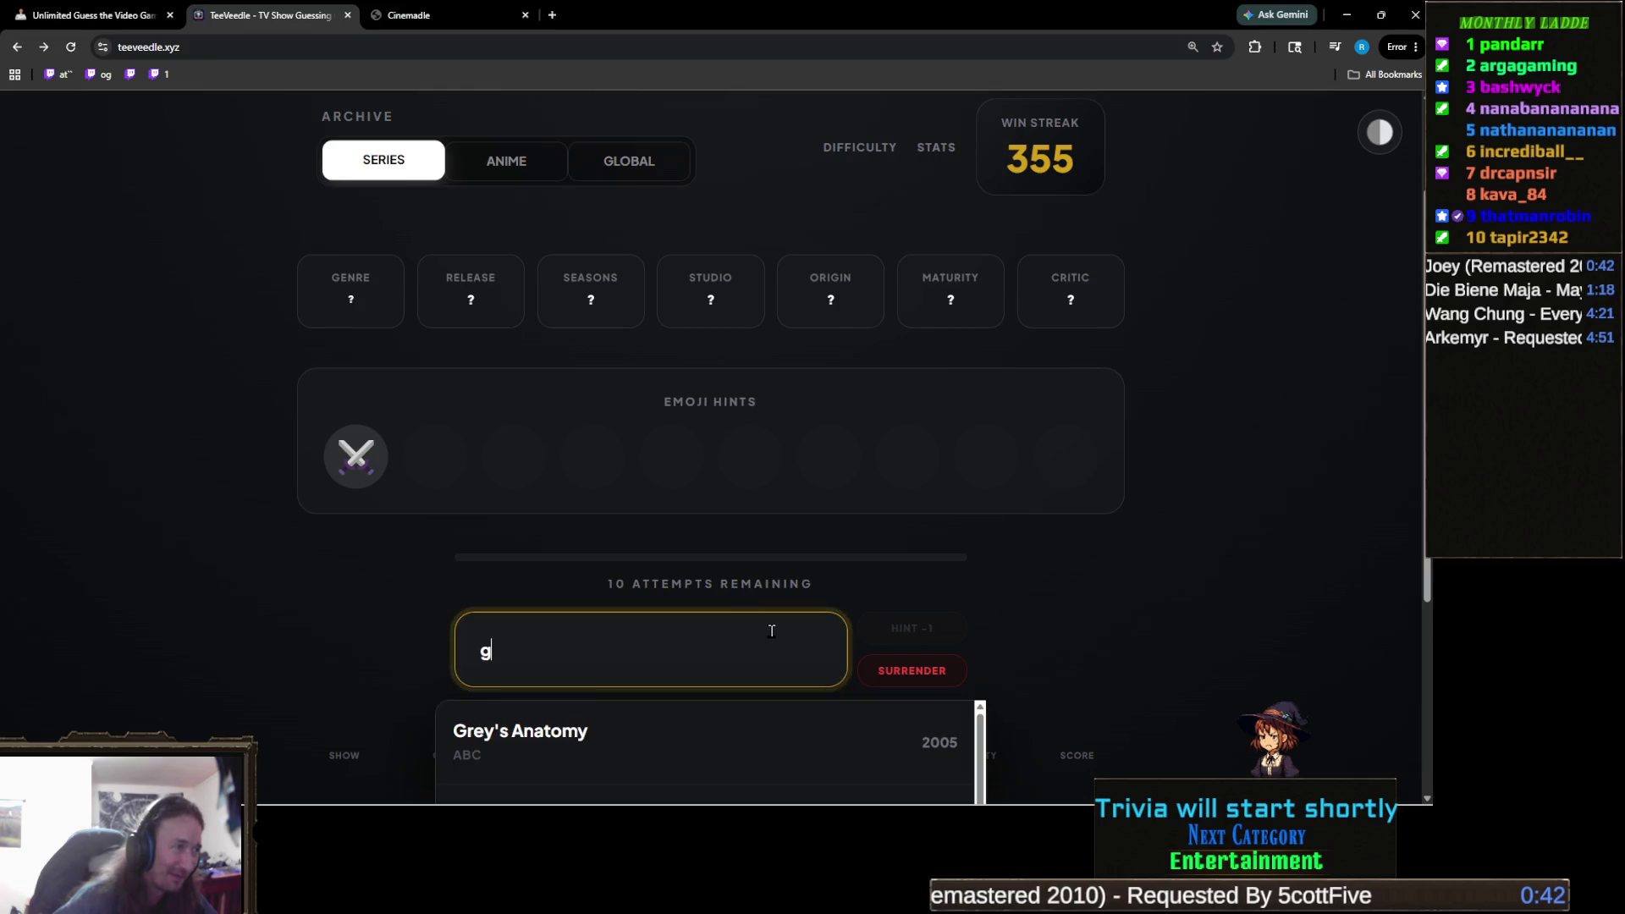
key("Return")
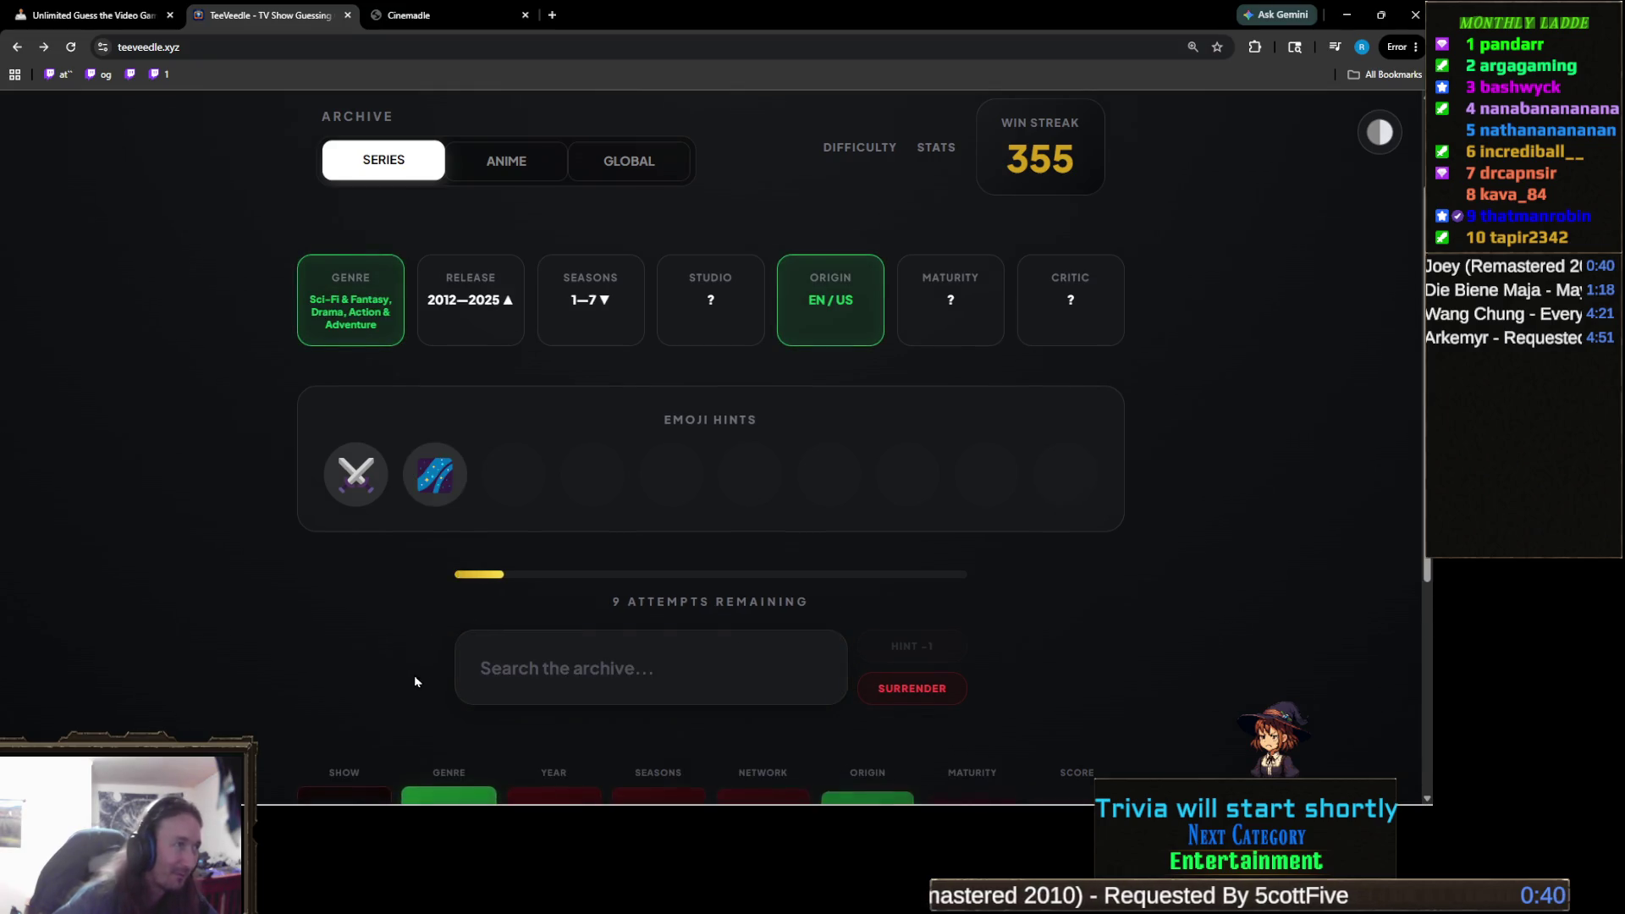
mouse_move(435, 472)
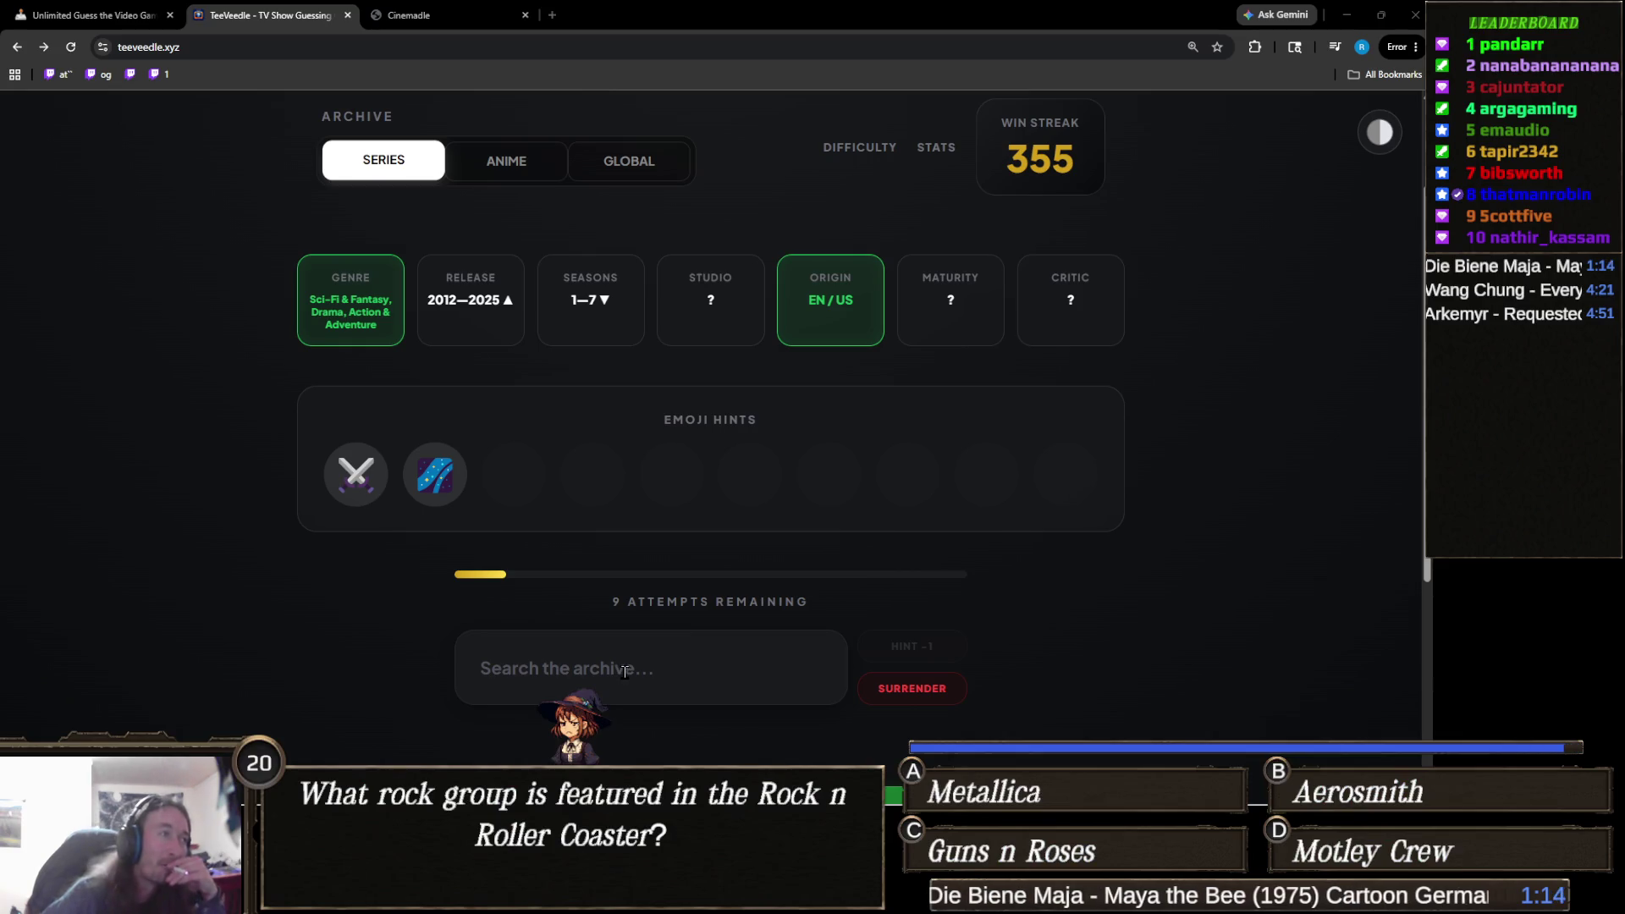
Guess The Mandalorian, confirming Disney+ and TV-14 with 8 attempts left.
left_click(666, 667)
type("mand")
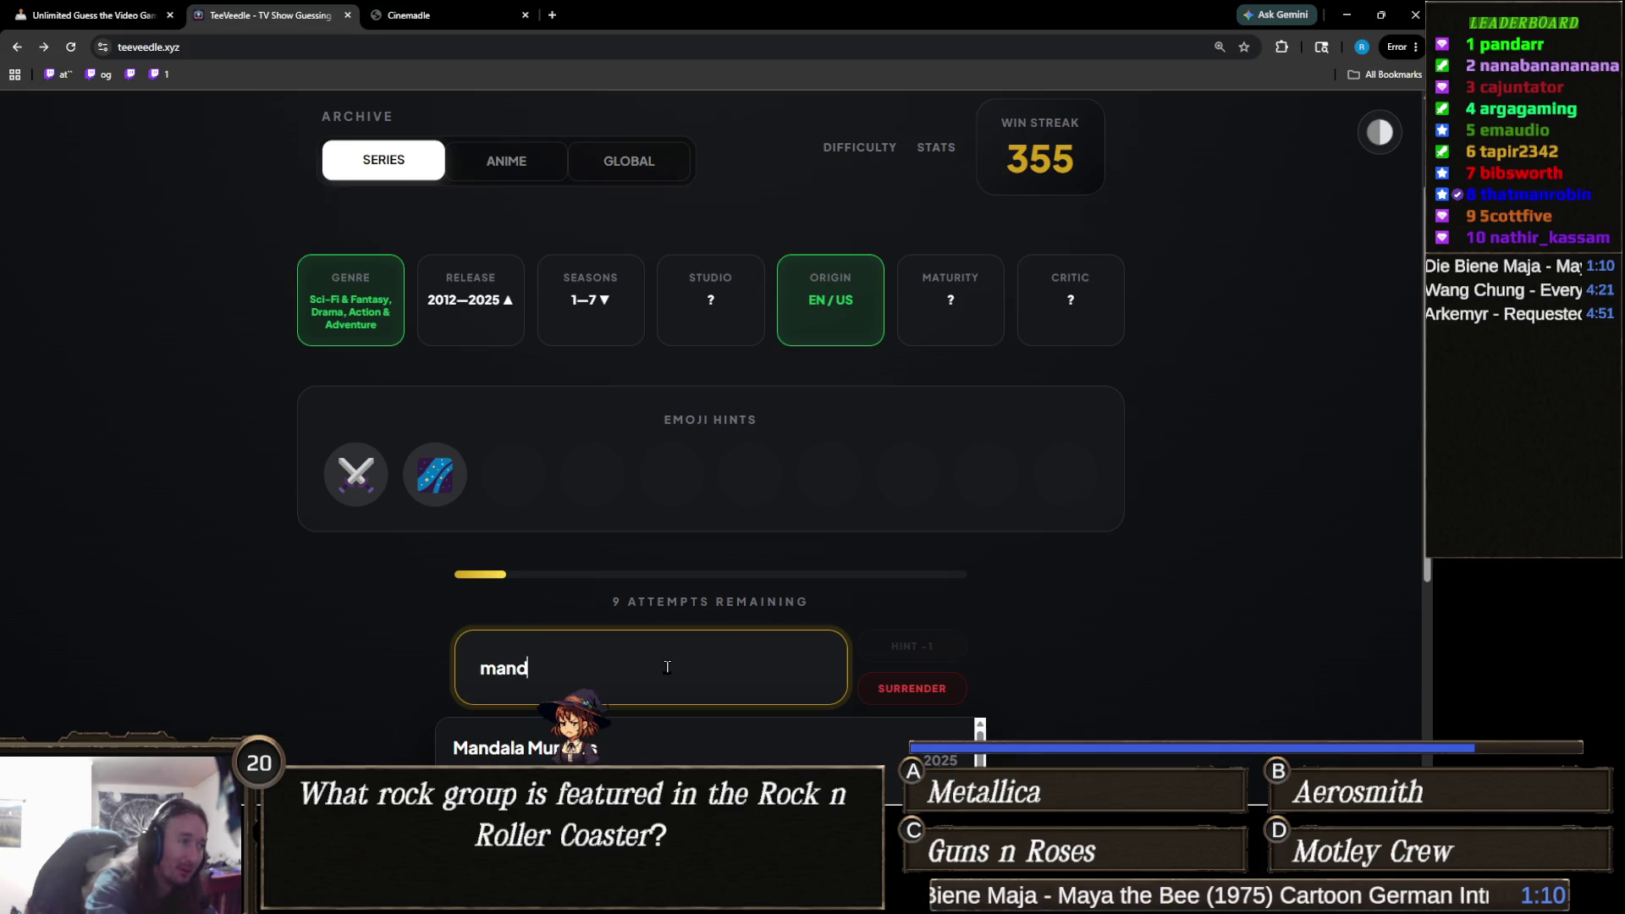
type("alo")
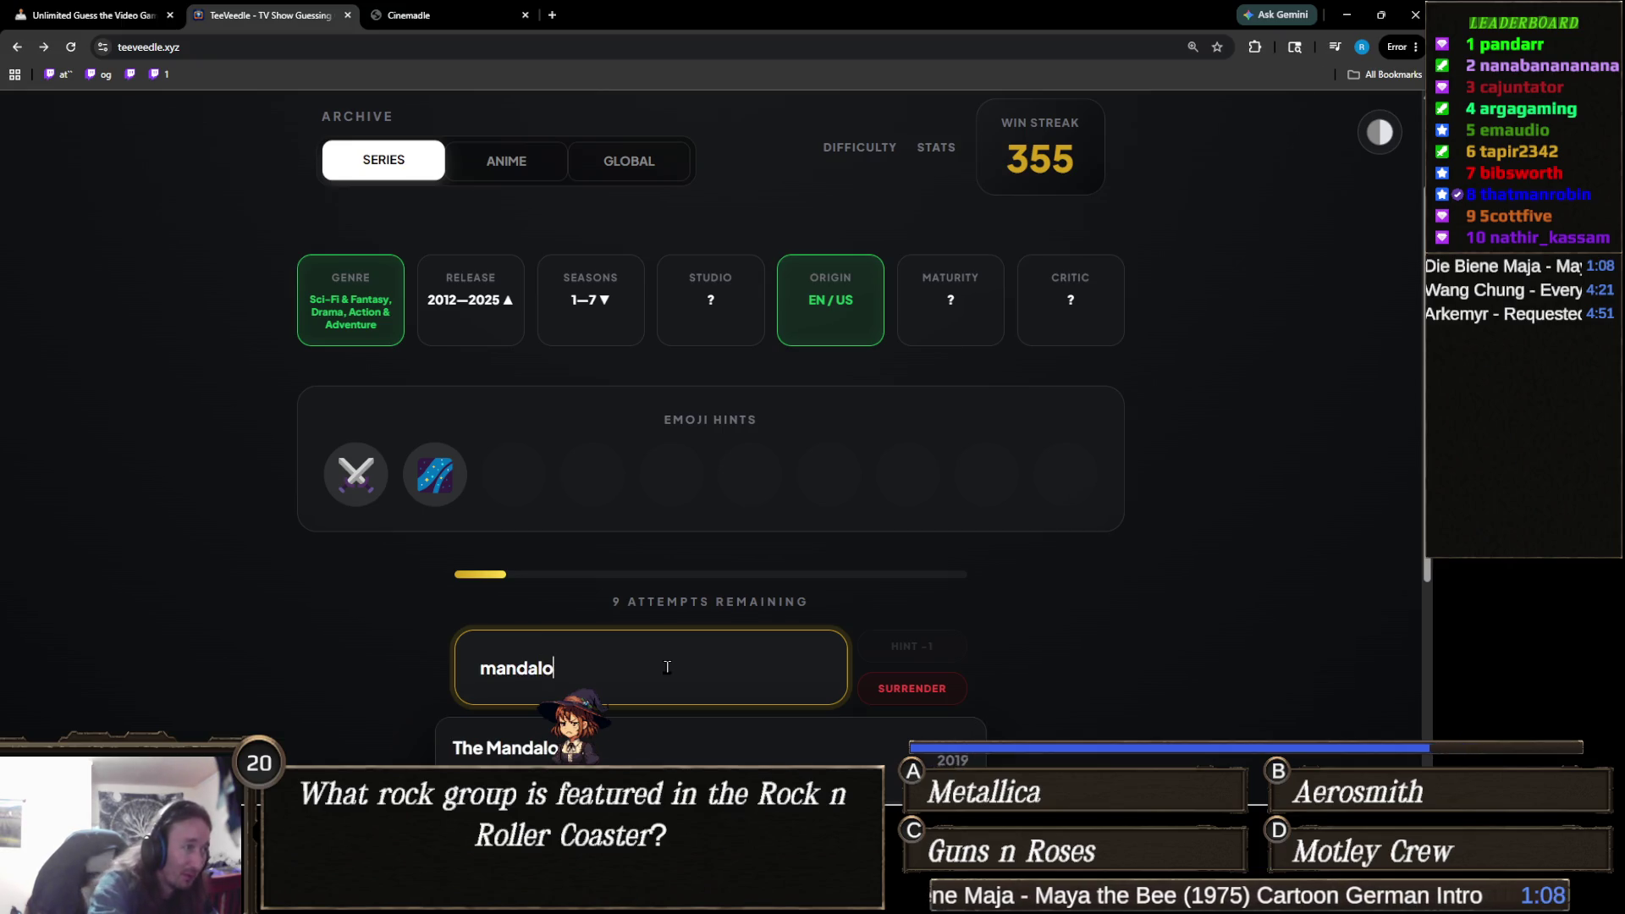
left_click(651, 733)
mouse_move(532, 484)
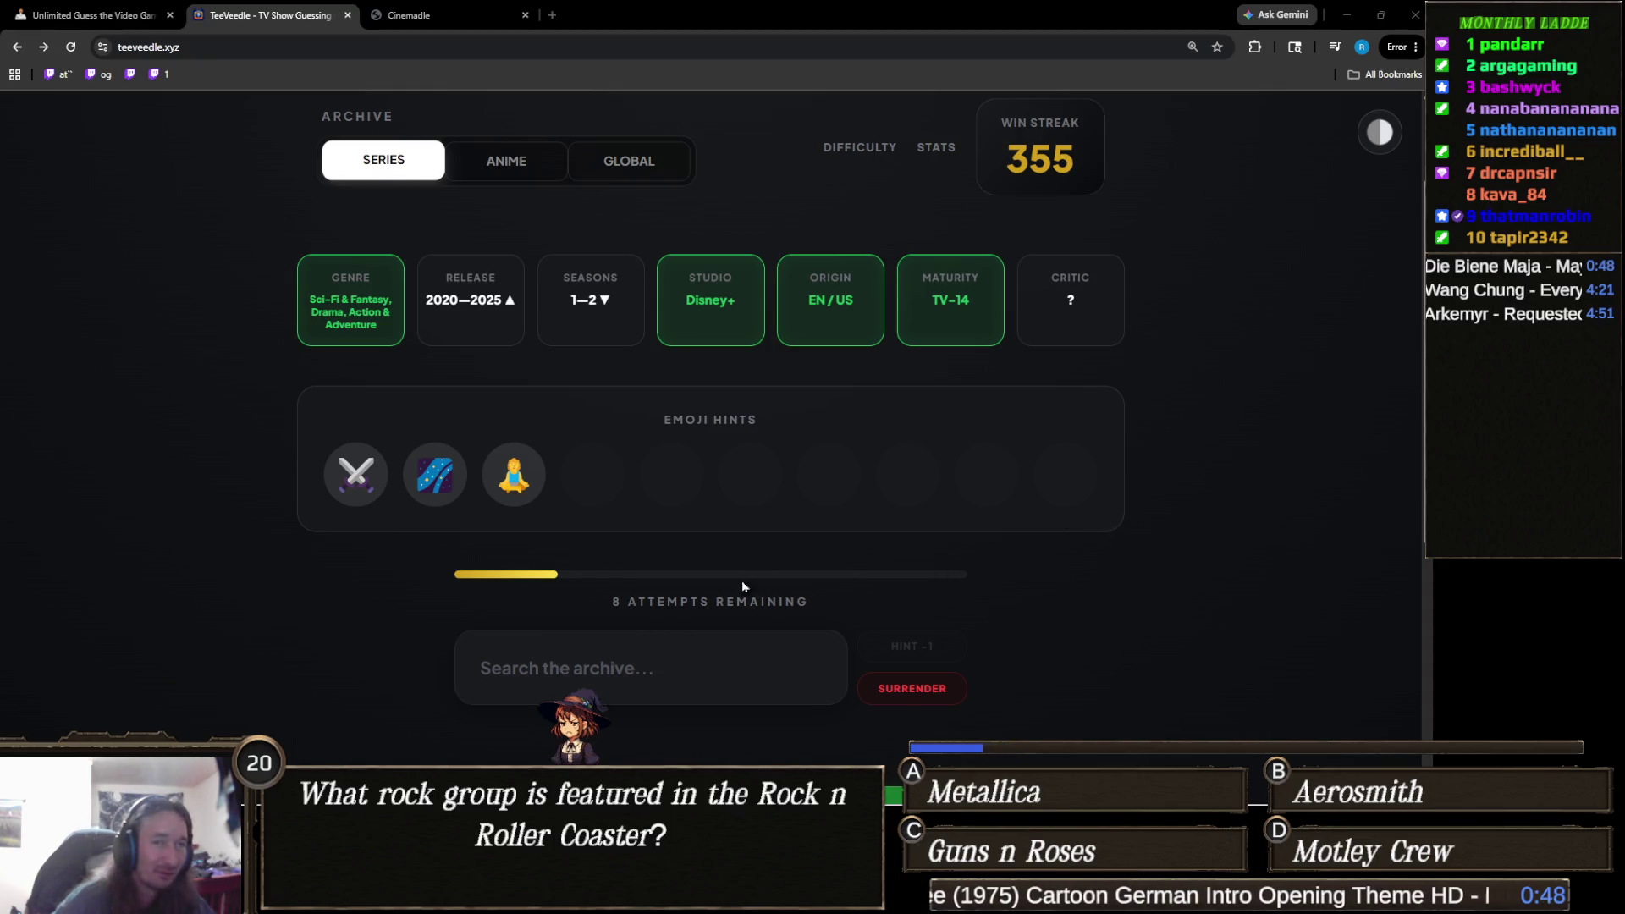
left_click(813, 669)
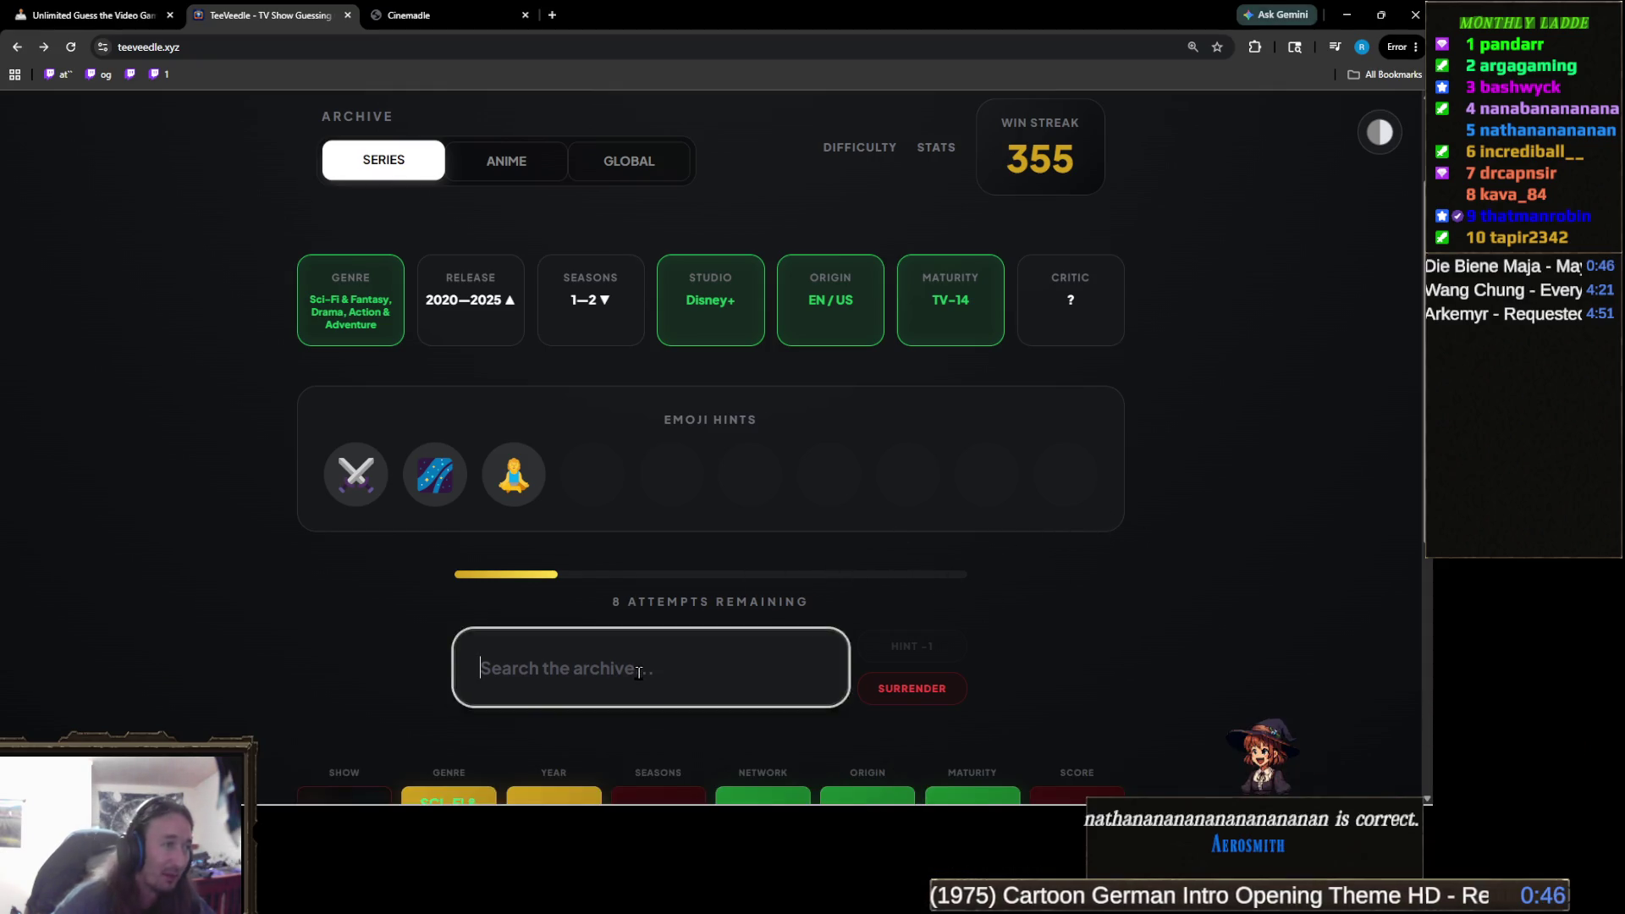
Search for 'ahsoka' and submit Ahsoka as the guess, solving the round.
type("asho")
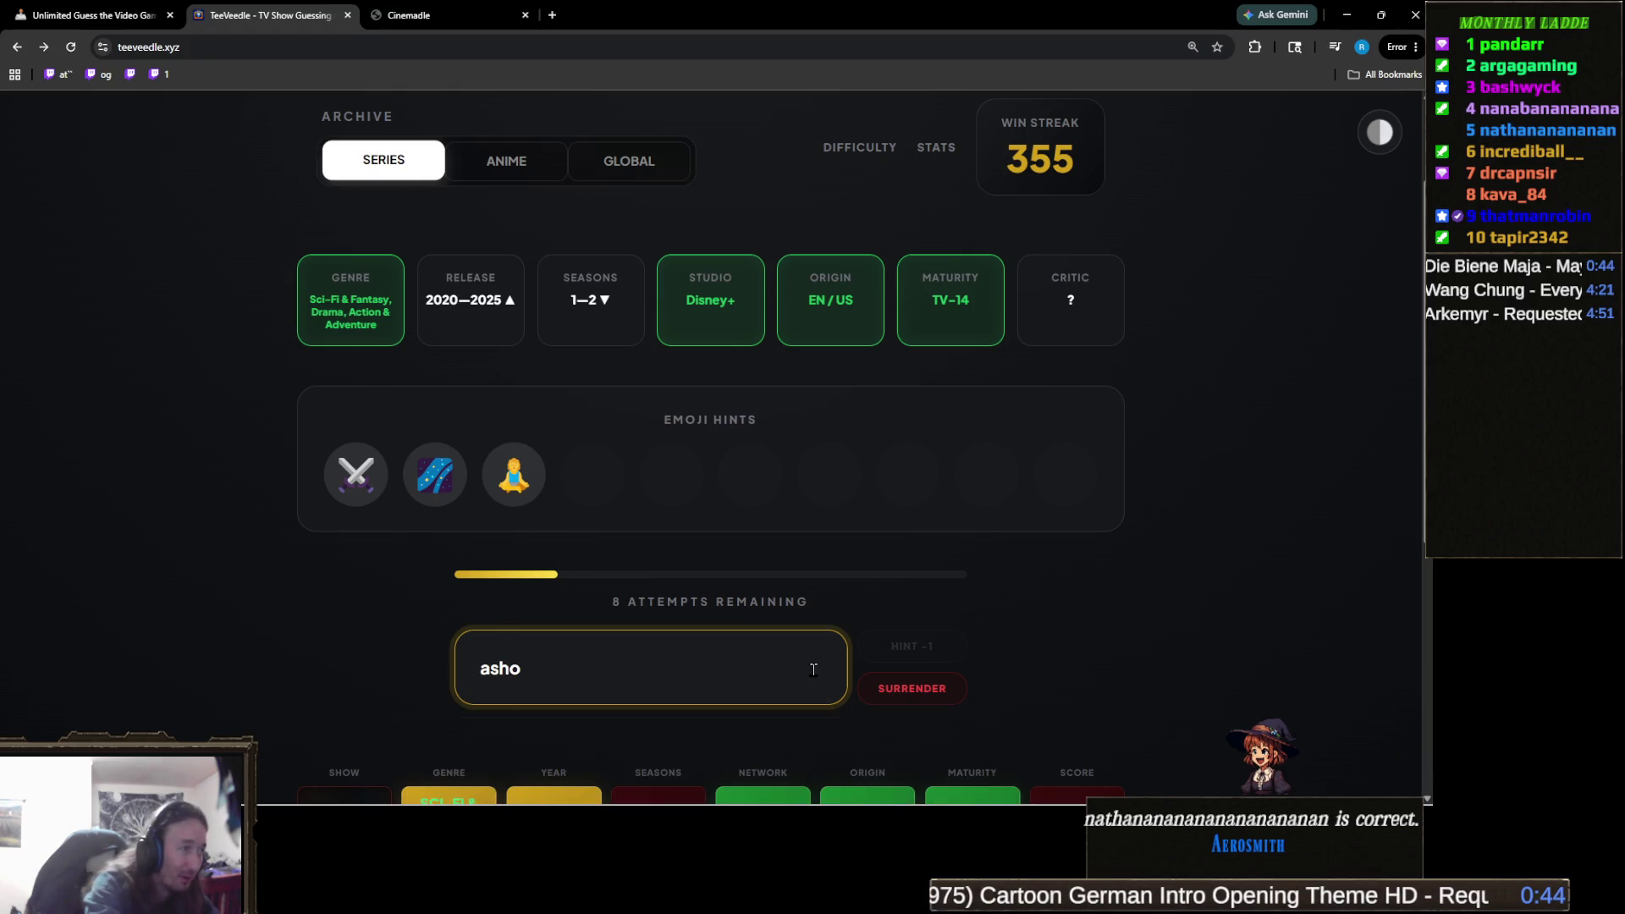
key("BackSpace")
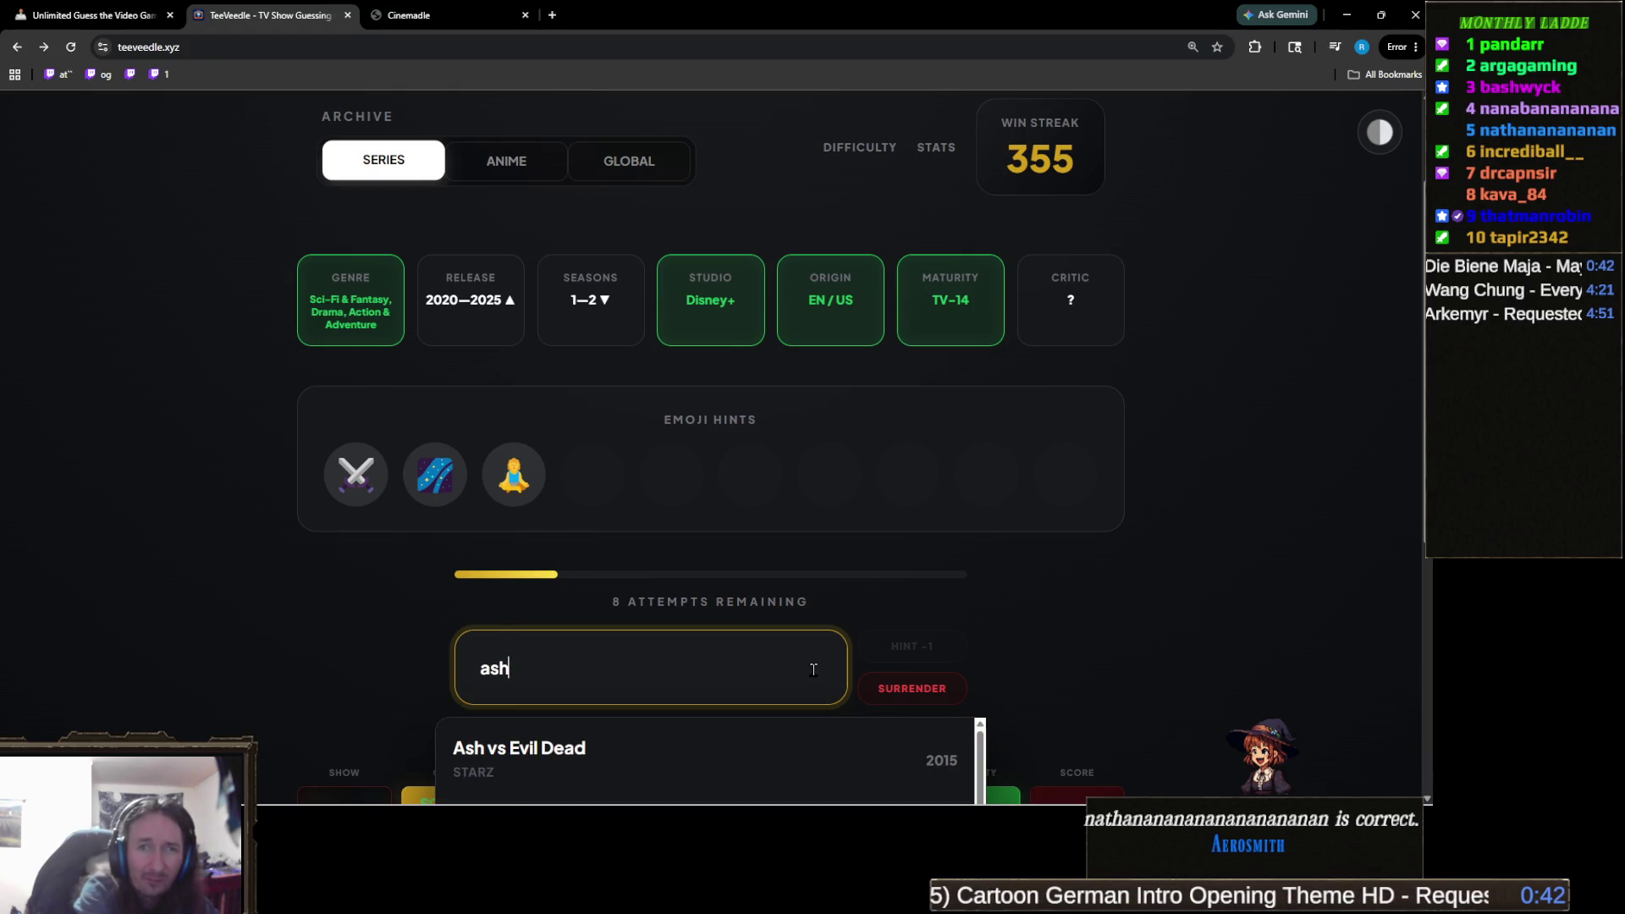
key("BackSpace")
type("ok")
key("BackSpace")
key("BackSpace")
key("BackSpace")
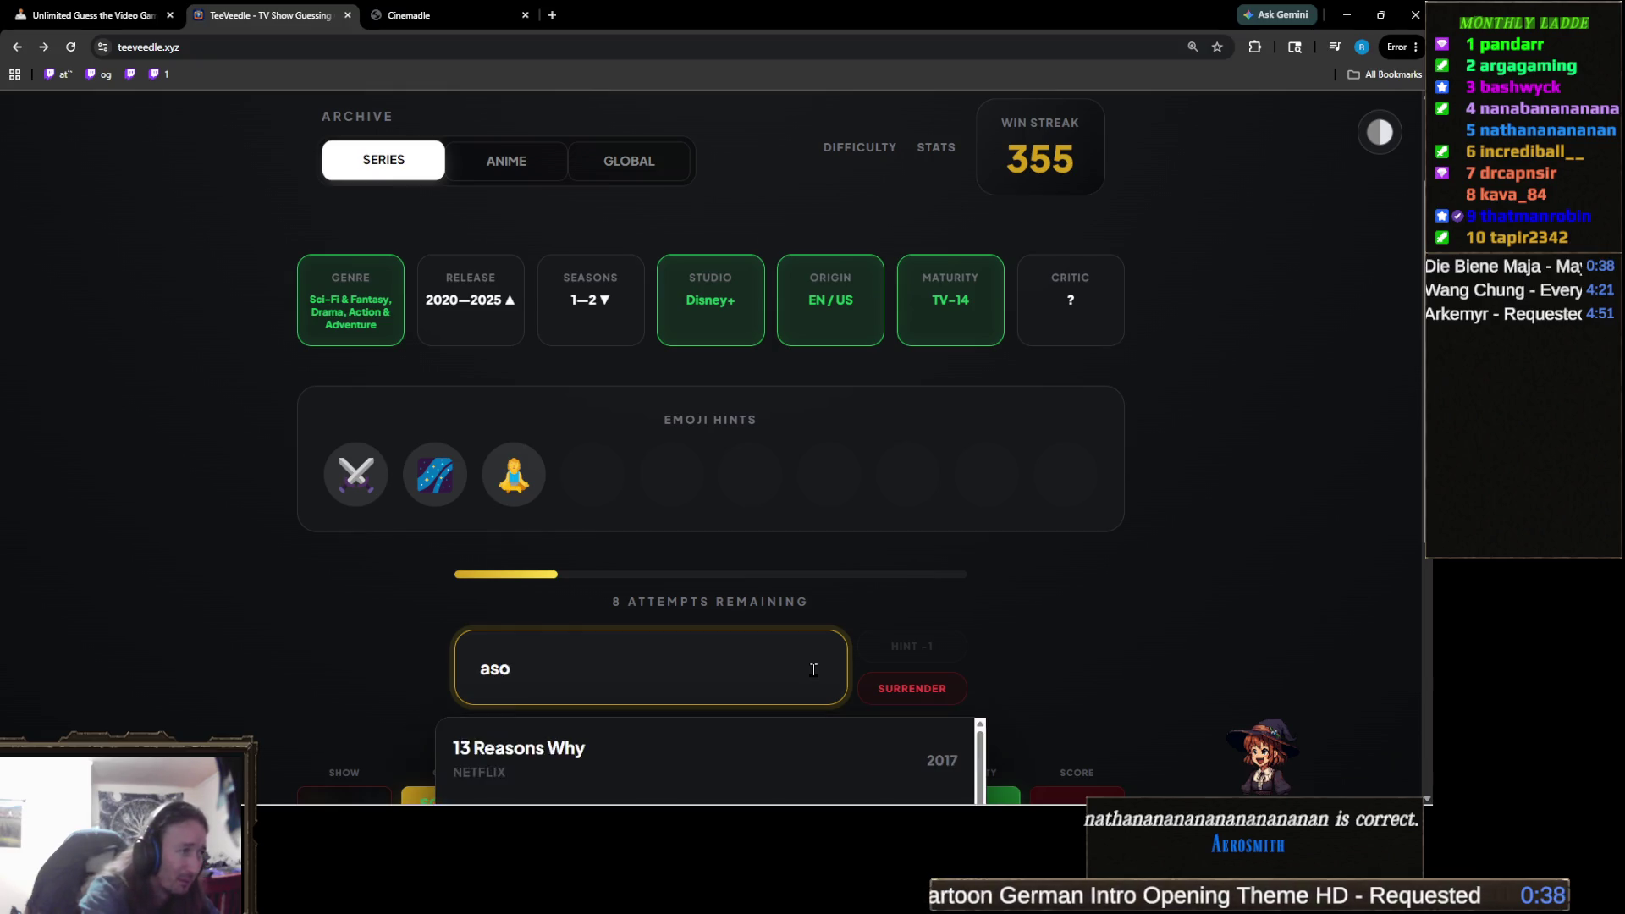
type("s")
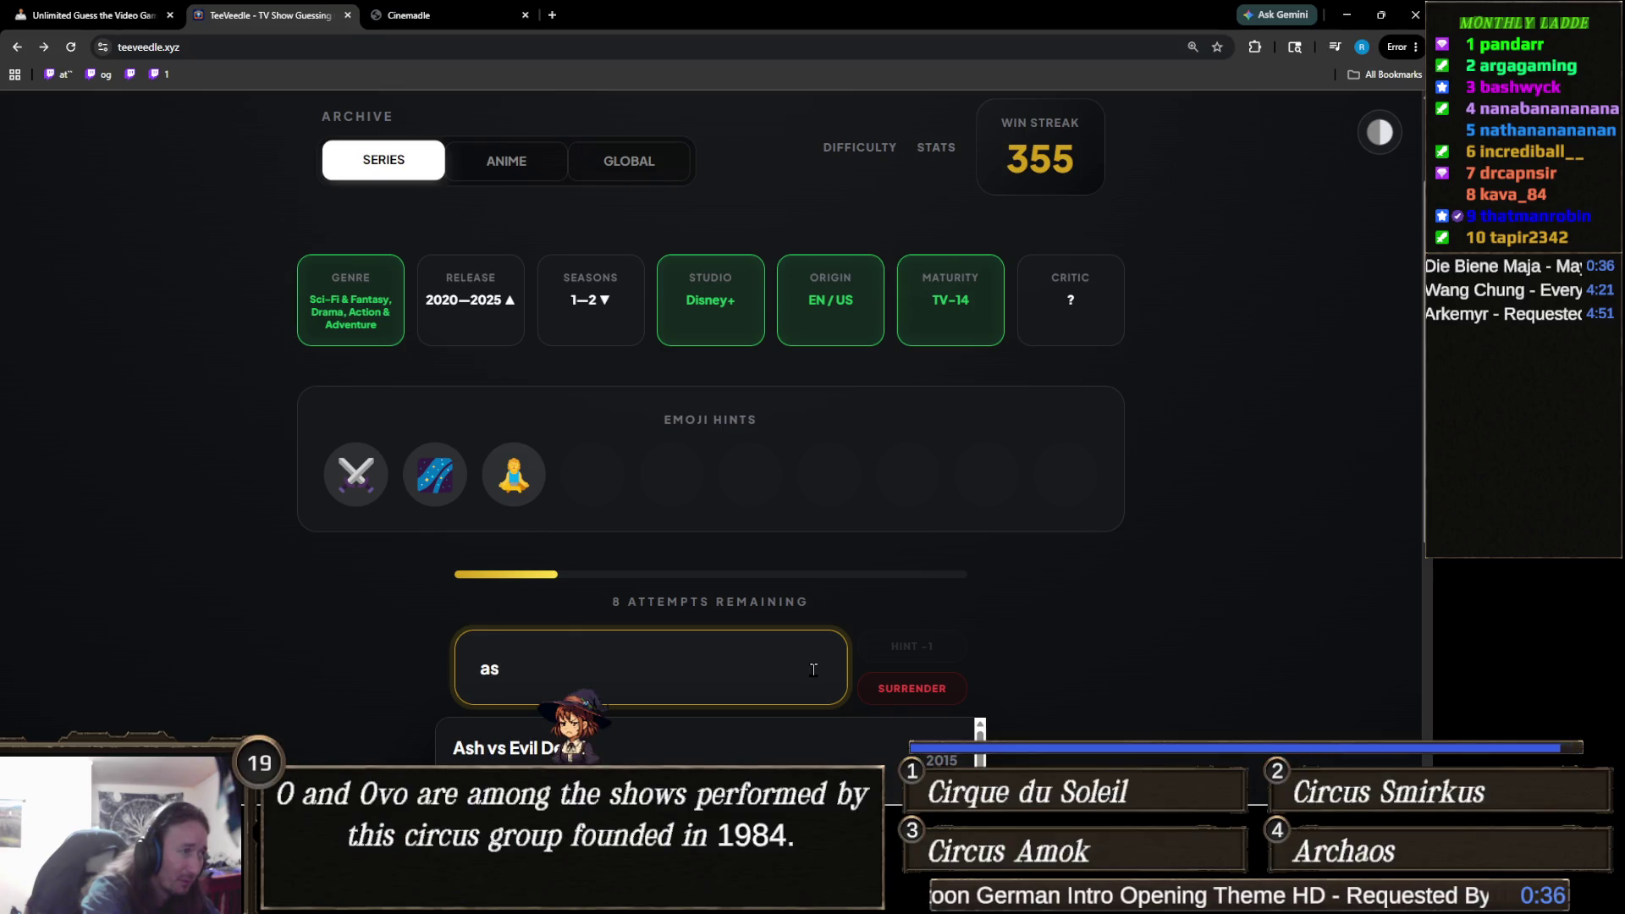
type("k")
key("BackSpace")
type("h")
key("BackSpace")
key("BackSpace")
key("BackSpace")
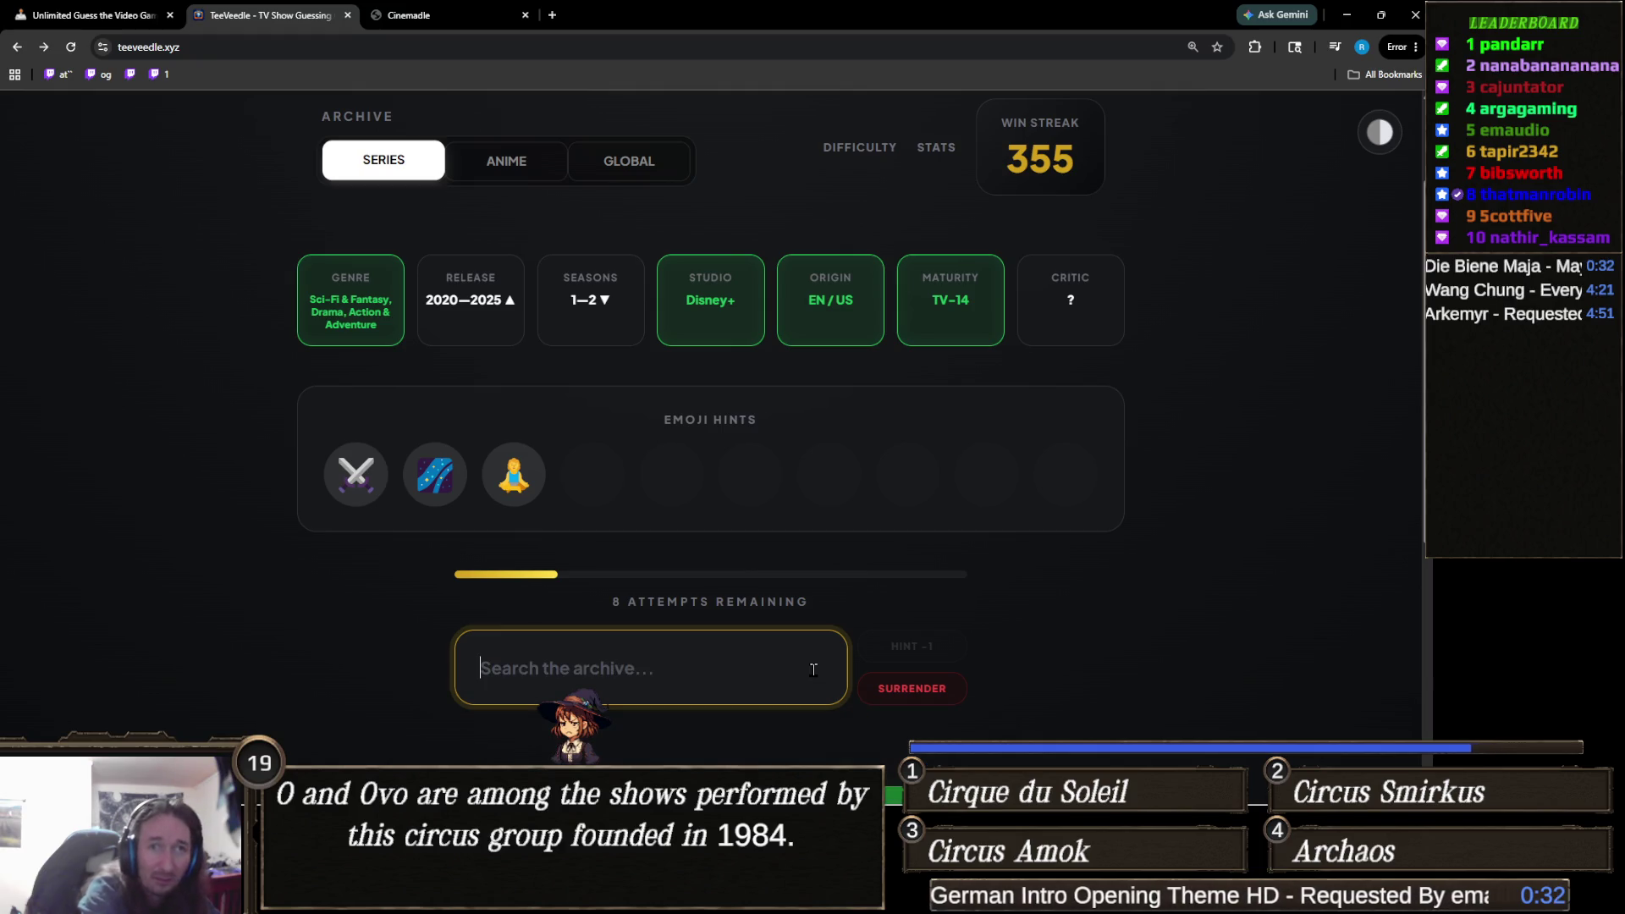
type("okha")
key("BackSpace")
key("BackSpace")
key("BackSpace")
type("hk")
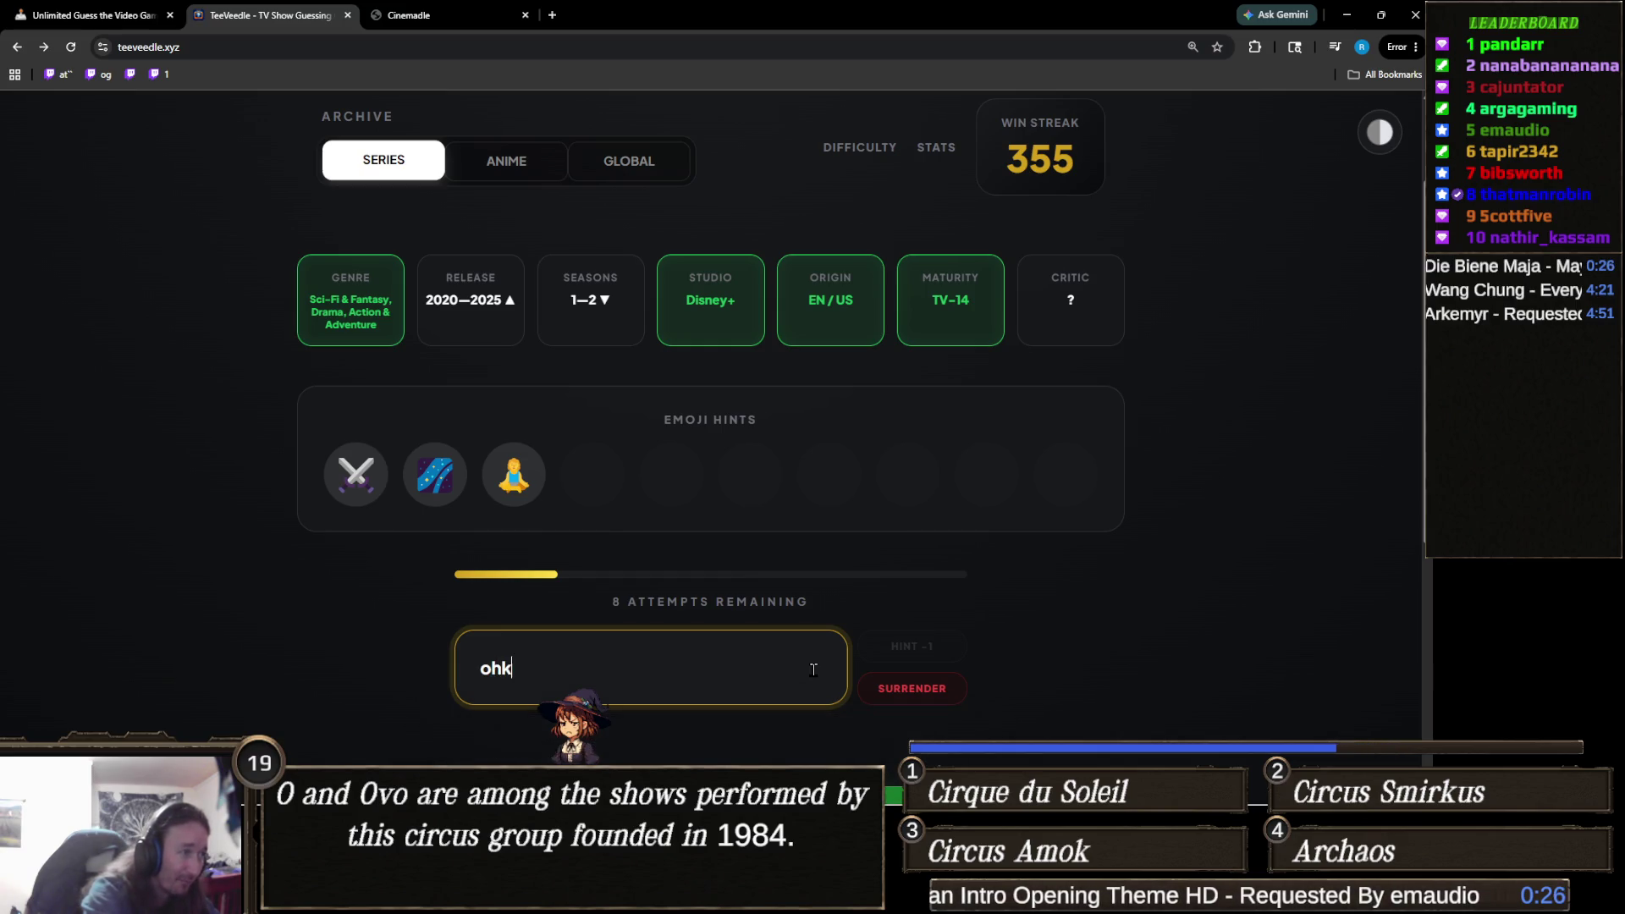
key("BackSpace")
key("BackSpace")
key("BackSpace")
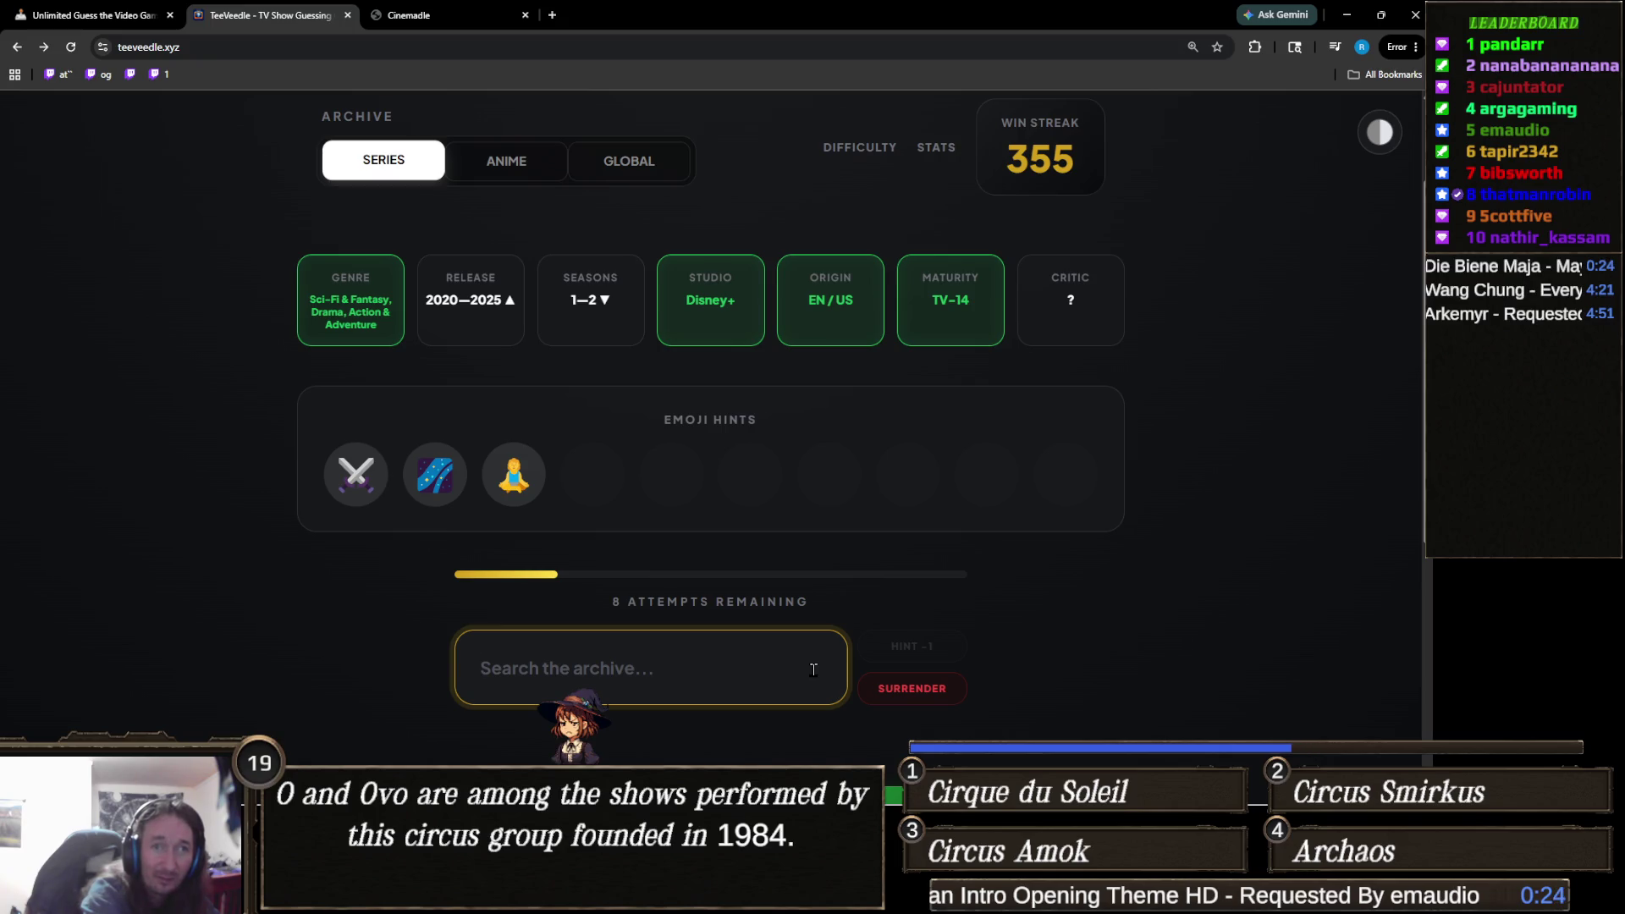
type("soka")
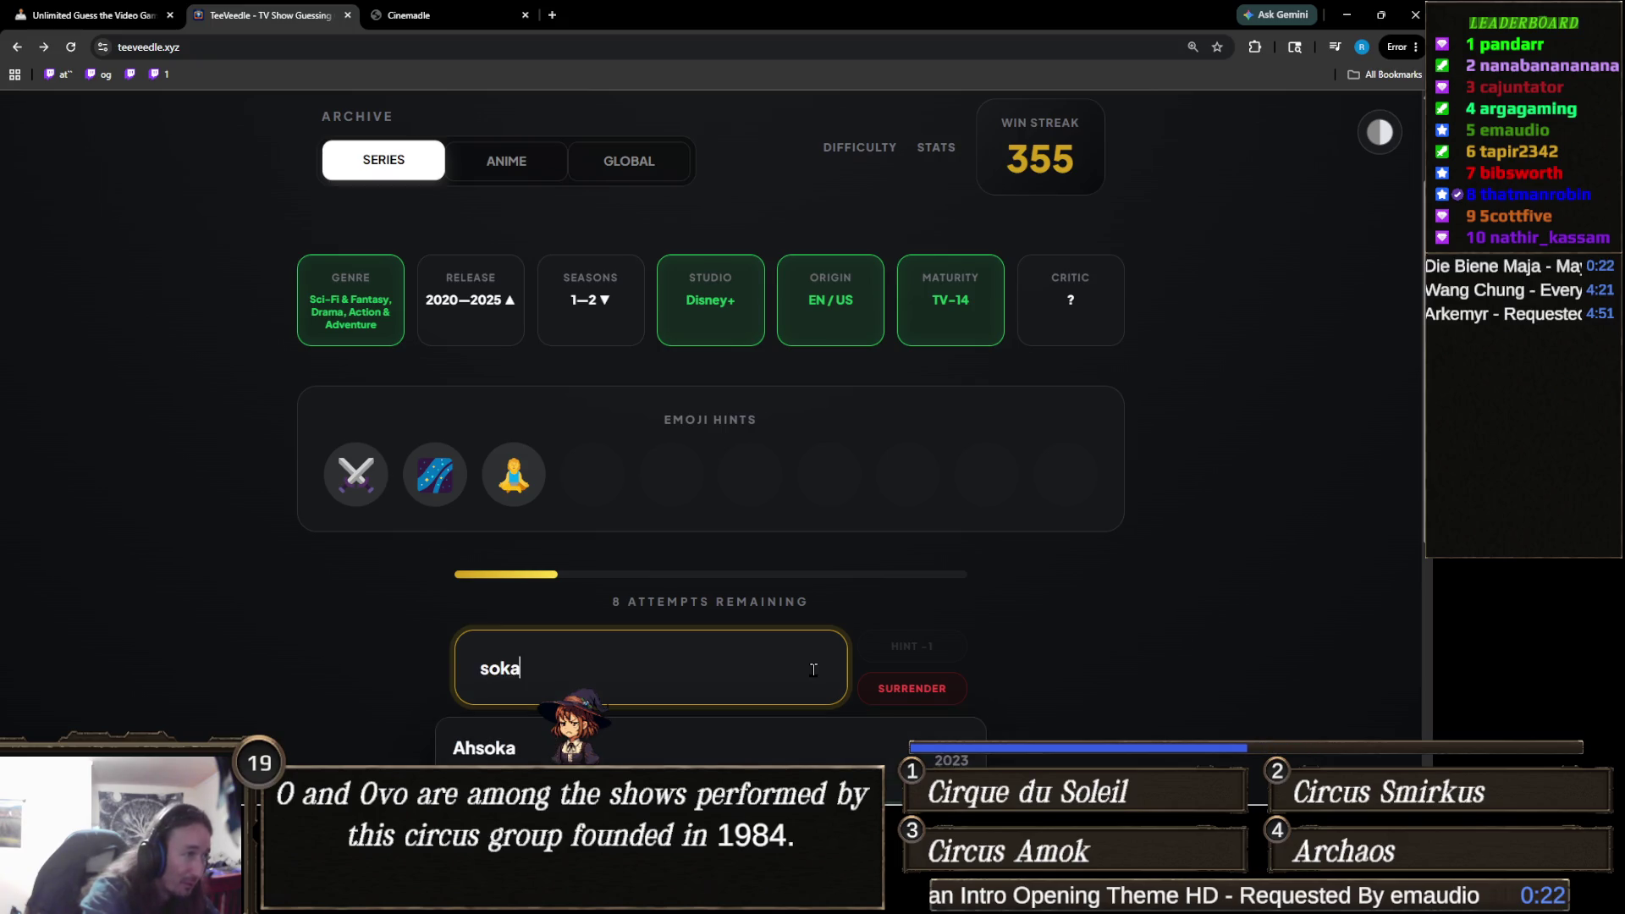
scroll(812, 669, "down", 1)
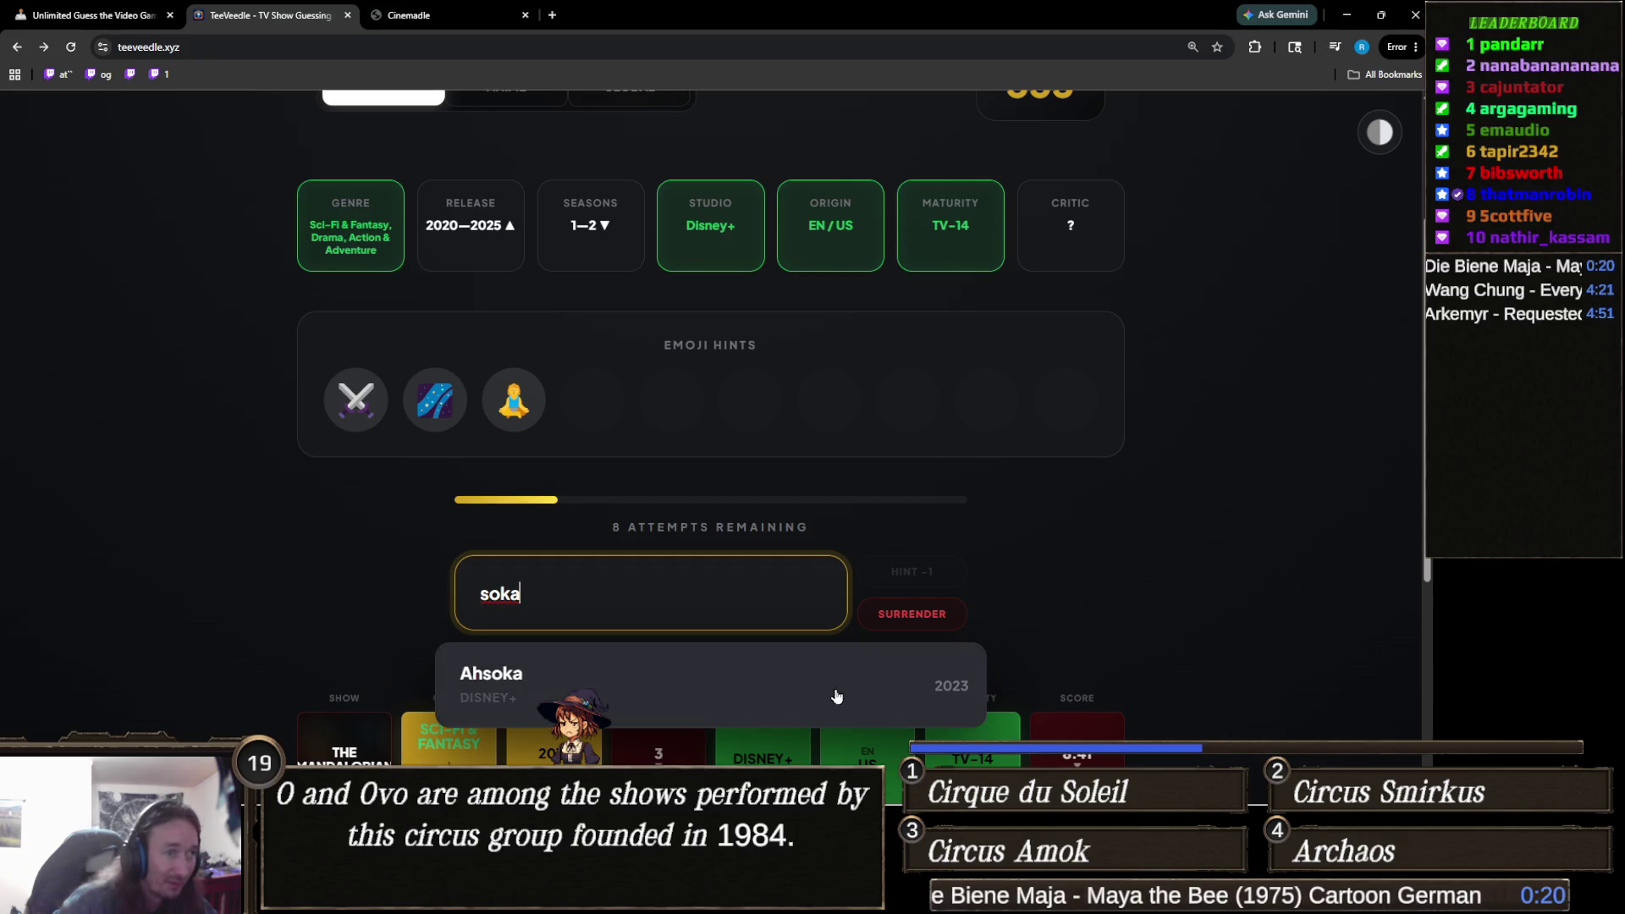
left_click(705, 672)
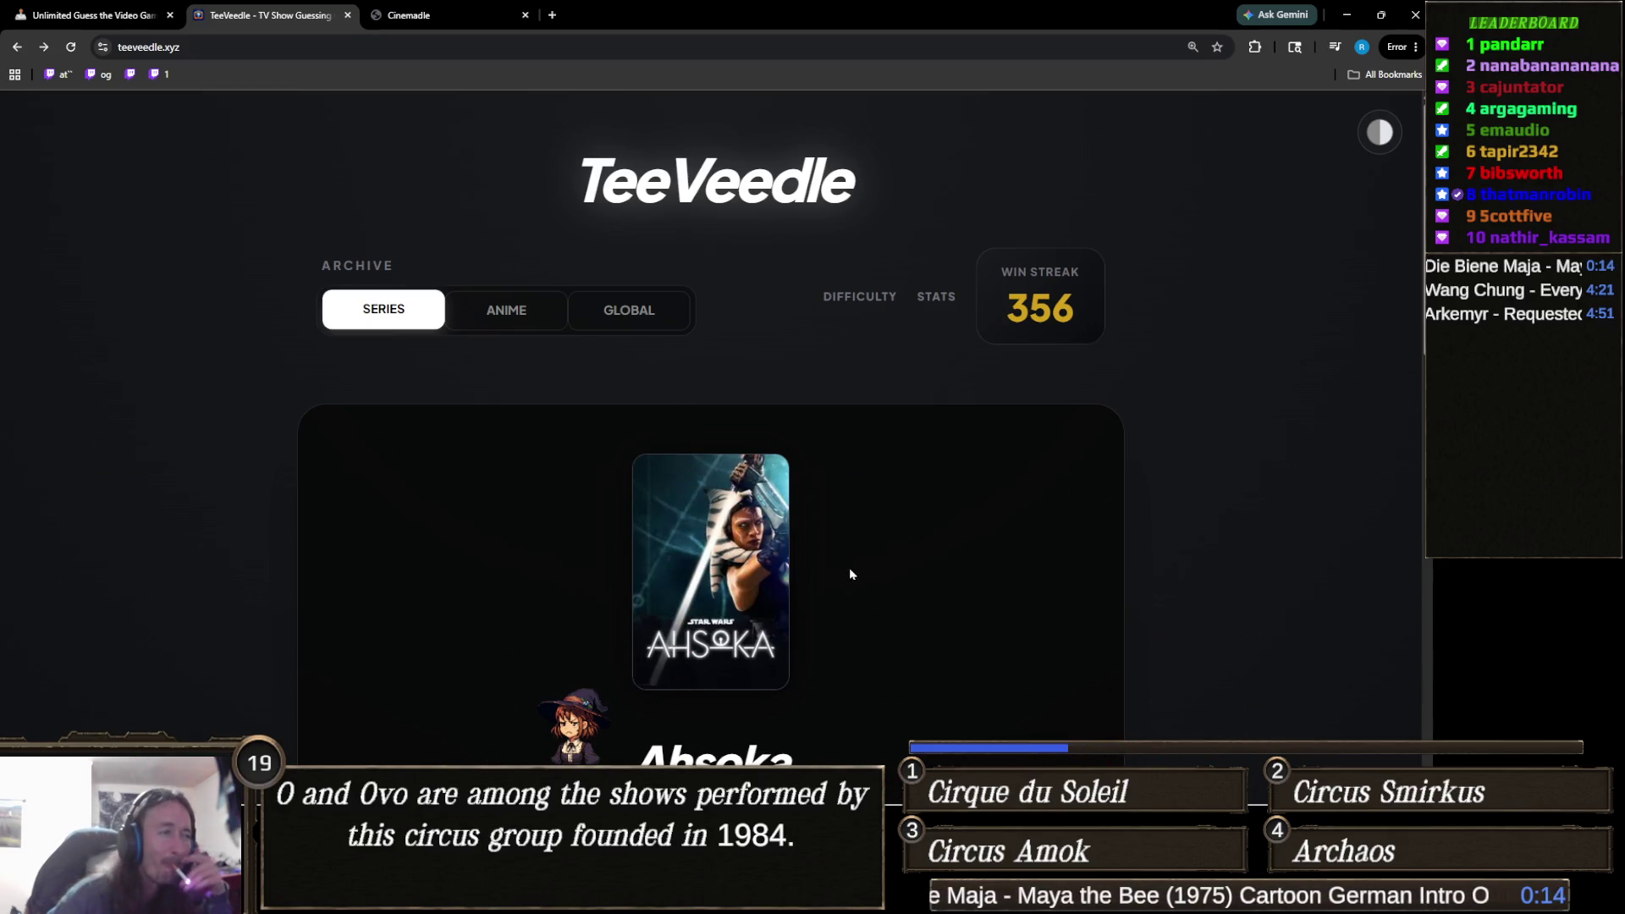
Review the Ahsoka victory screen (streak 356) and load a new series puzzle with 10 attempts.
scroll(849, 567, "down", 2)
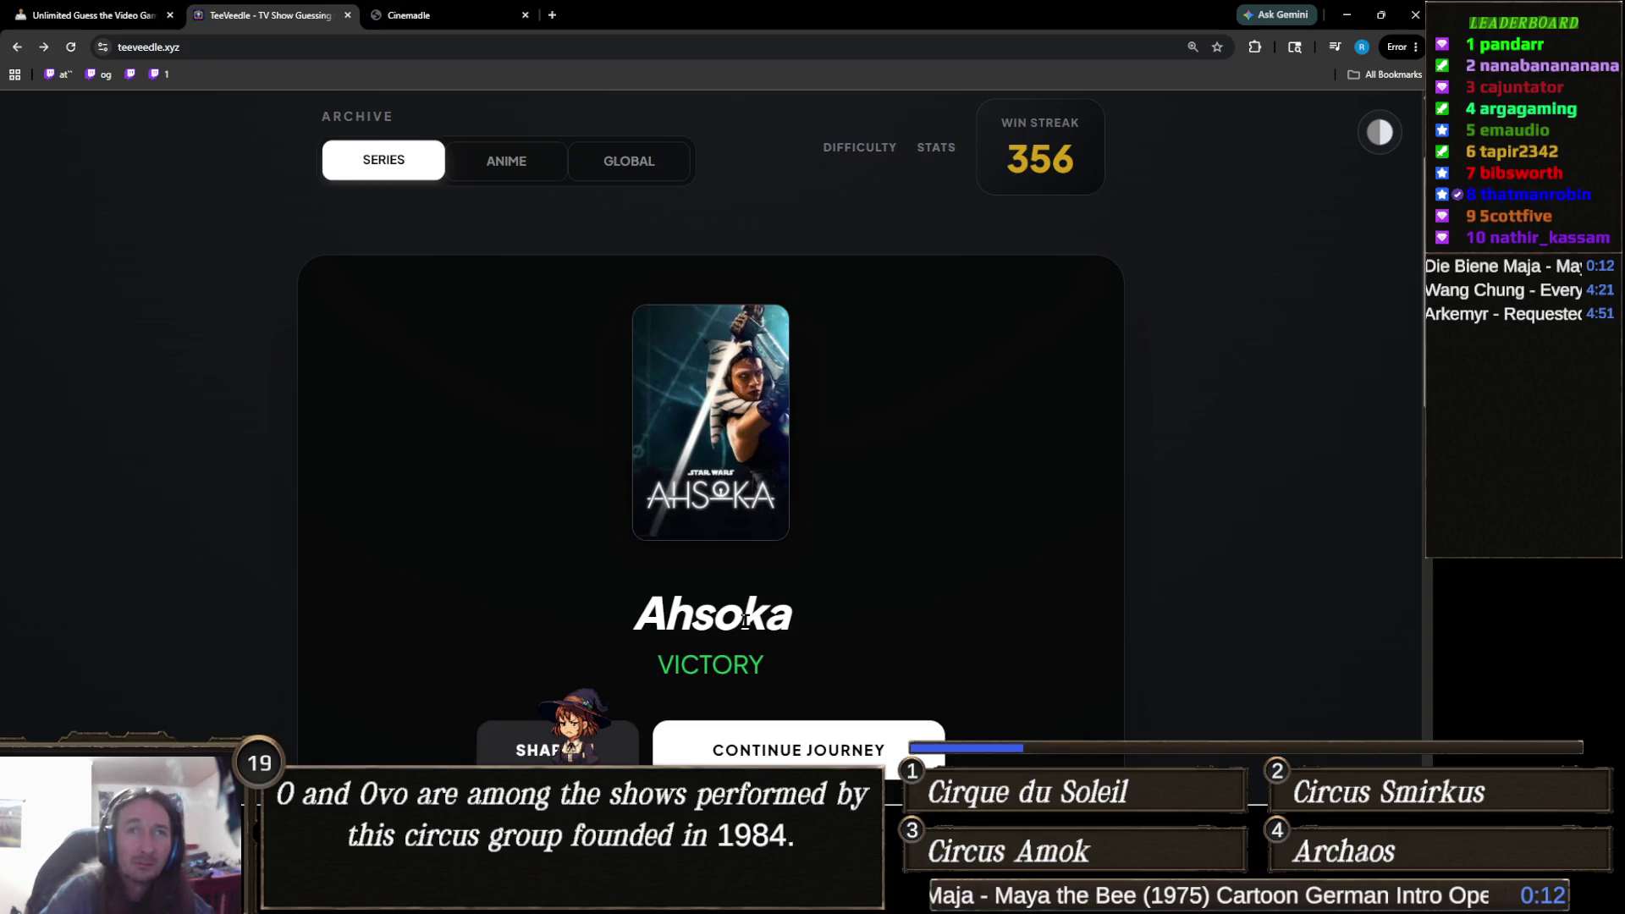
scroll(744, 677, "down", 2)
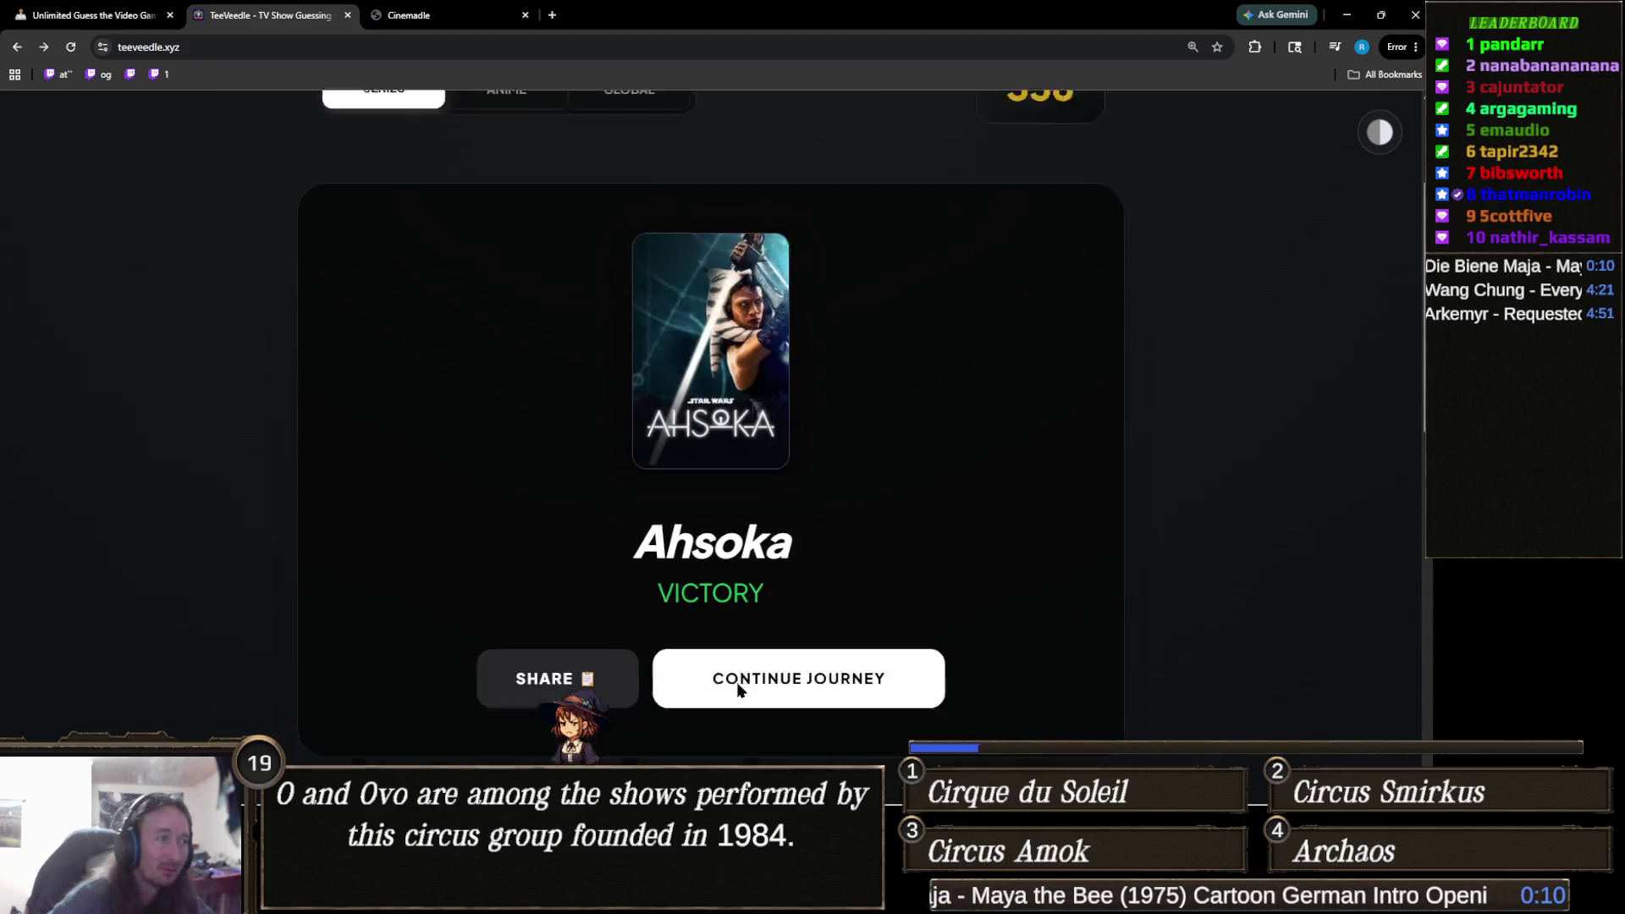
scroll(778, 650, "up", 3)
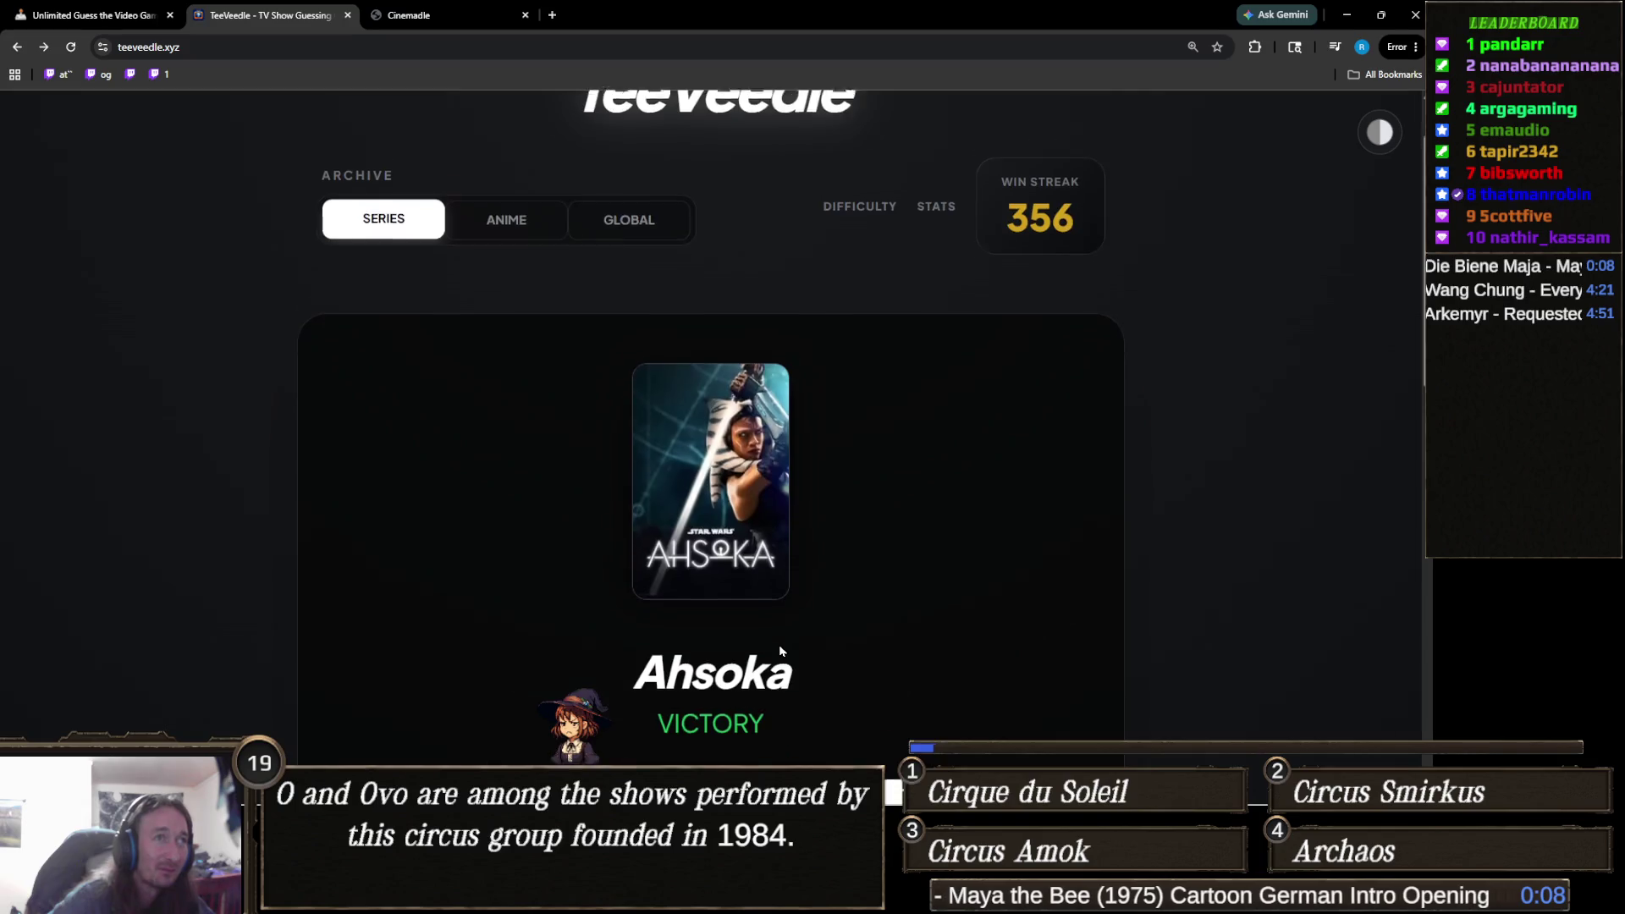
scroll(778, 643, "down", 3)
left_click(841, 571)
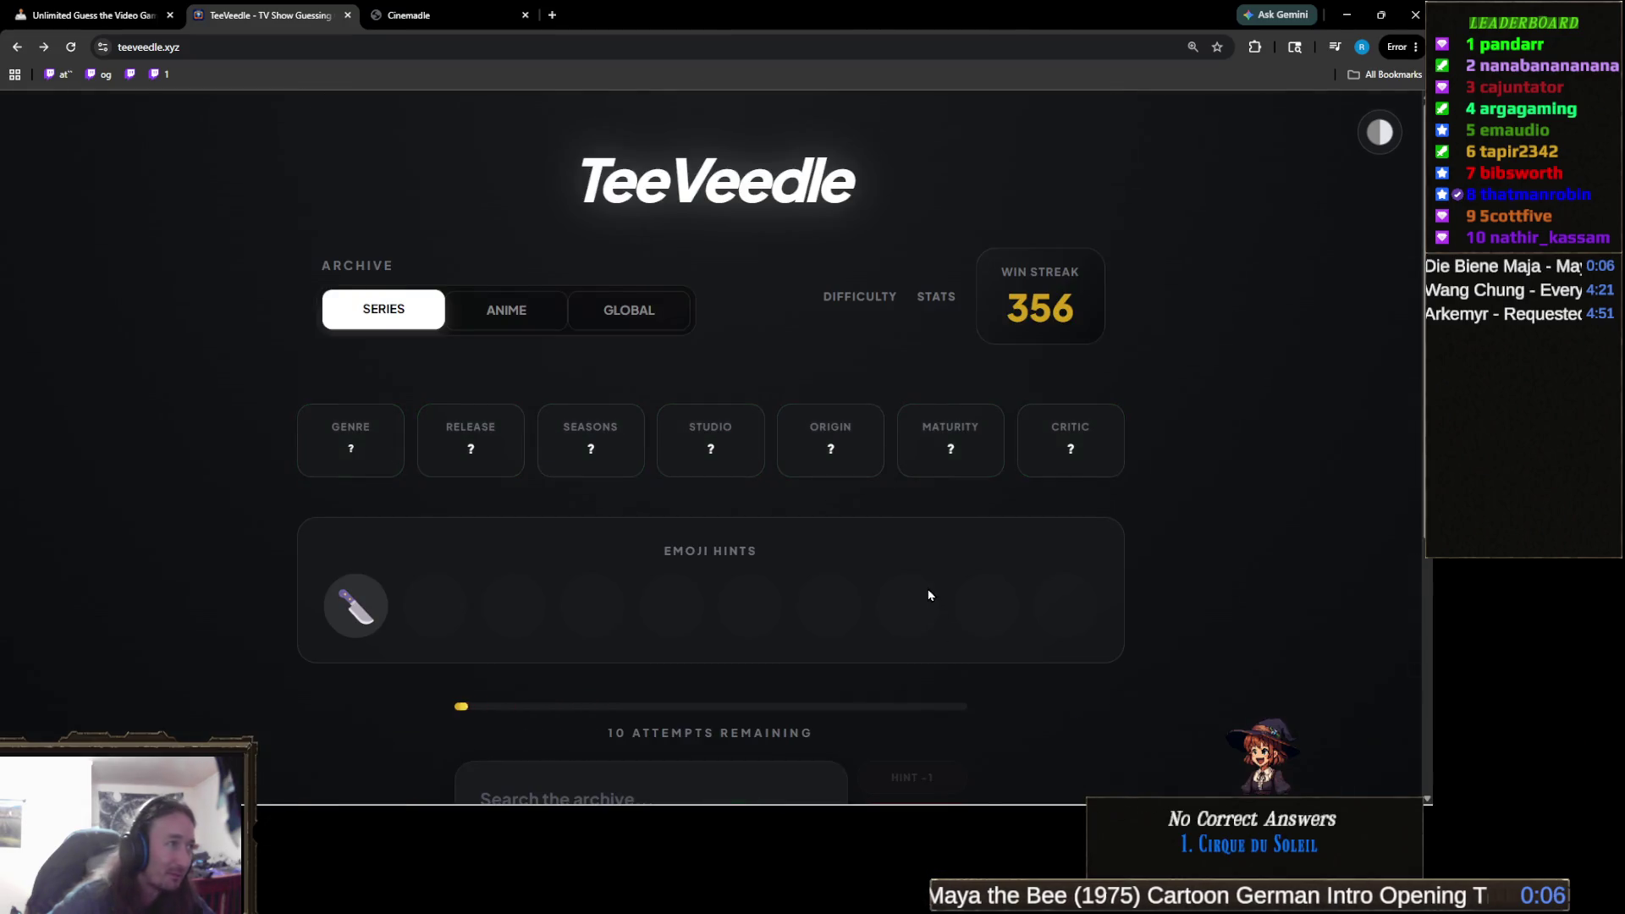
Search 'dexter' and guess Dexter: New Blood, which turns out wrong.
scroll(929, 590, "down", 2)
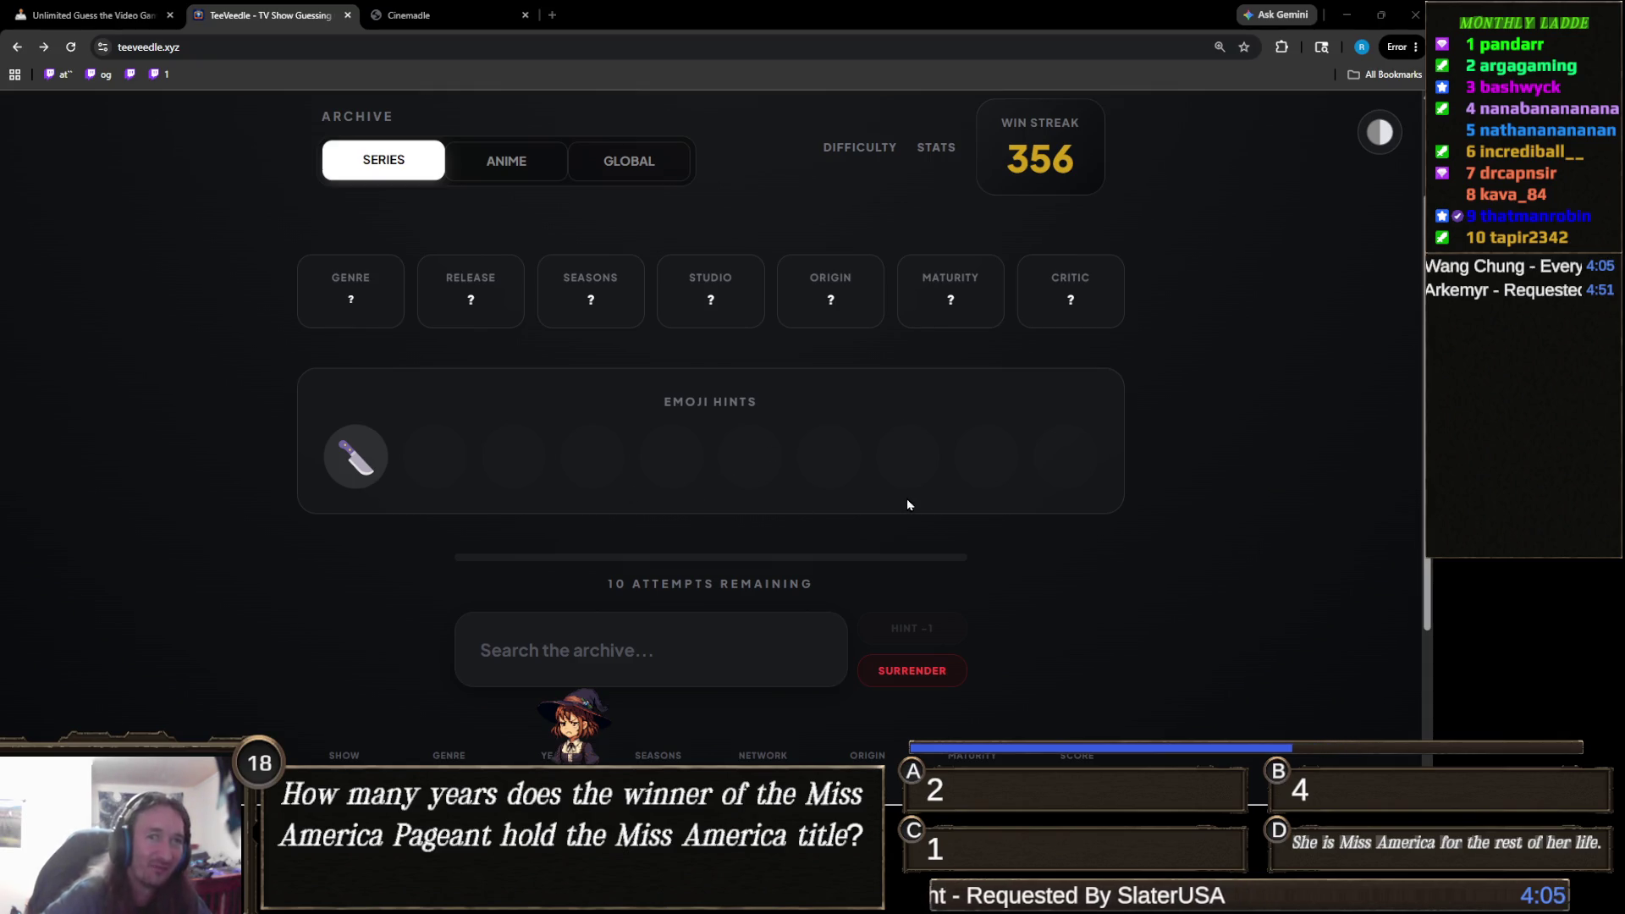
left_click(762, 634)
type("dexter")
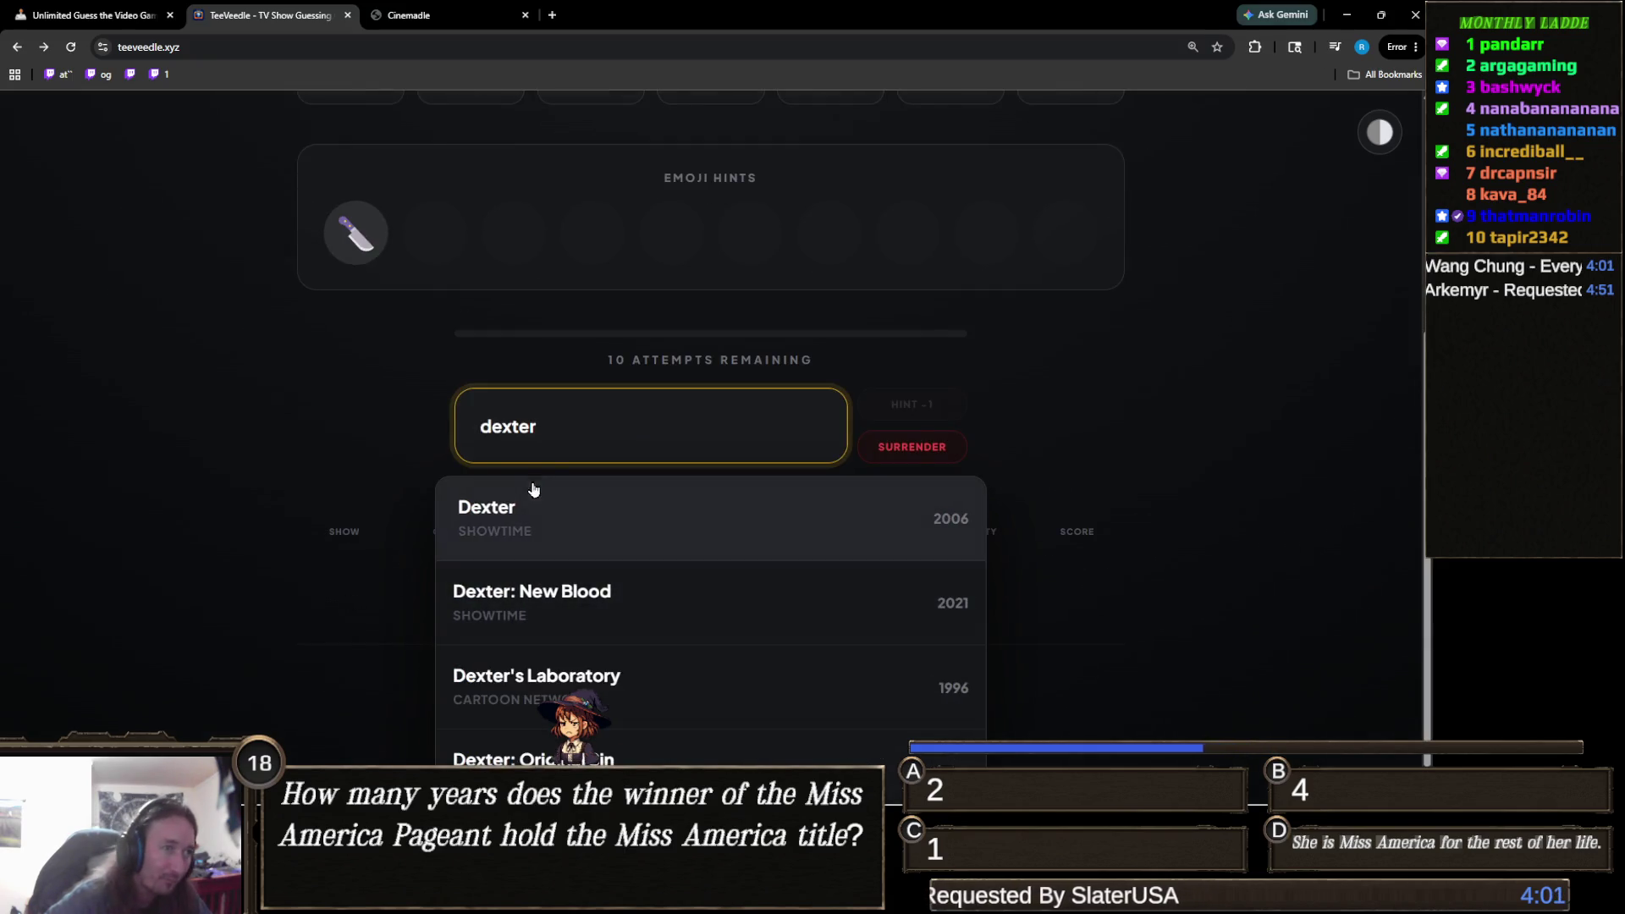
left_click(499, 593)
scroll(352, 603, "up", 1)
mouse_move(434, 381)
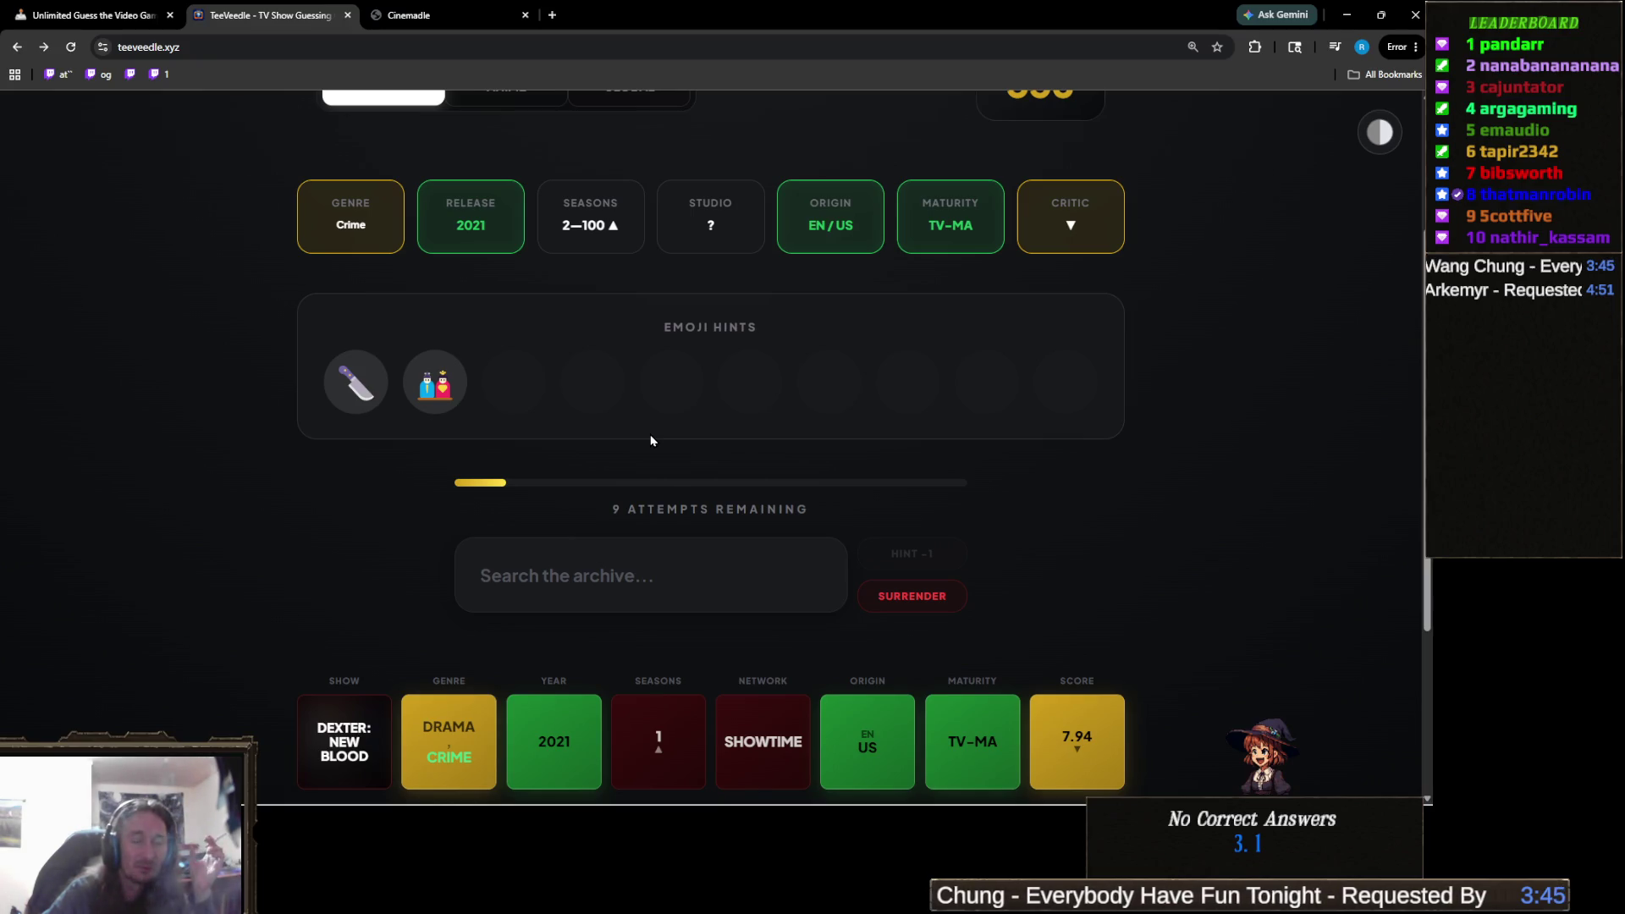
Search 'chucky' and guess Chucky, solving the knife-hint puzzle for a 357 streak.
left_click(643, 567)
type("chucky")
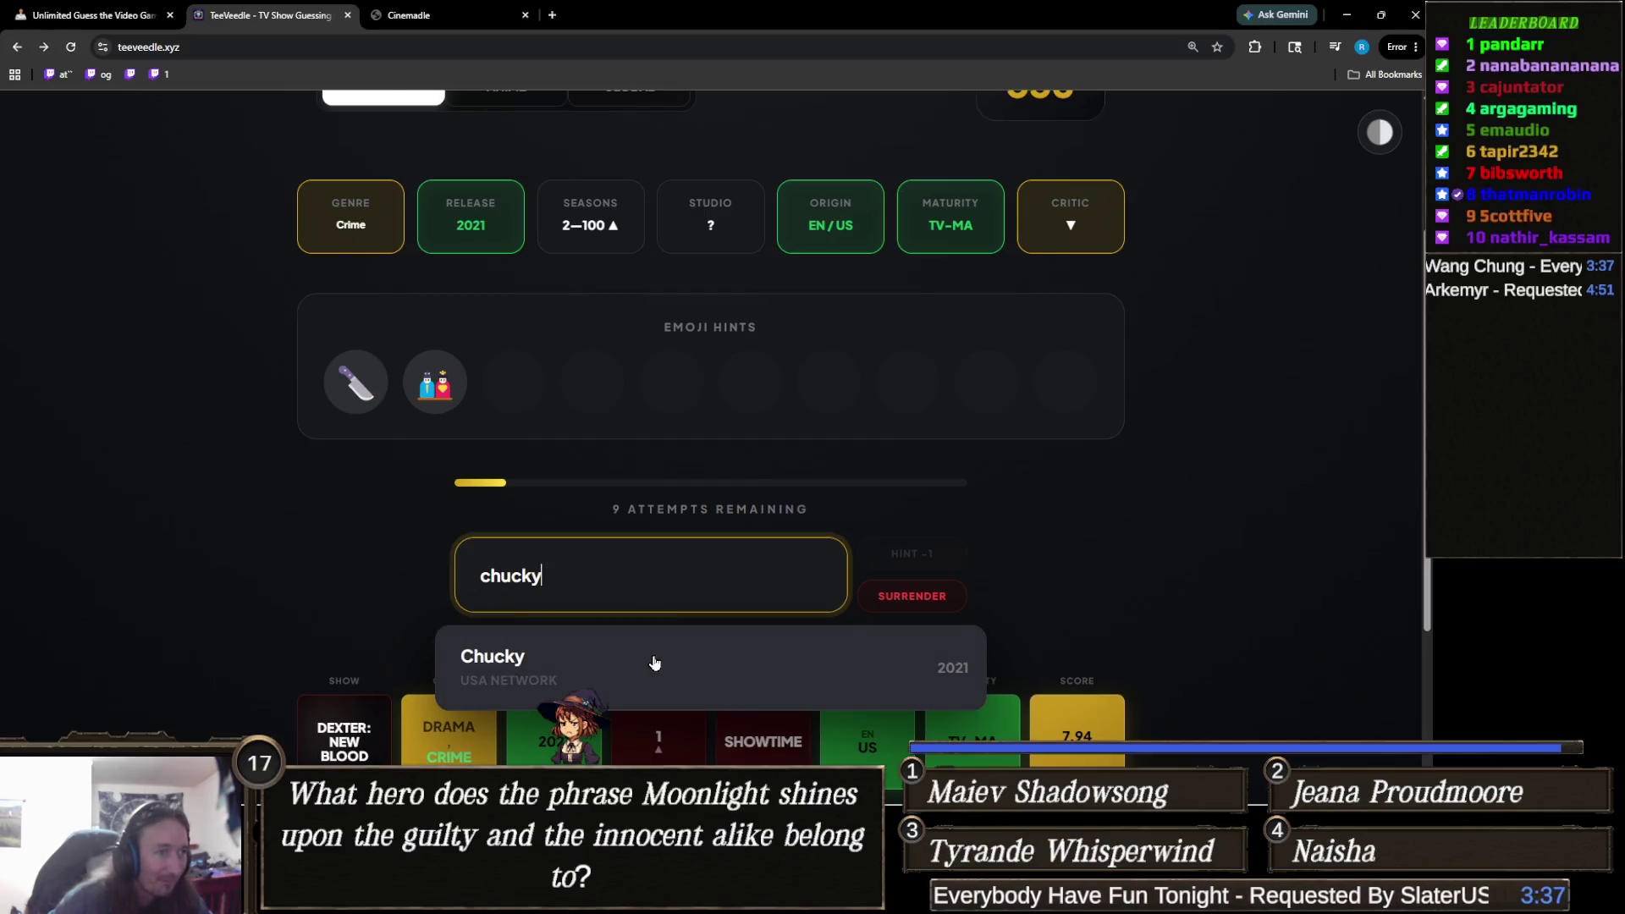
left_click(656, 659)
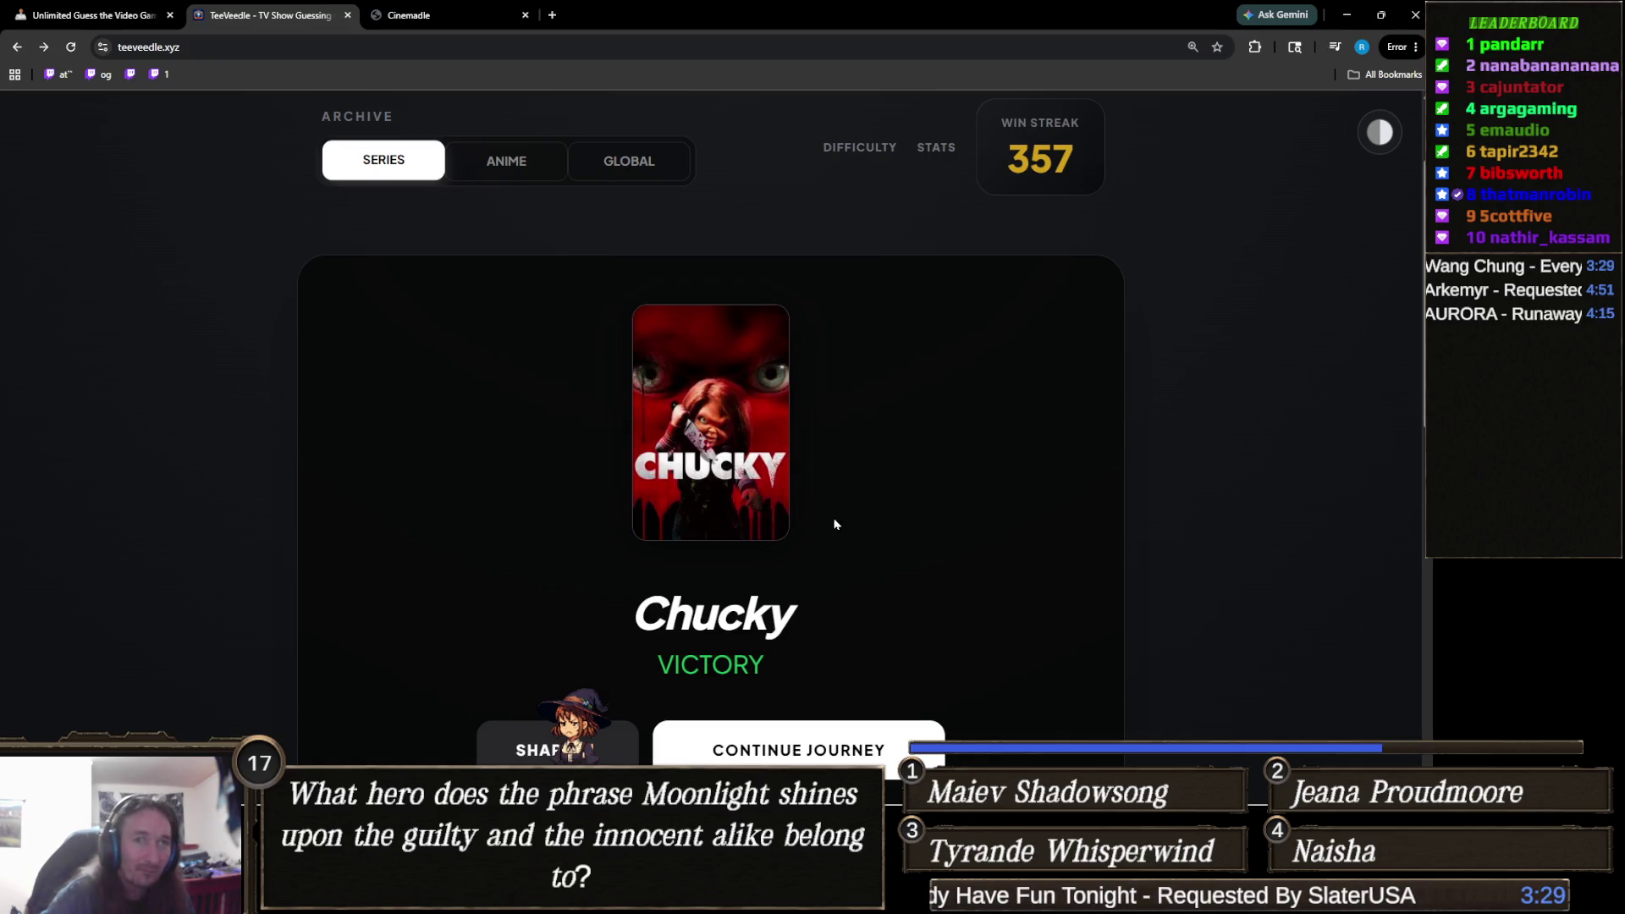
scroll(951, 481, "down", 2)
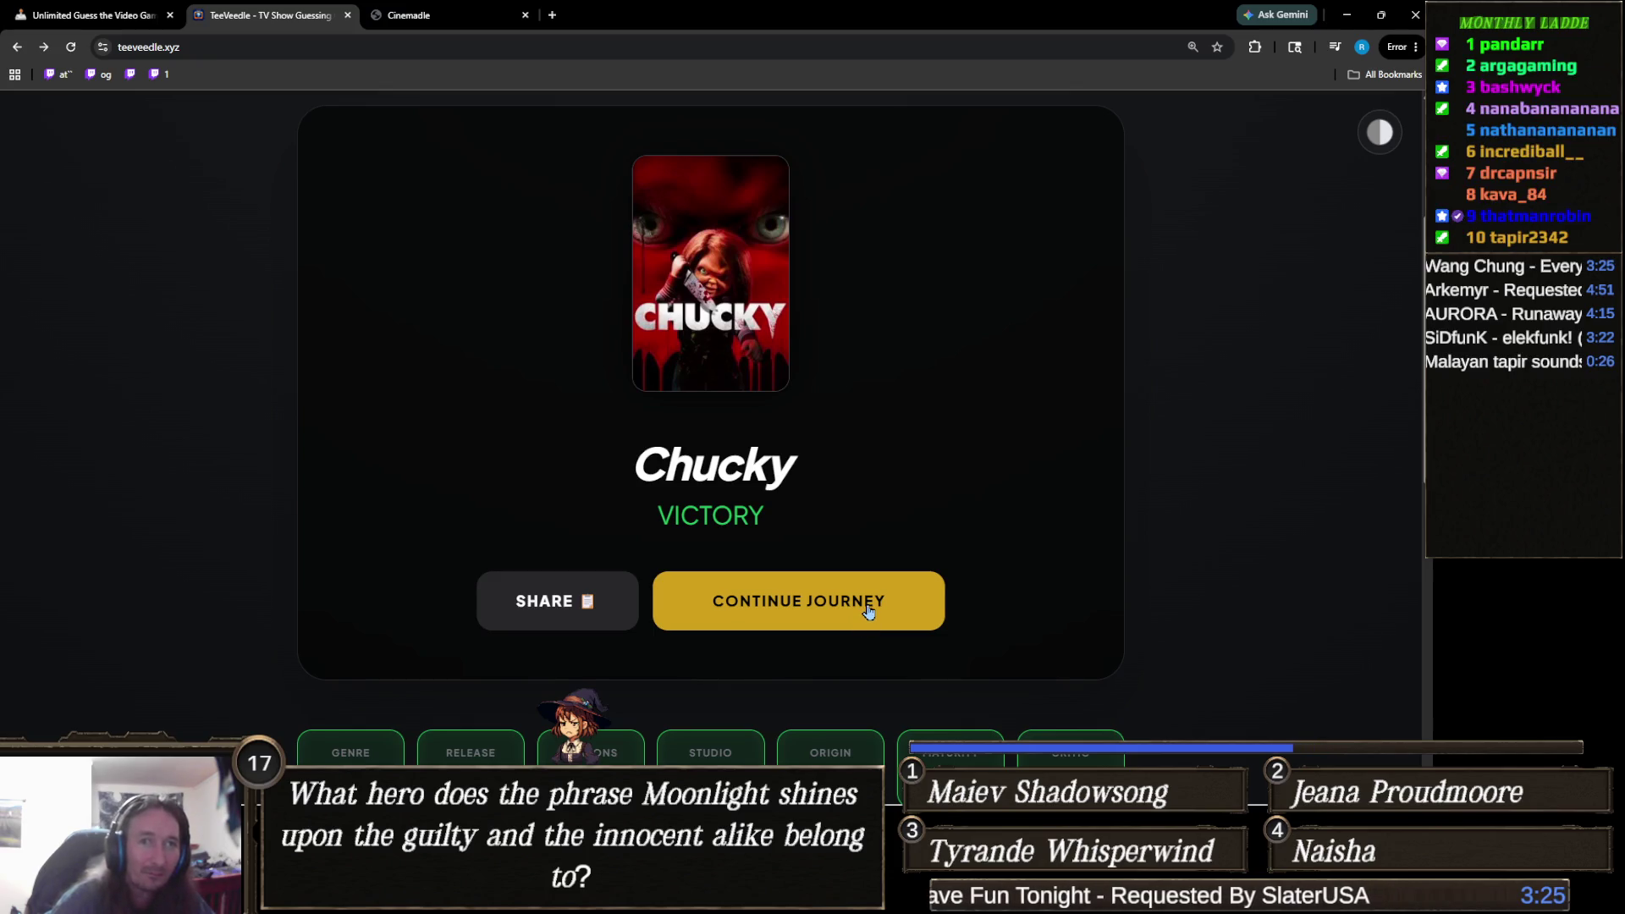
left_click(868, 609)
Search 'spong' and guess SpongeBob SquarePants on the first try, then load the next puzzle.
scroll(867, 581, "down", 2)
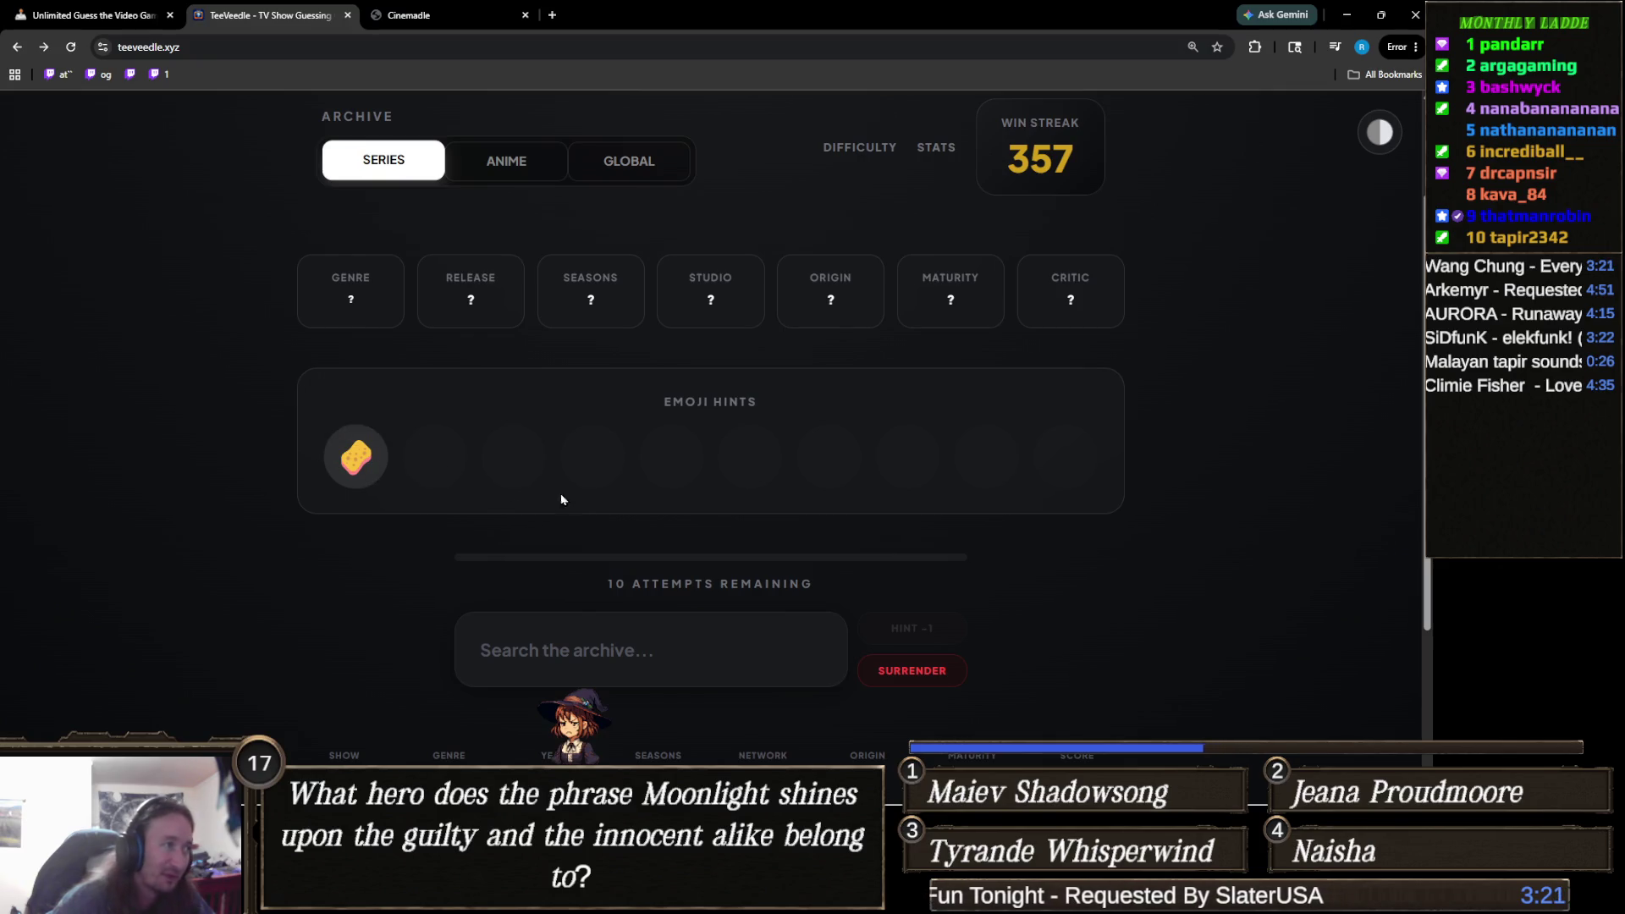
left_click(656, 653)
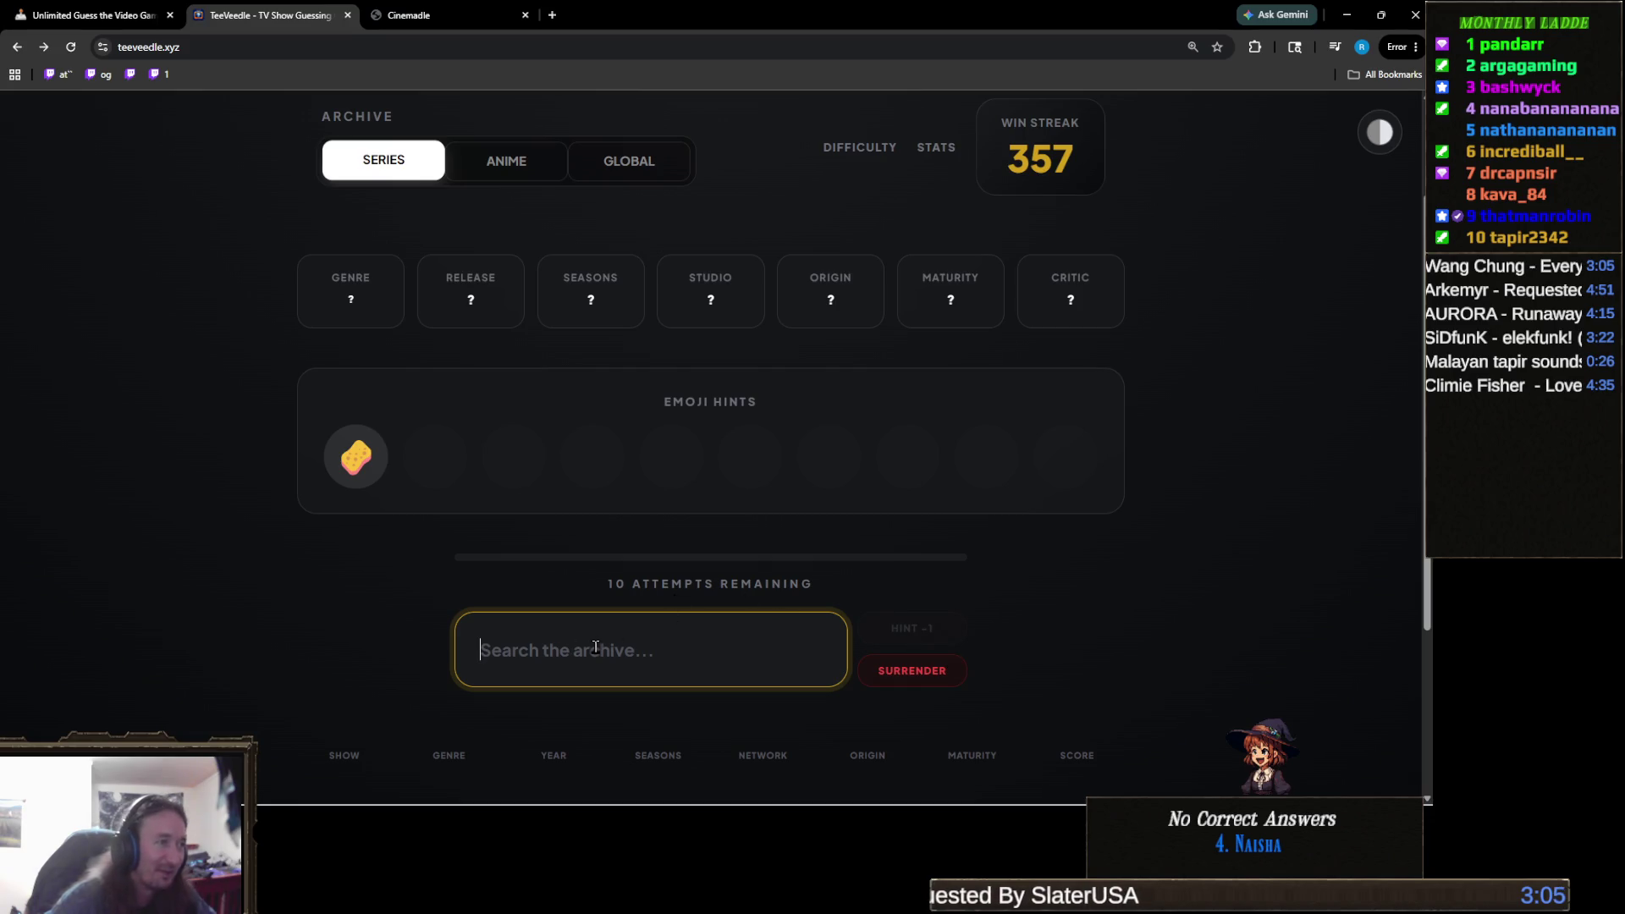
type("spong")
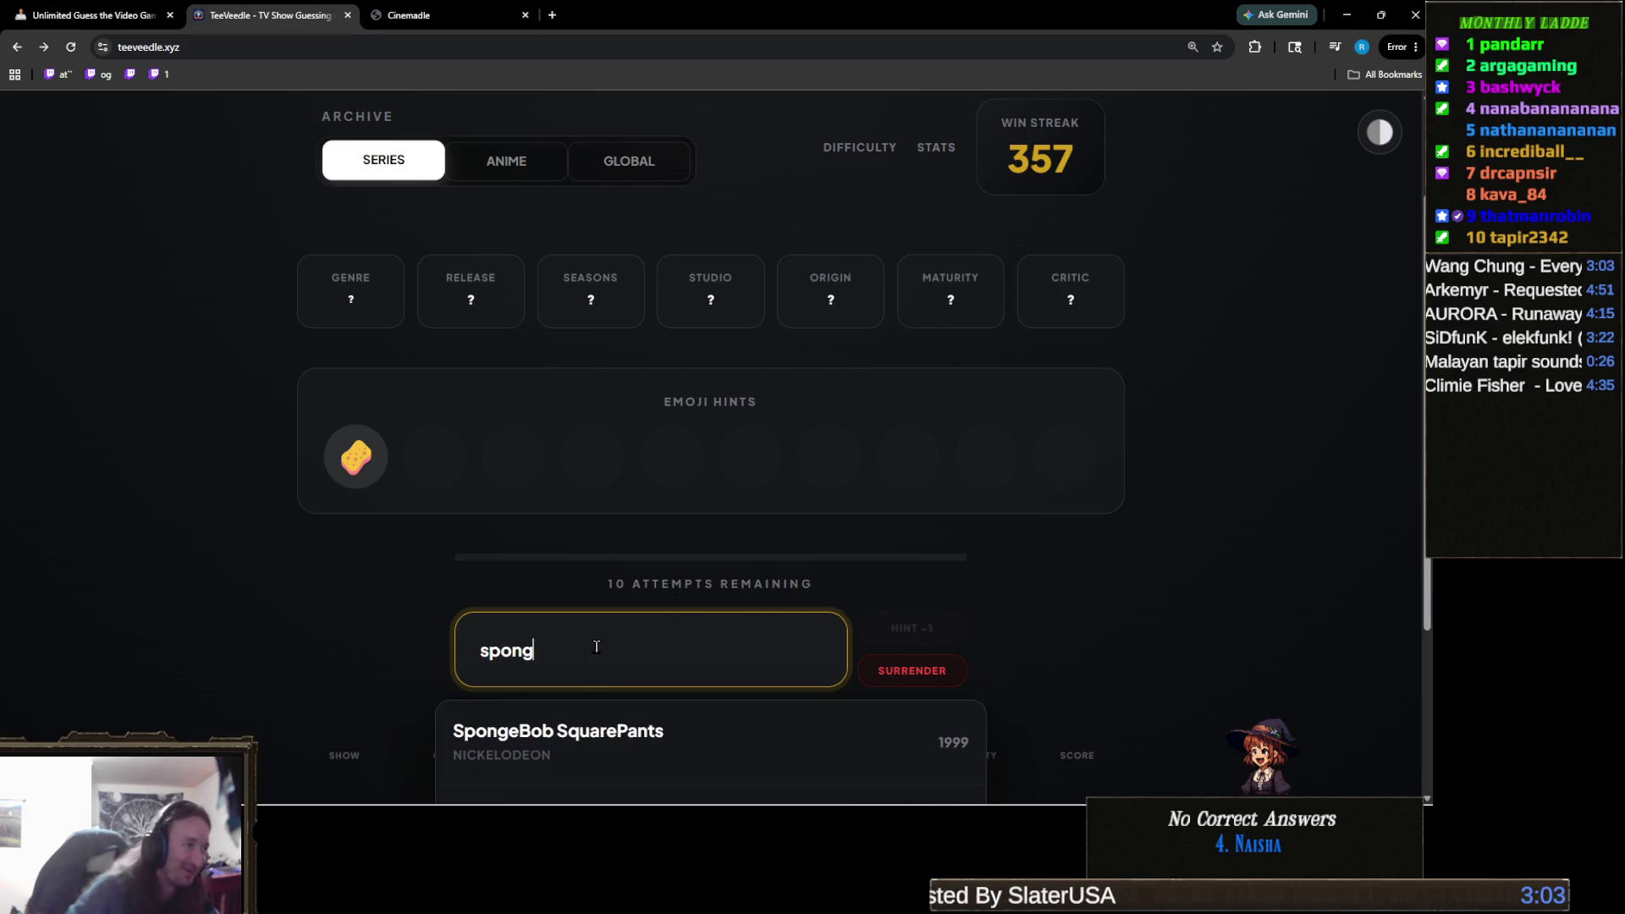
left_click(611, 715)
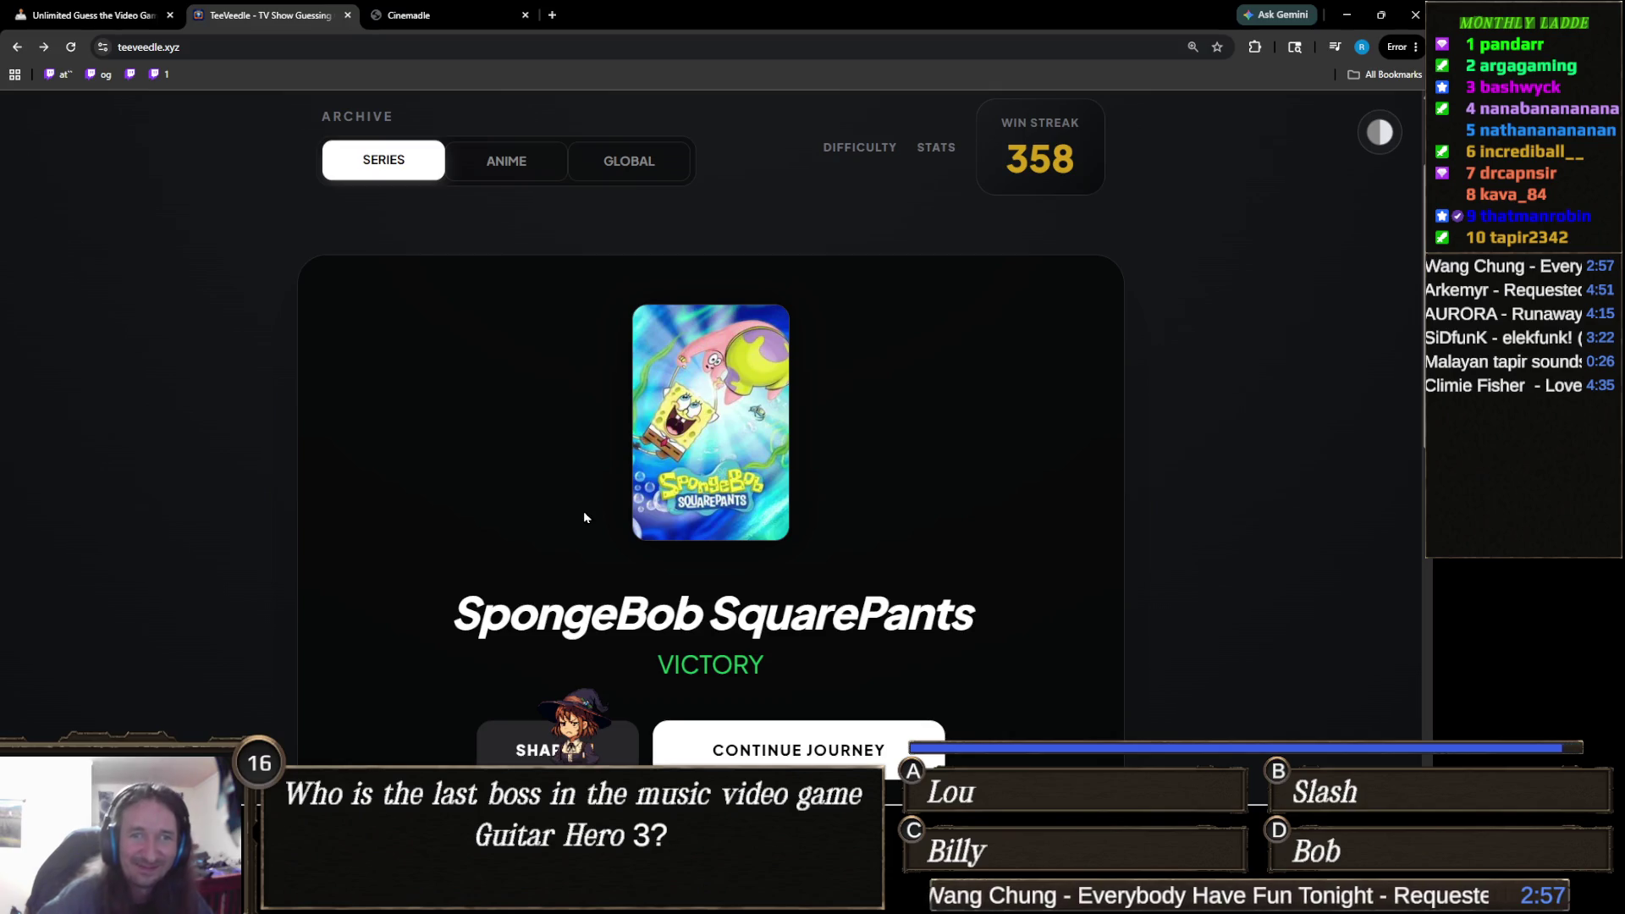
scroll(1041, 424, "down", 2)
scroll(982, 475, "up", 2)
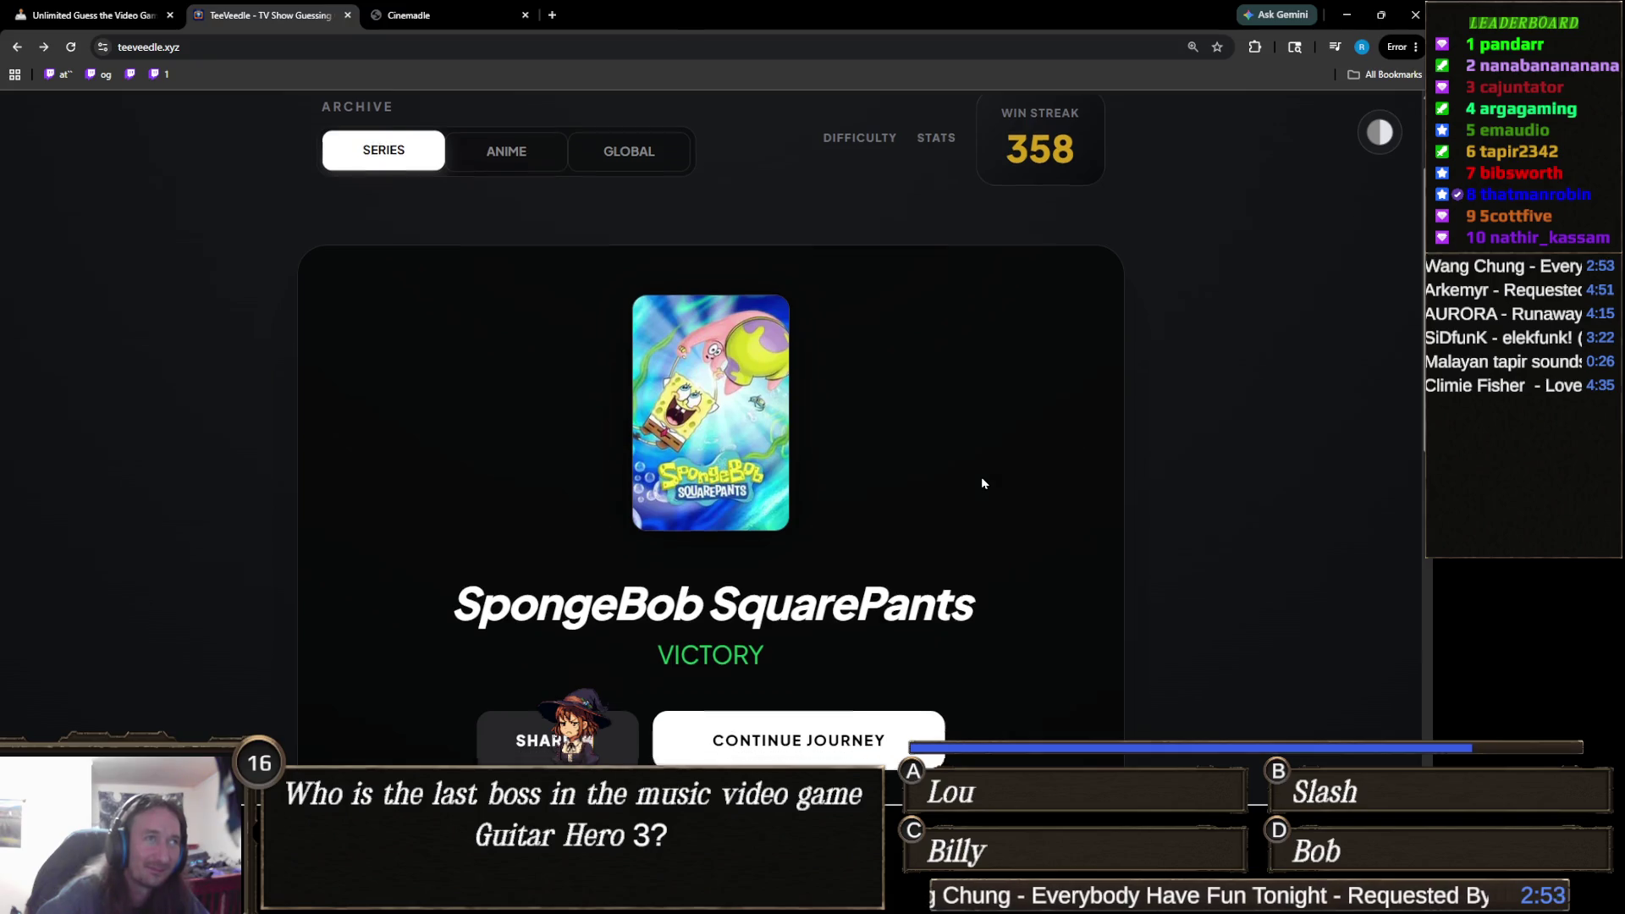
scroll(982, 482, "down", 2)
left_click(885, 601)
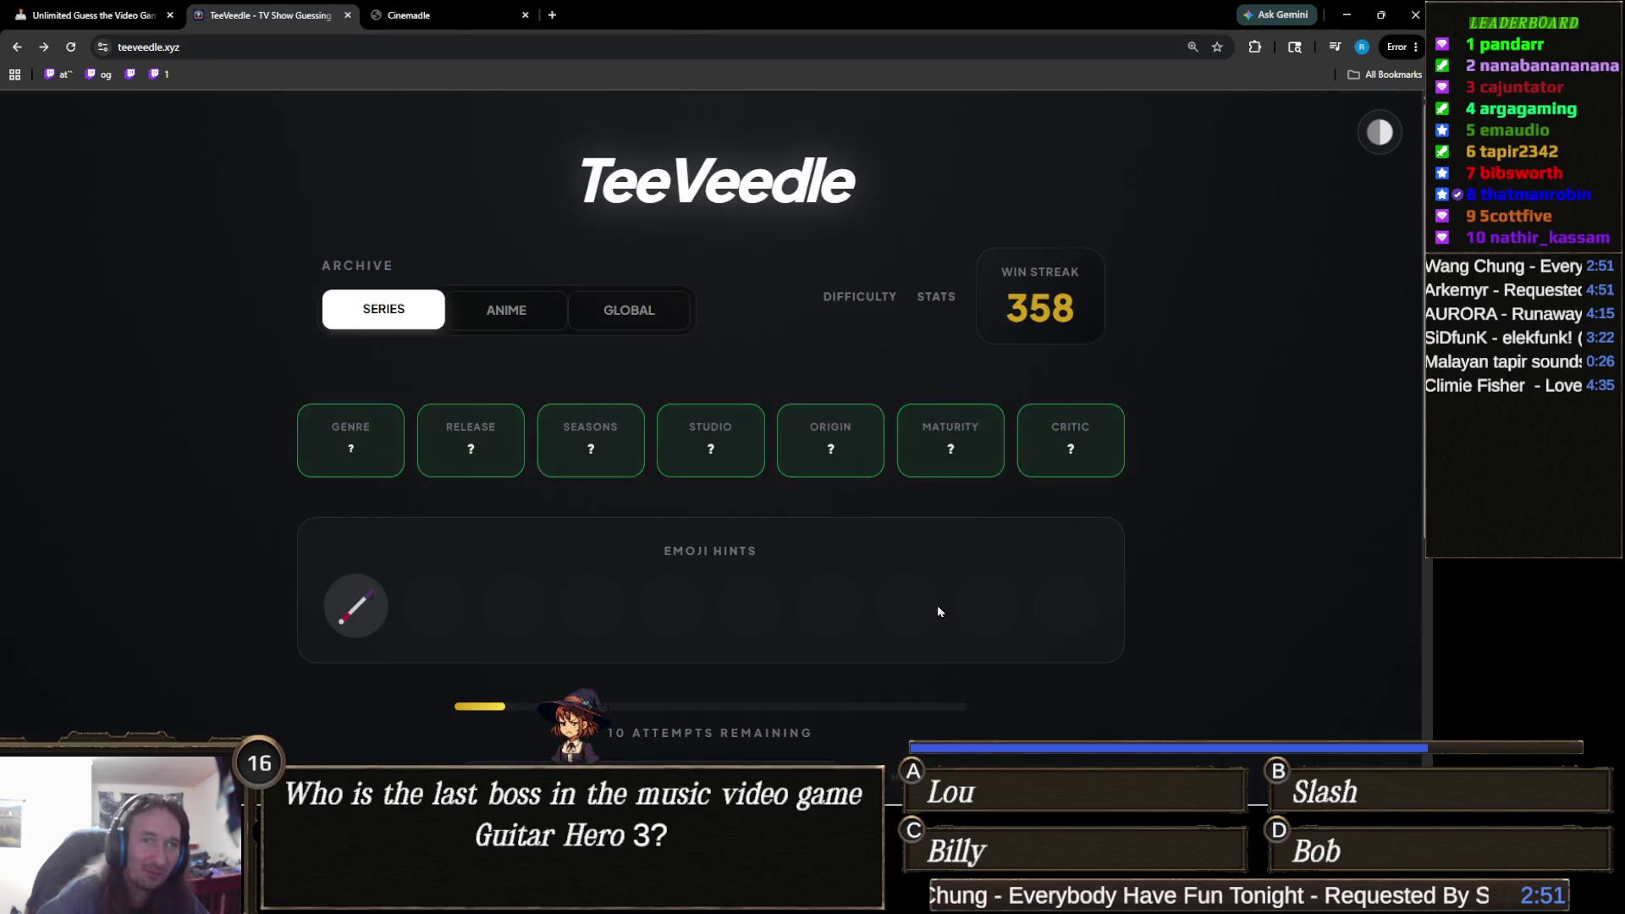
Search 'dare' and guess Marvel's Daredevil, winning the white-cane puzzle for a 359 streak.
scroll(354, 552, "down", 1)
mouse_move(357, 521)
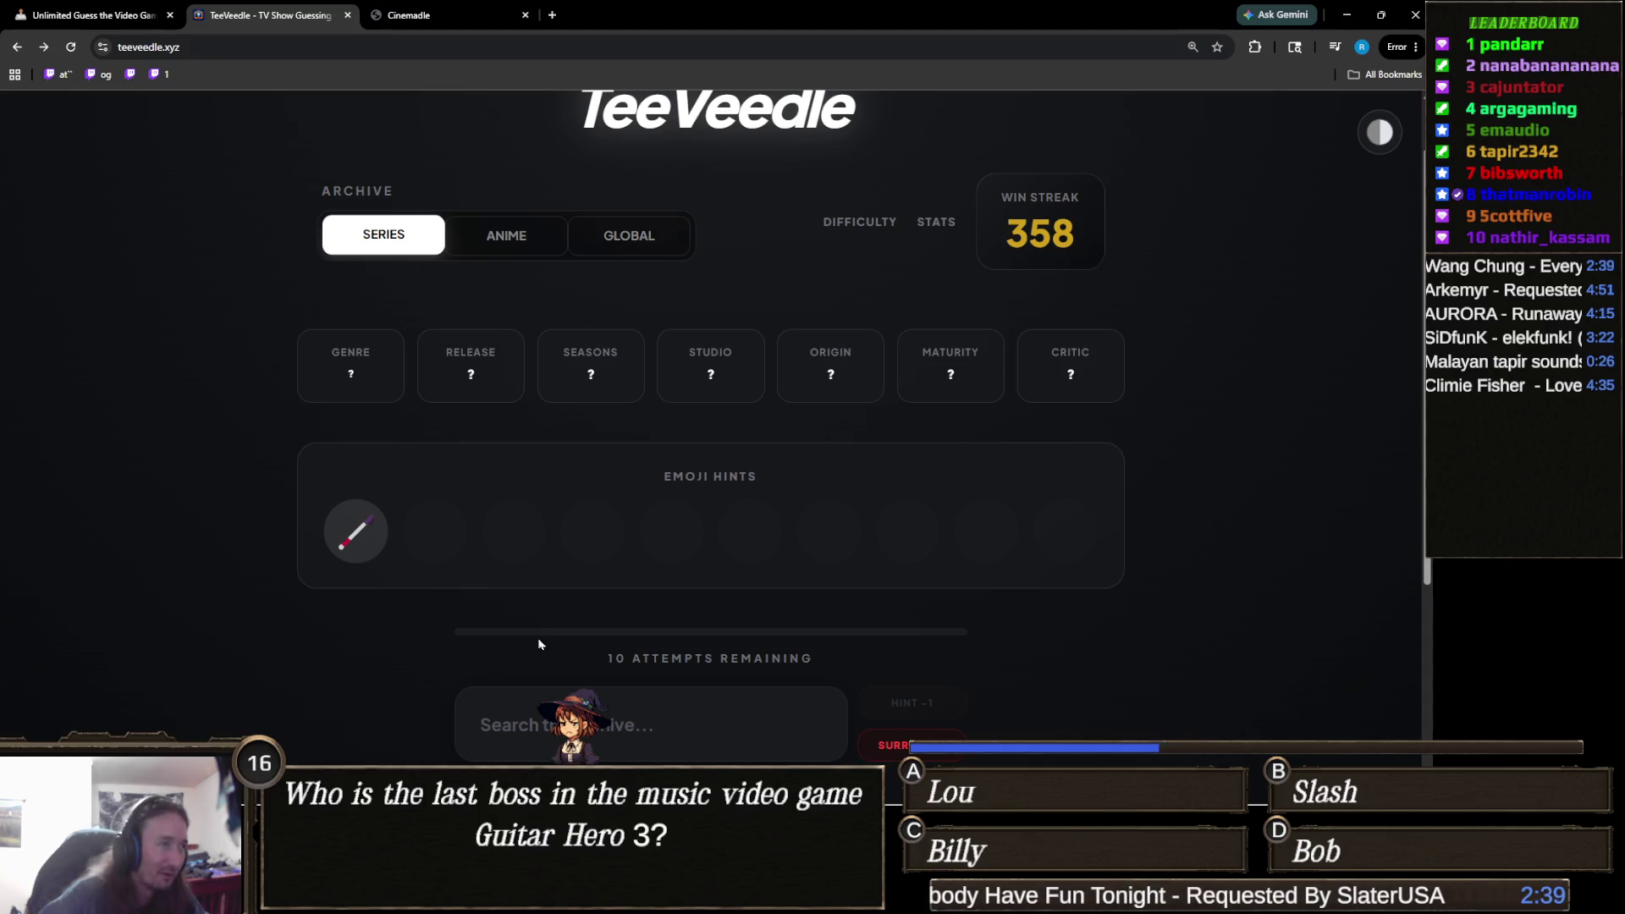
left_click(635, 704)
type("da")
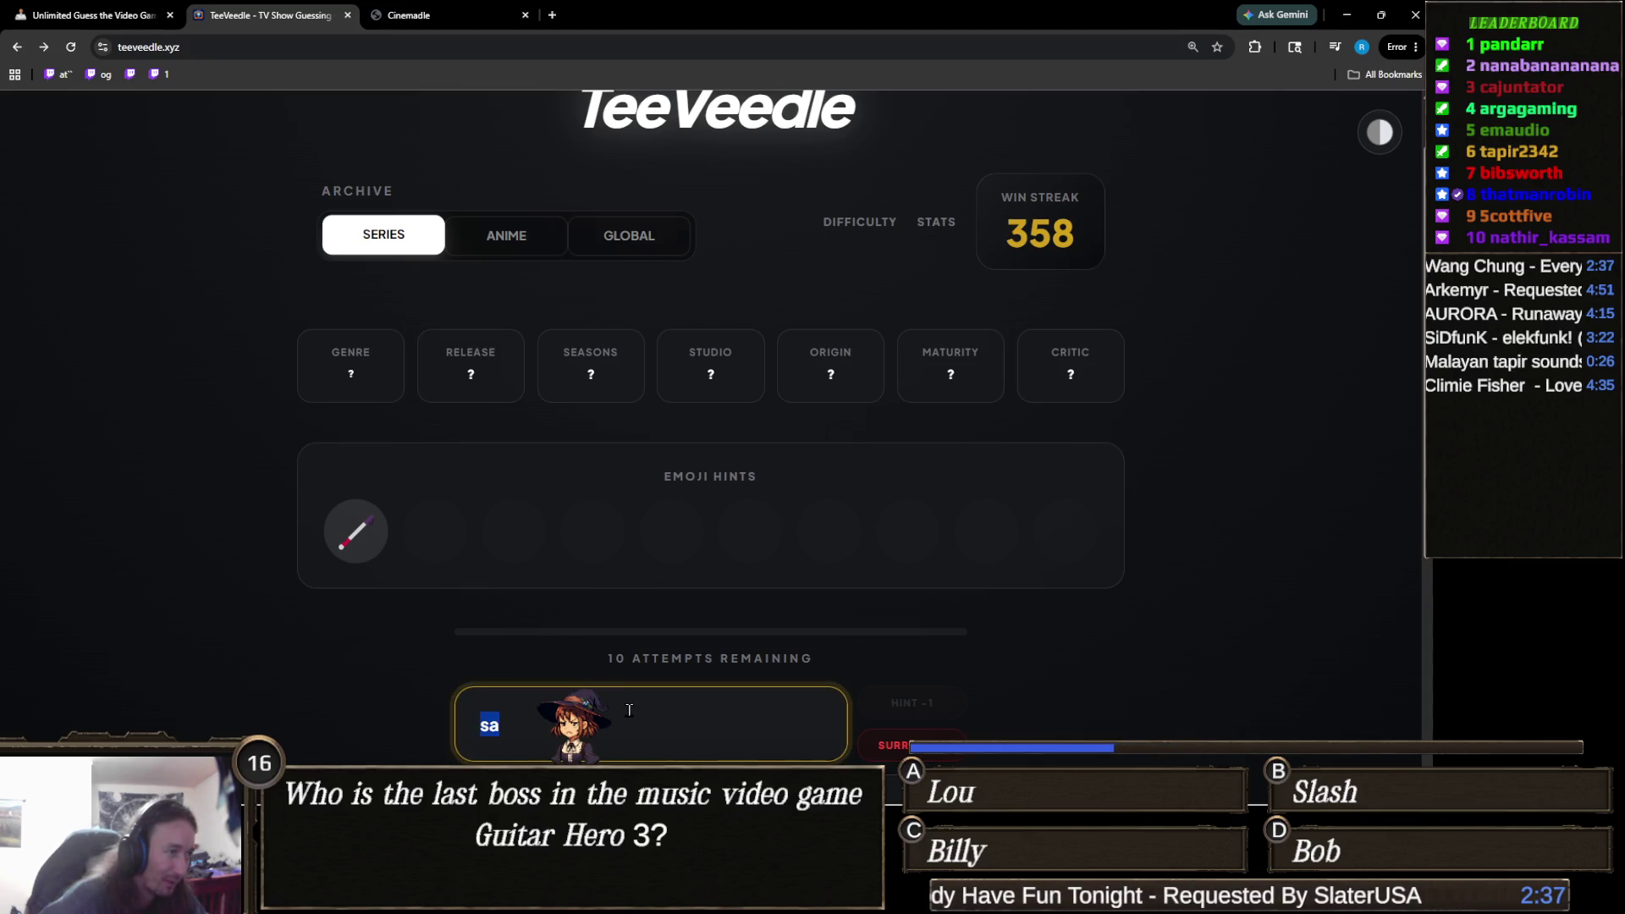
type("re")
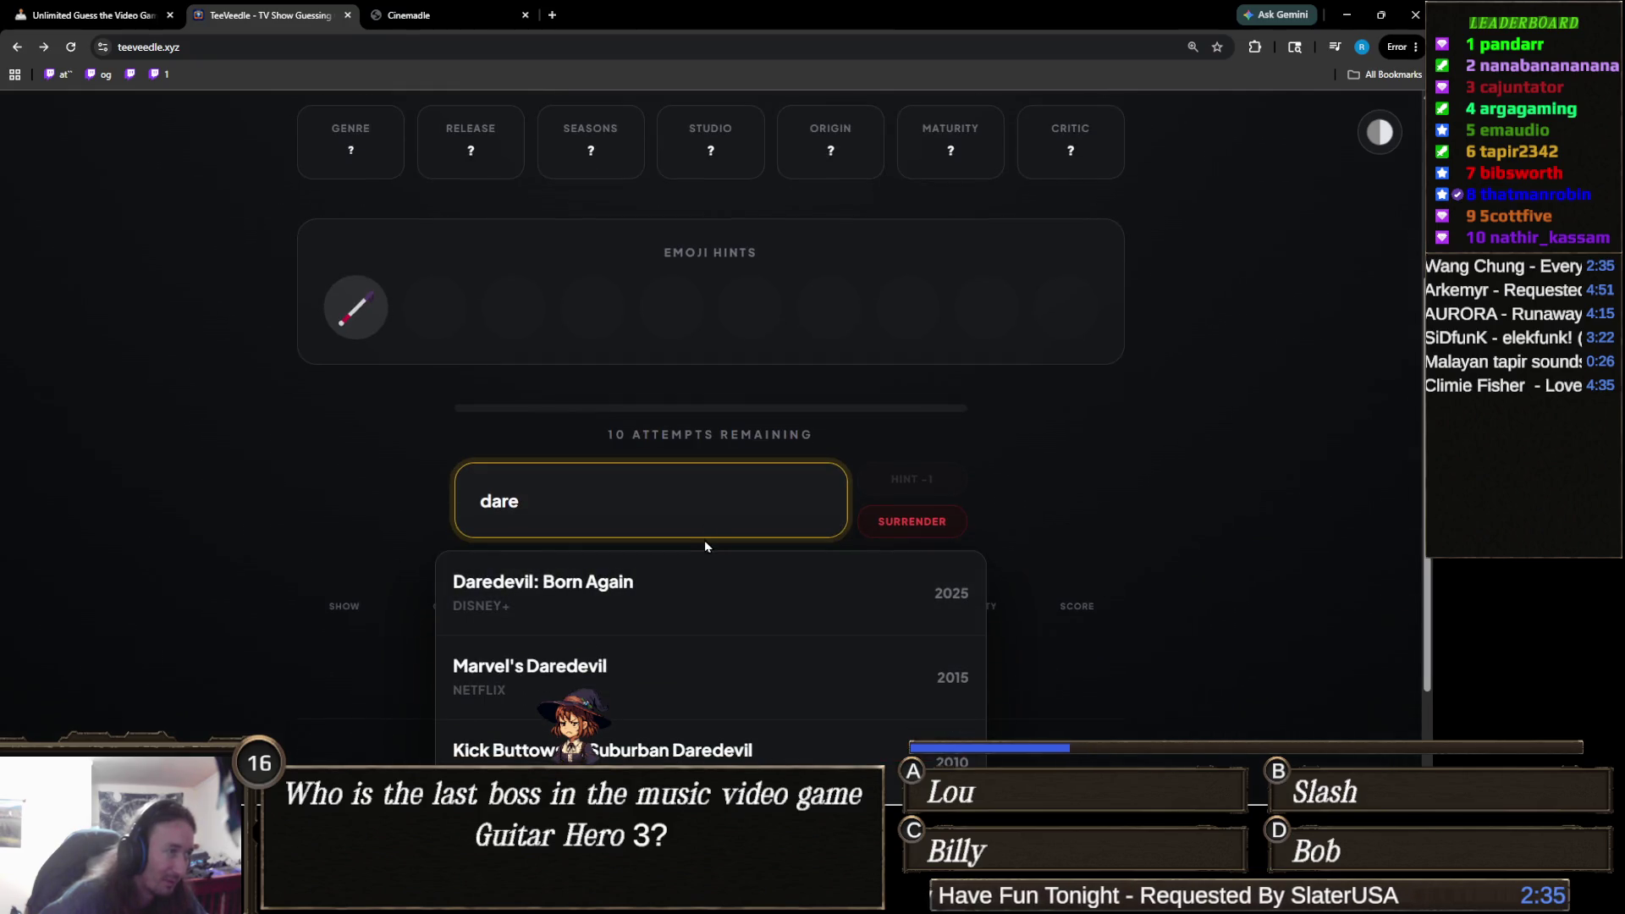
left_click(656, 667)
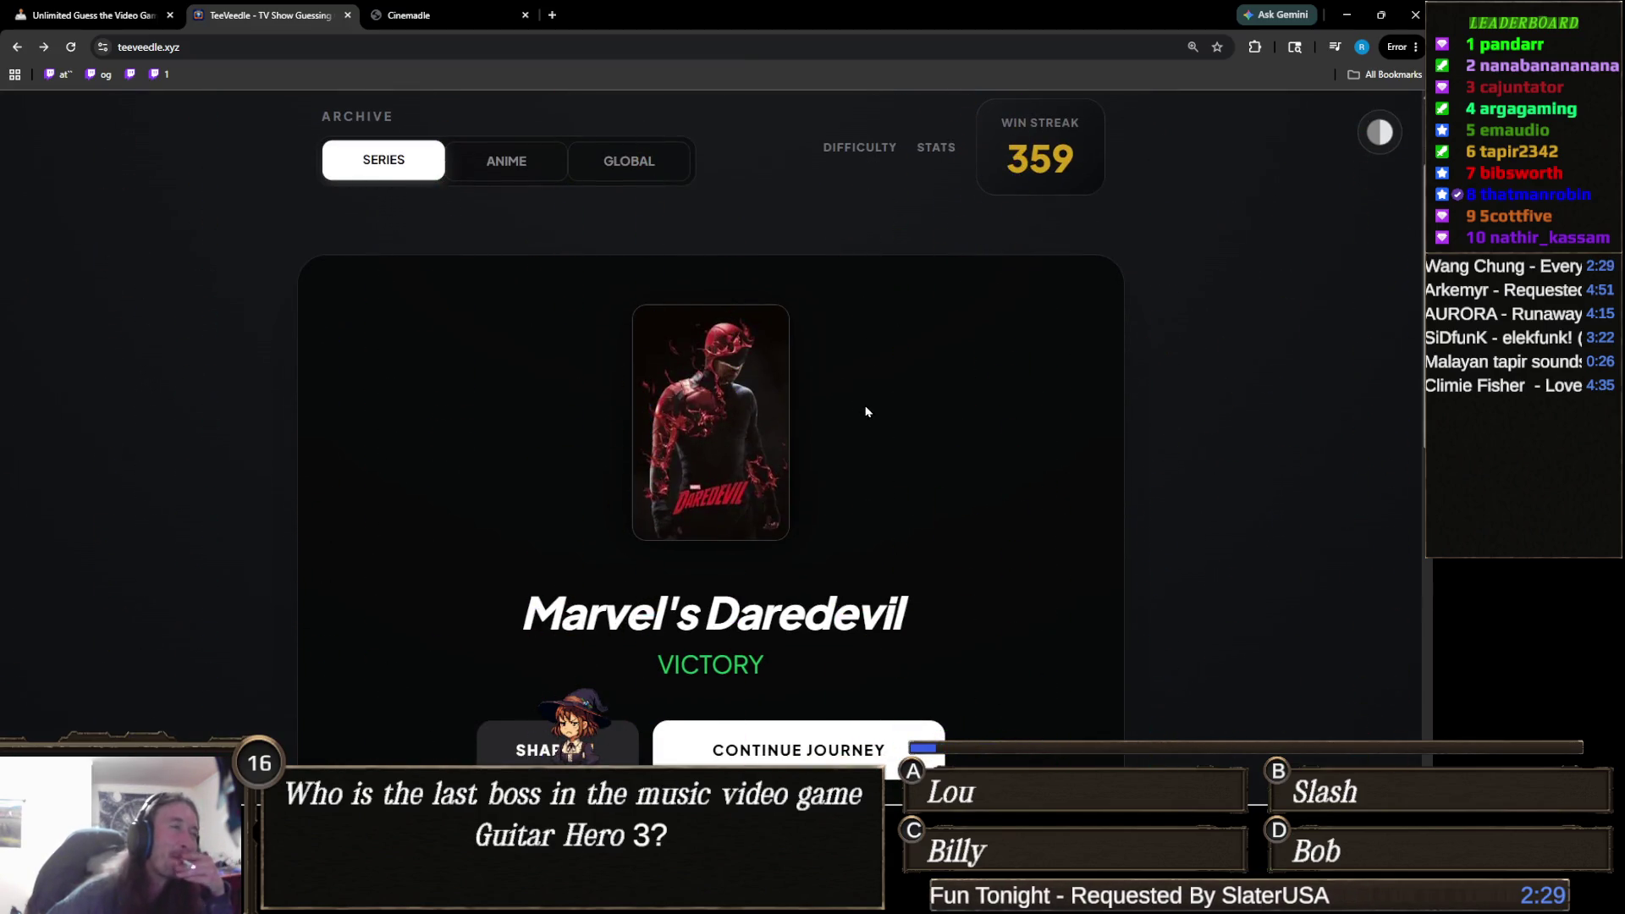
scroll(743, 456, "down", 1)
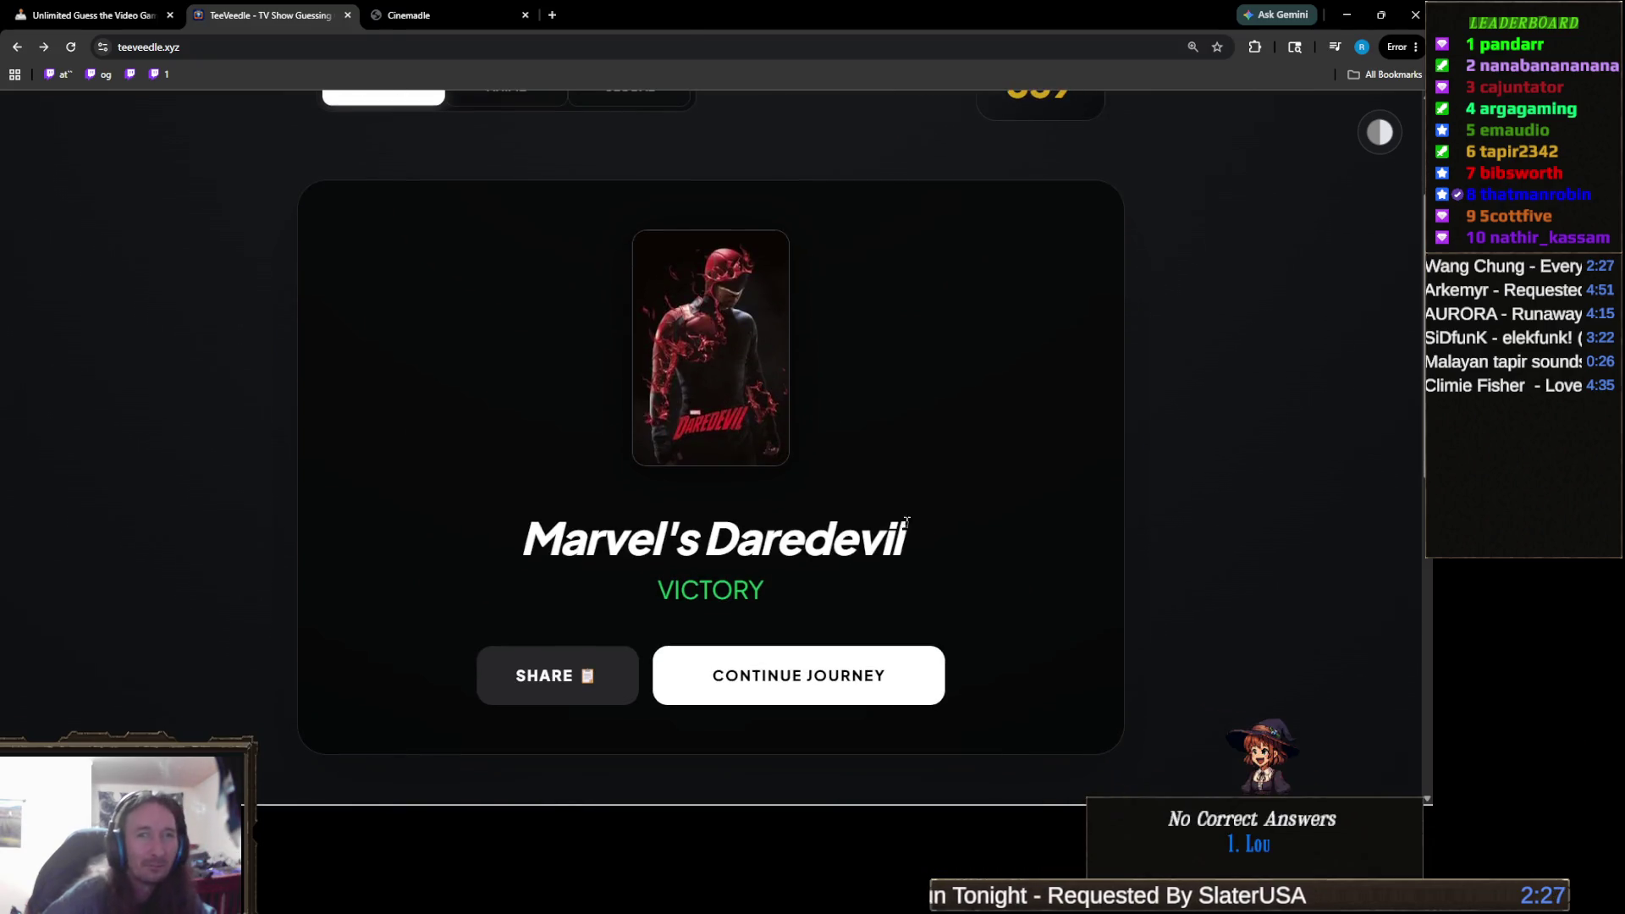
Load a new puzzle and guess 'the wire', revealing Crime, Drama and EN / US clues.
left_click(895, 675)
mouse_move(355, 382)
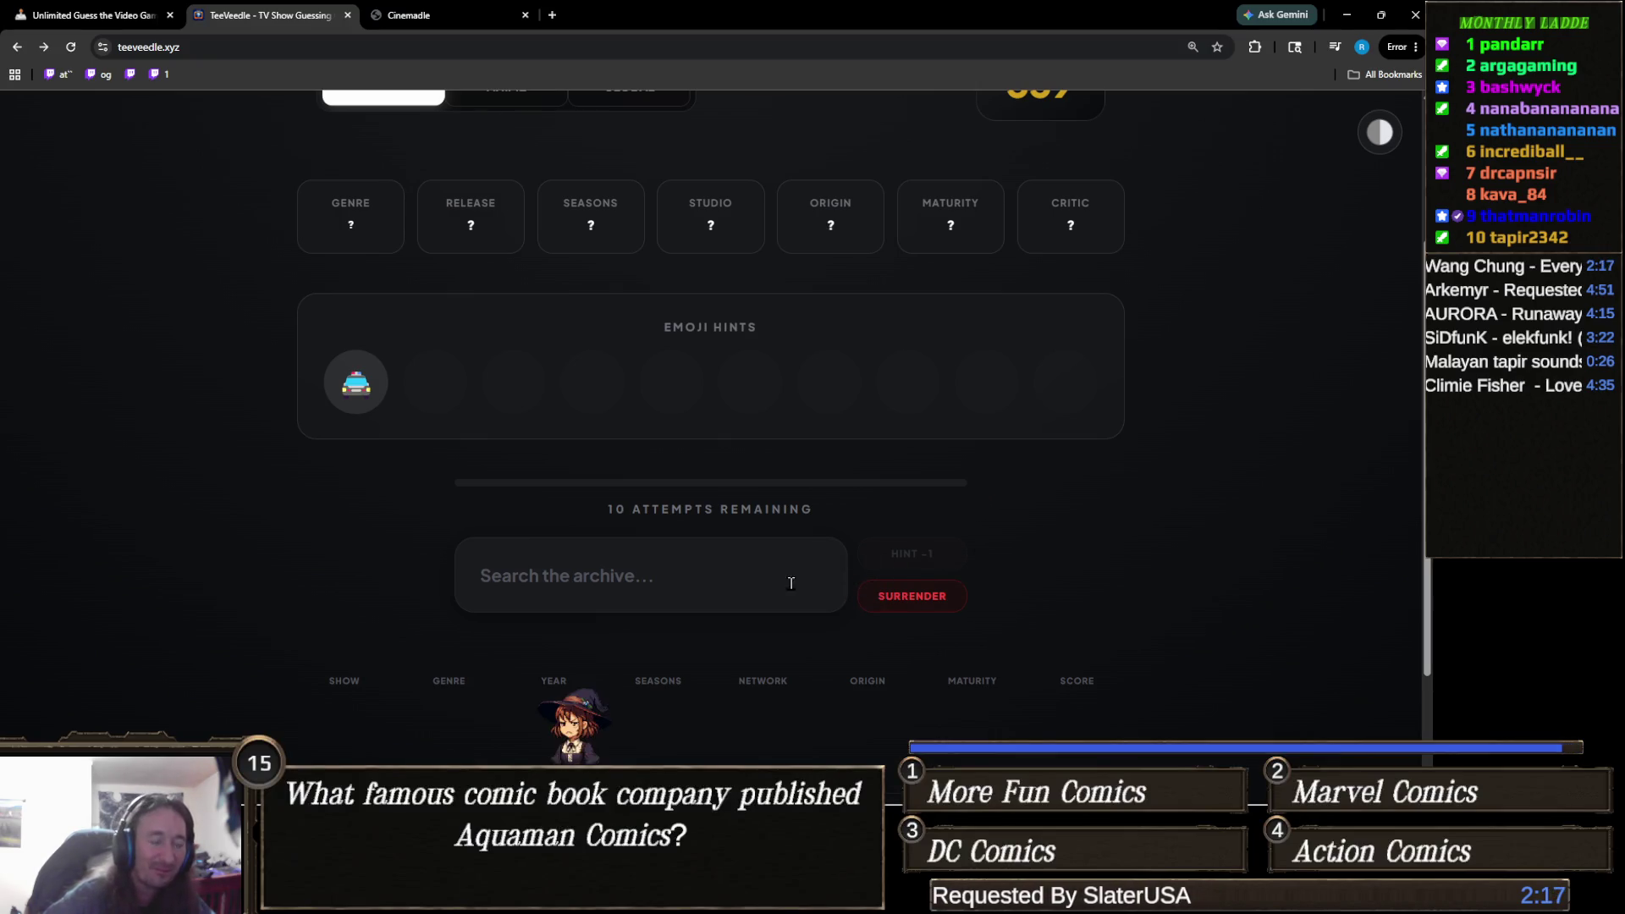
left_click(704, 600)
scroll(703, 602, "up", 1)
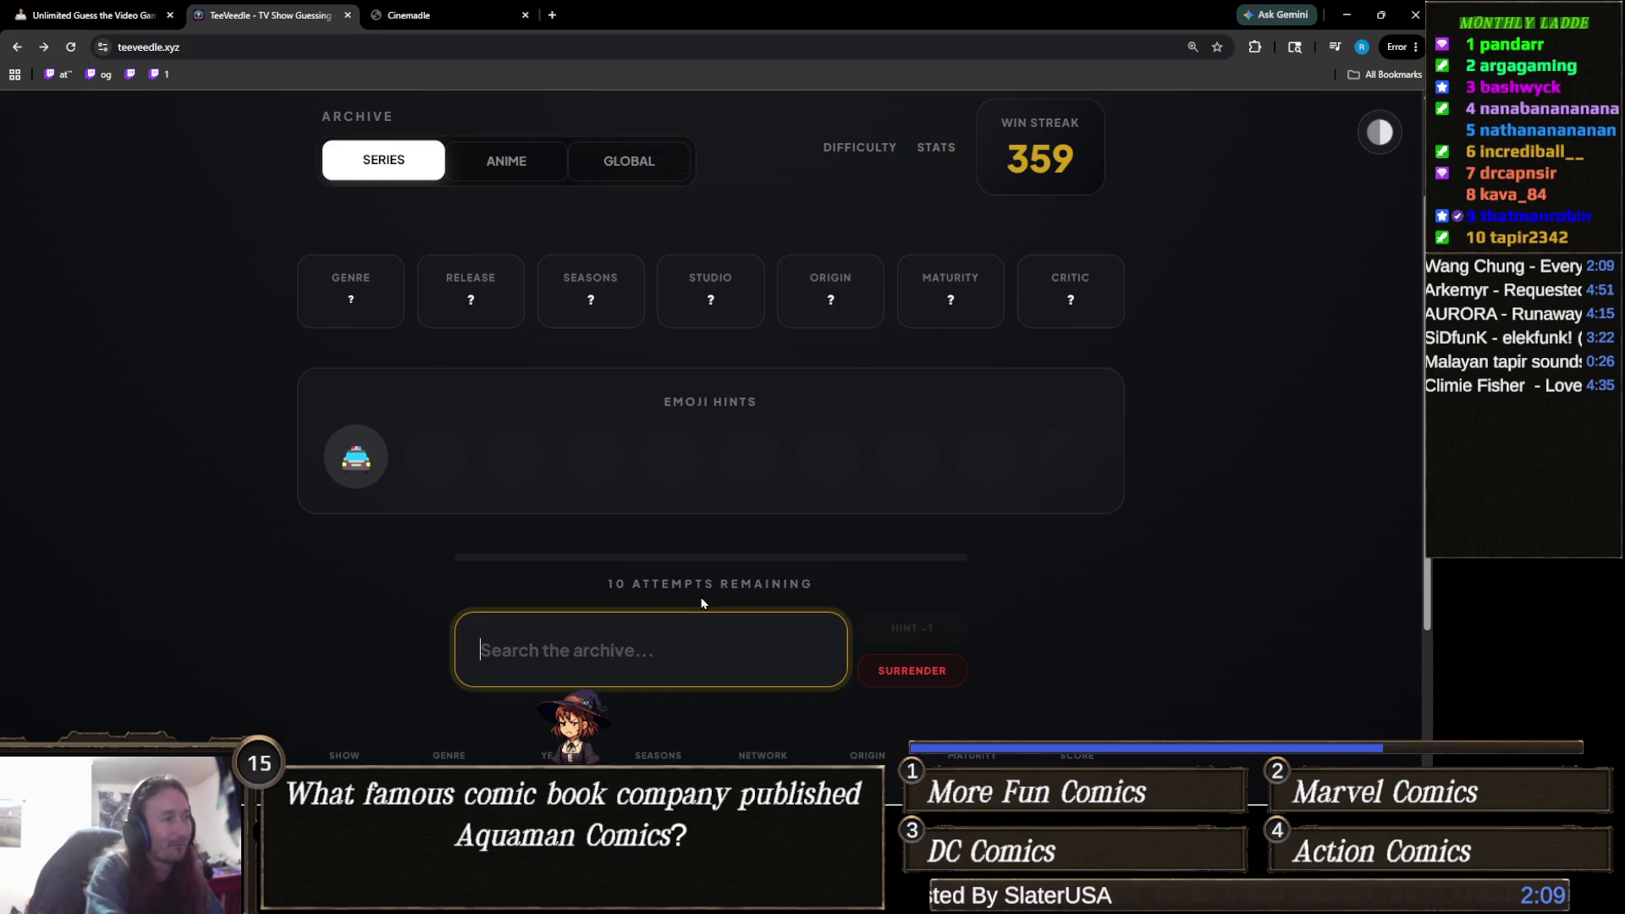
type("the wire")
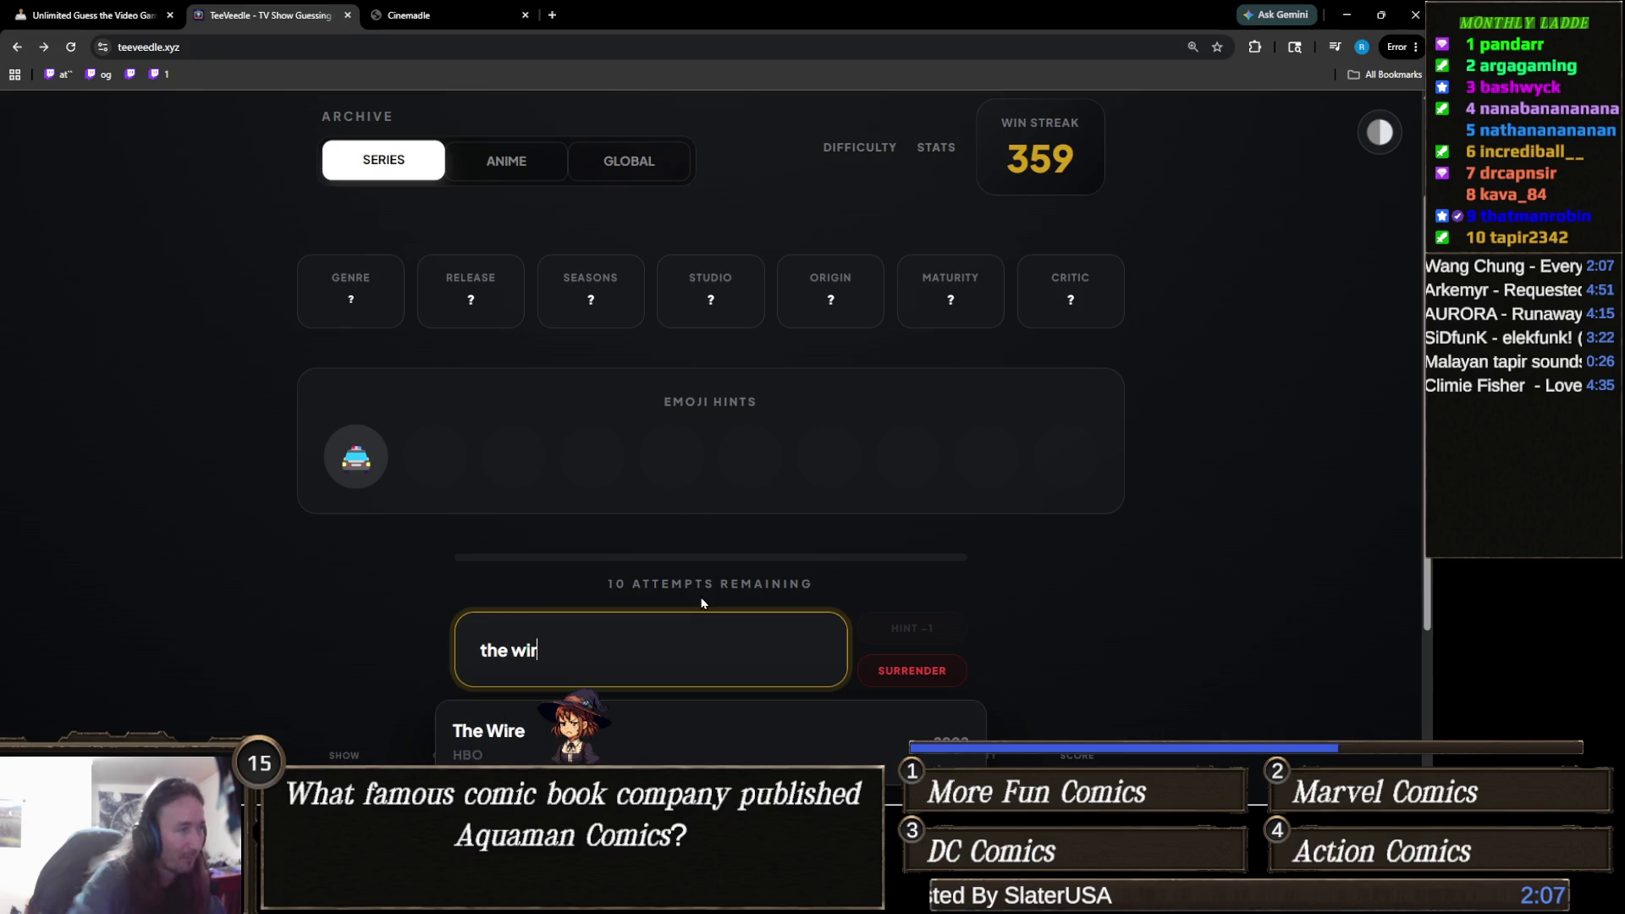
key("Return")
mouse_move(434, 466)
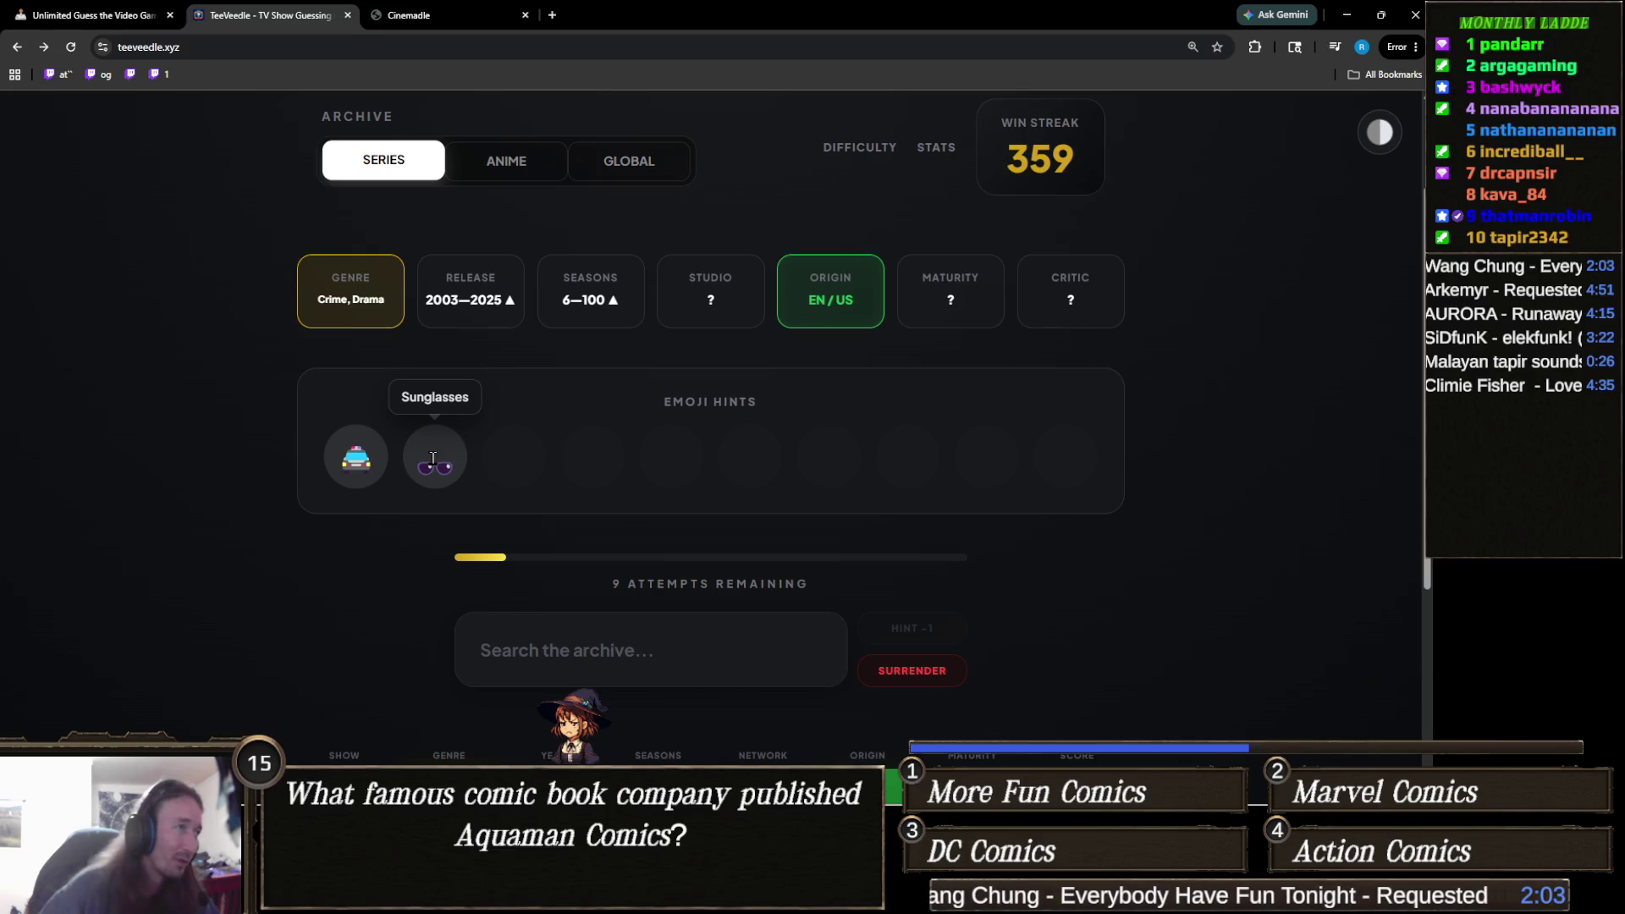
mouse_move(341, 465)
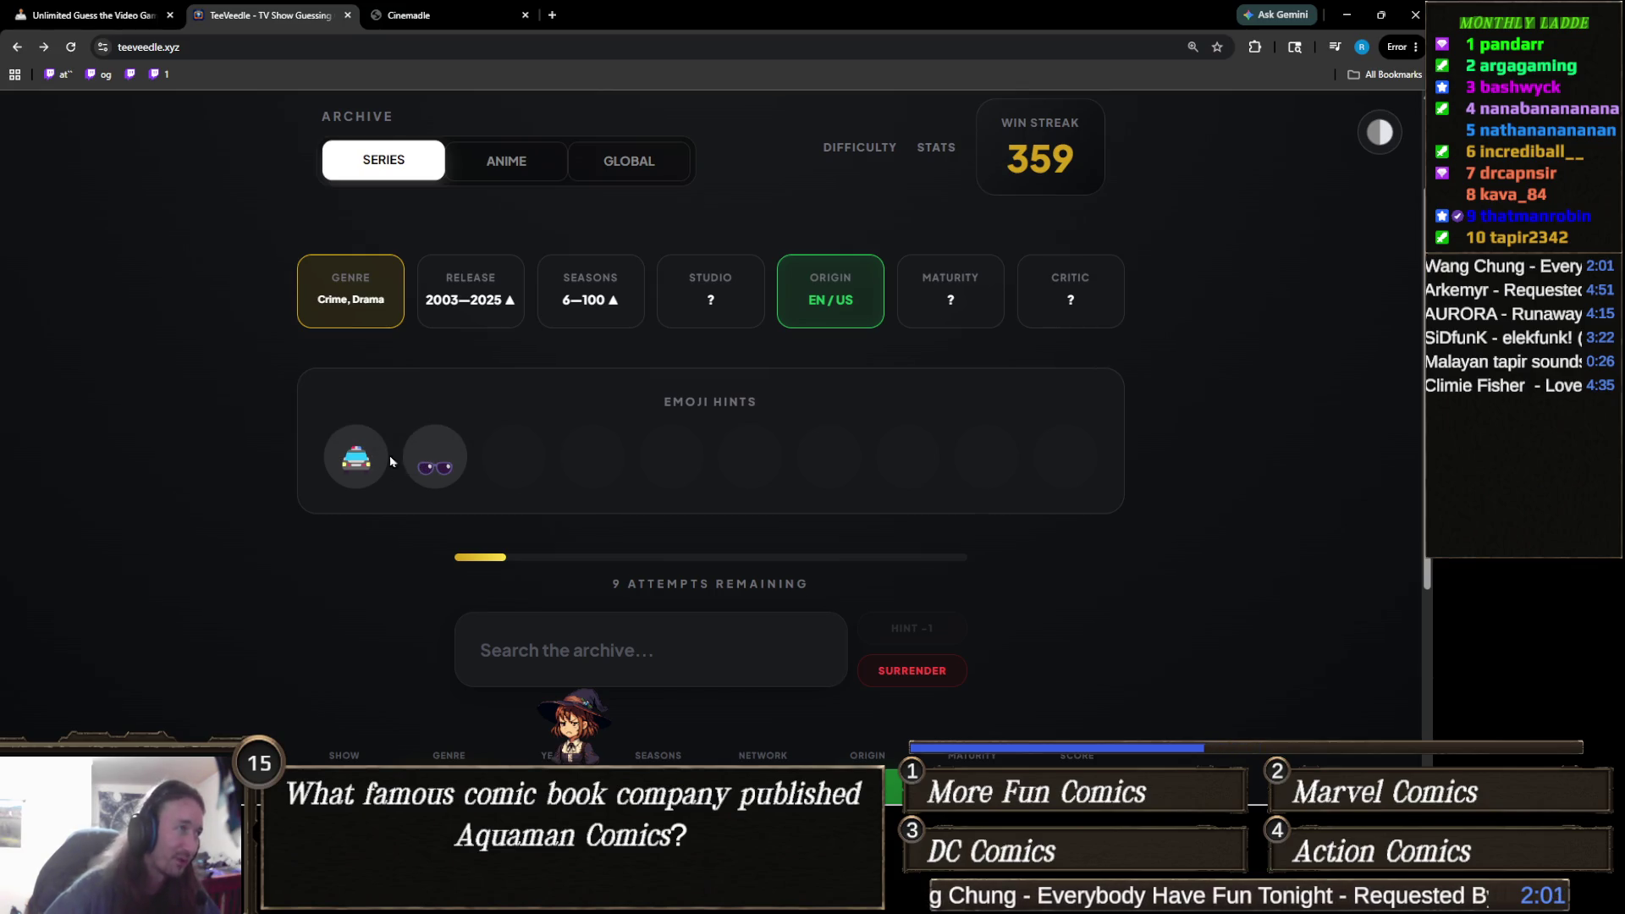
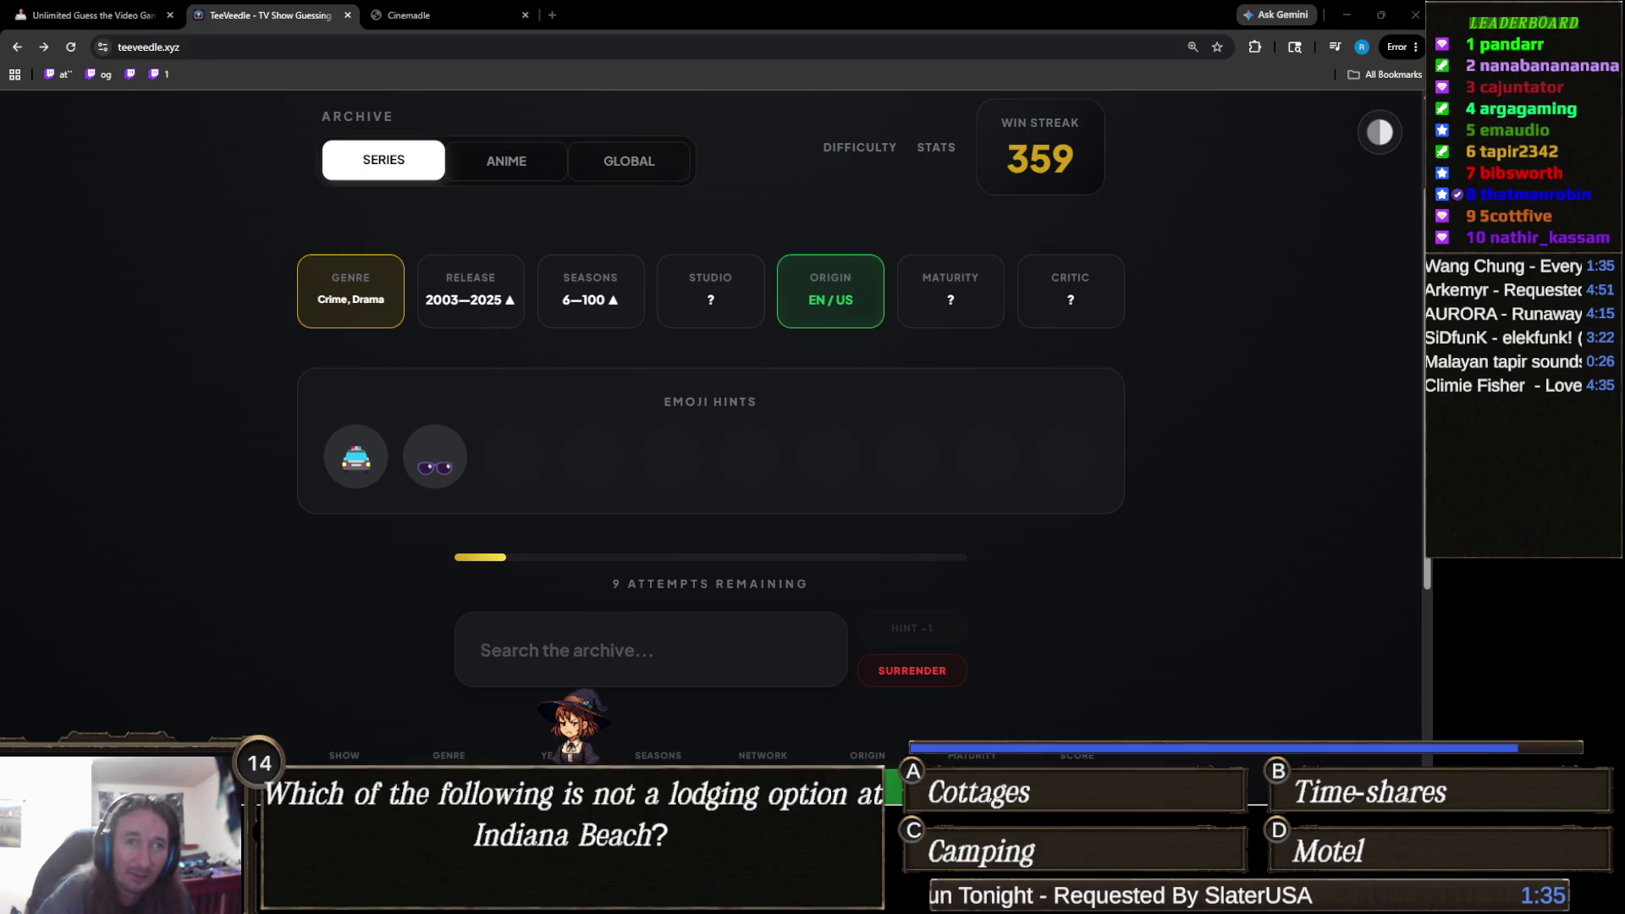
Search the show archive for "cs" and submit CSI: Miami as a guess.
left_click(561, 643)
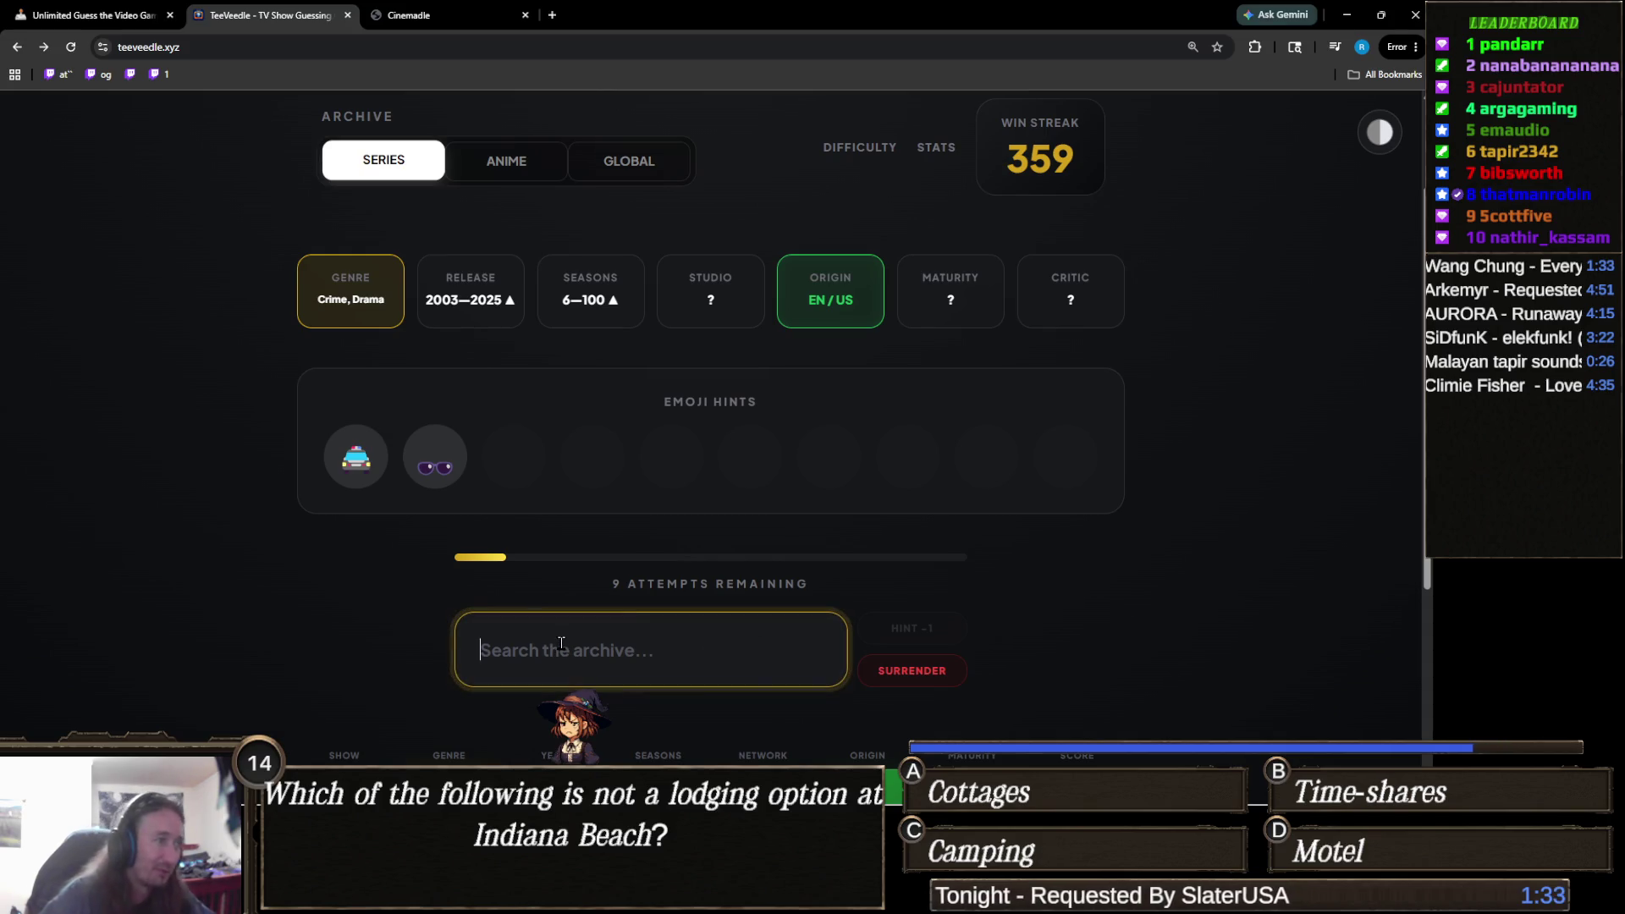
type("cs")
scroll(301, 636, "down", 3)
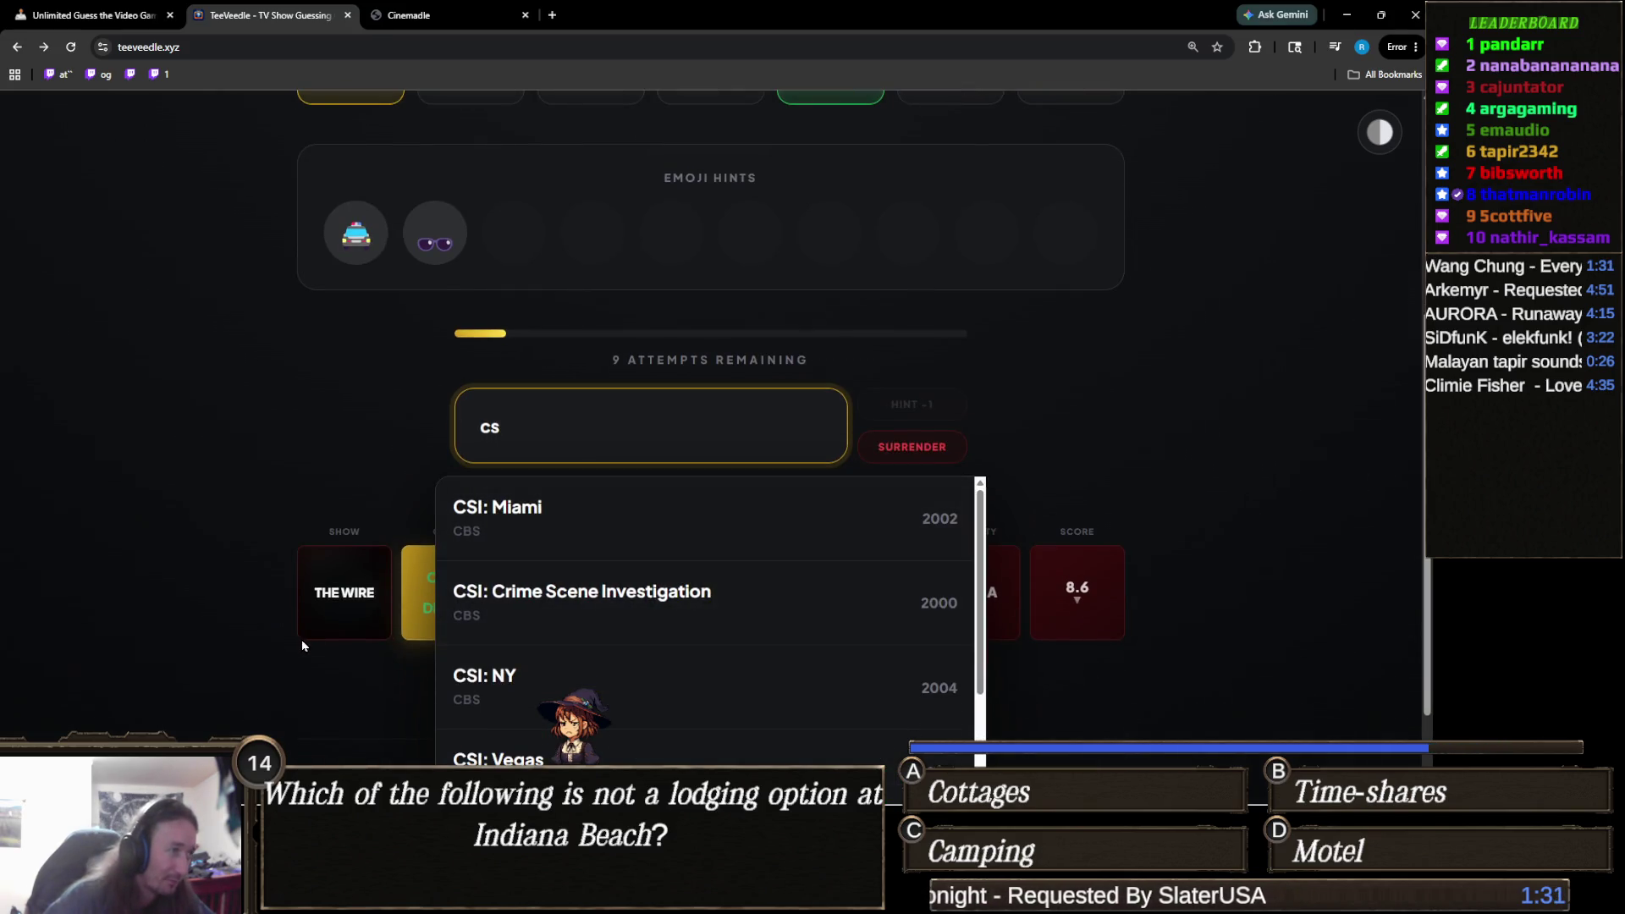
scroll(302, 646, "down", 2)
scroll(310, 636, "up", 3)
key("ctrl+a")
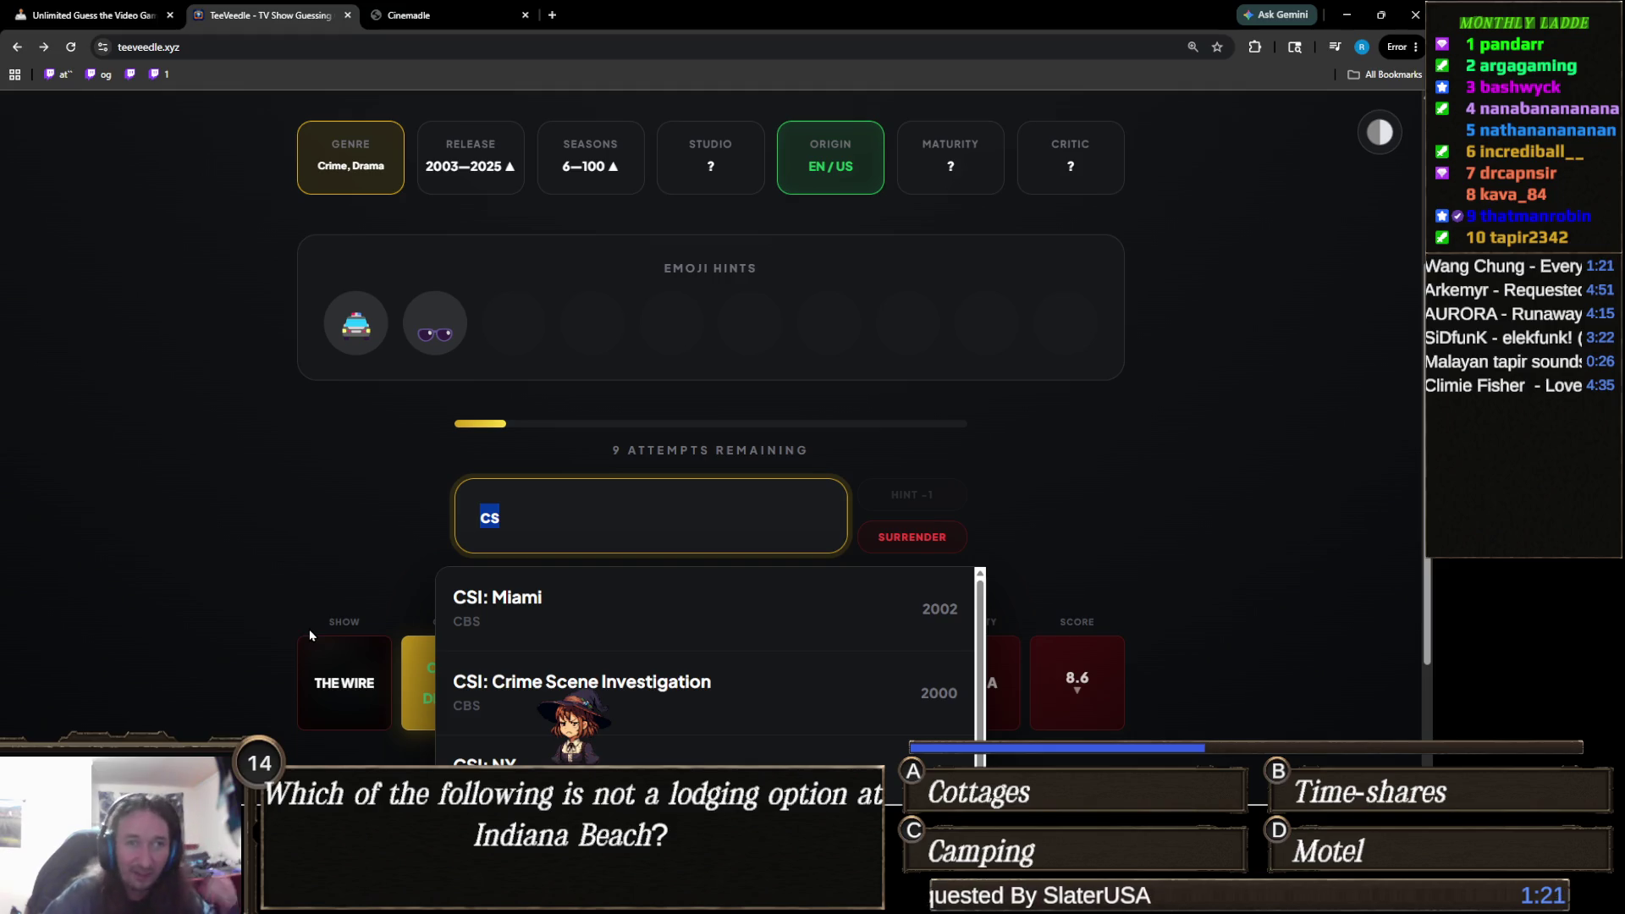
left_click(533, 616)
Type "miami" into the search box, then clear it again.
left_click(683, 553)
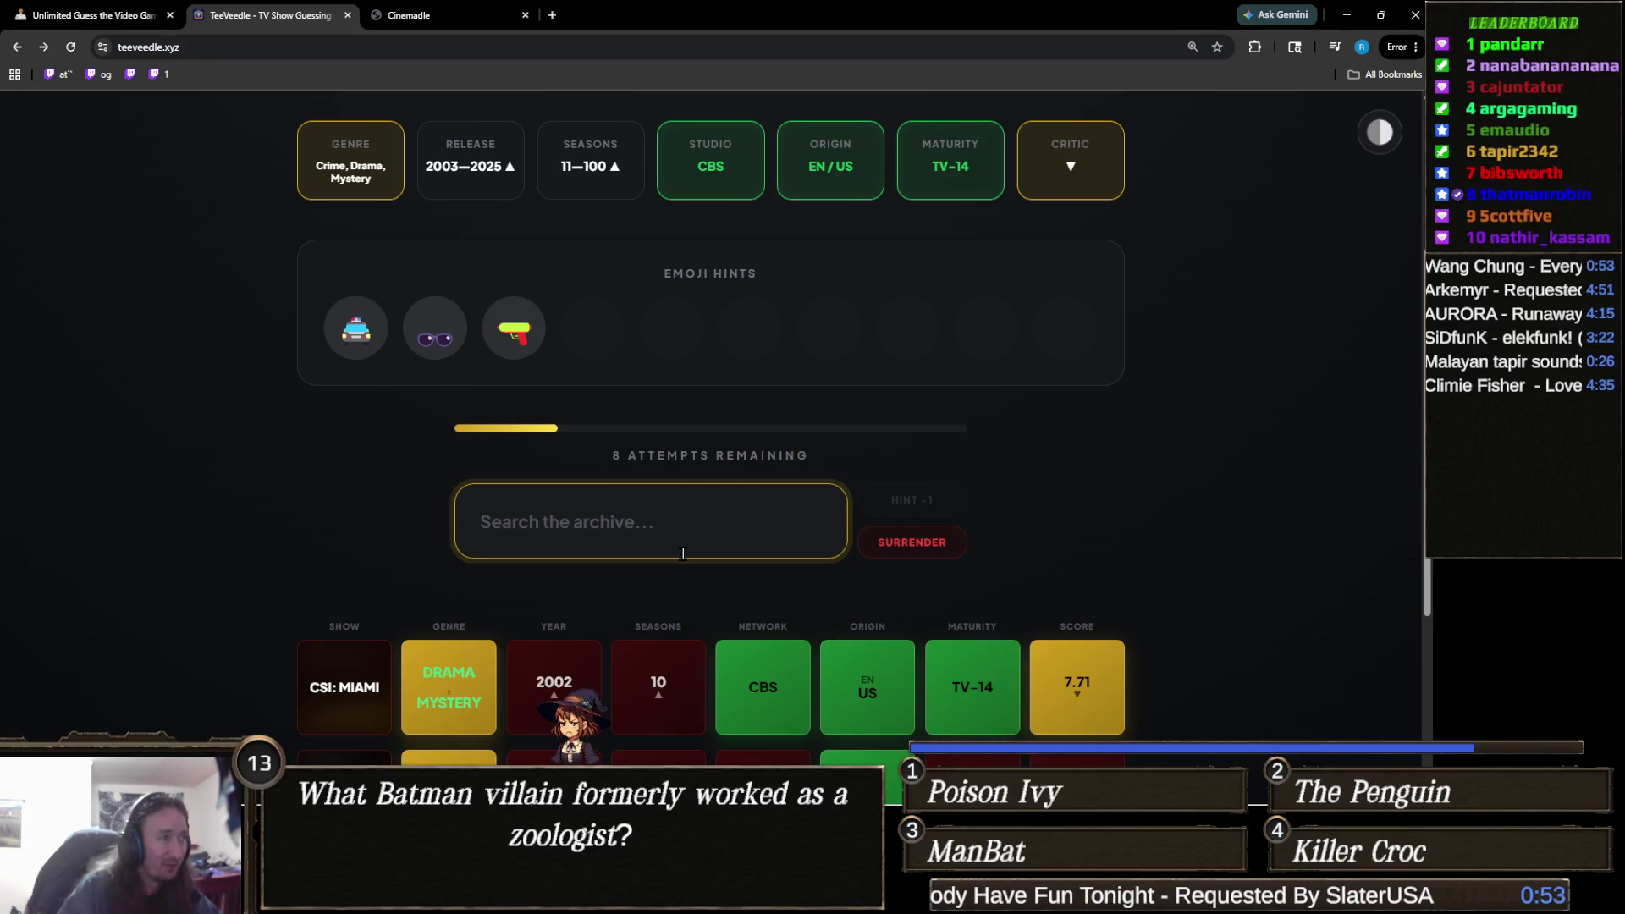
type("miami")
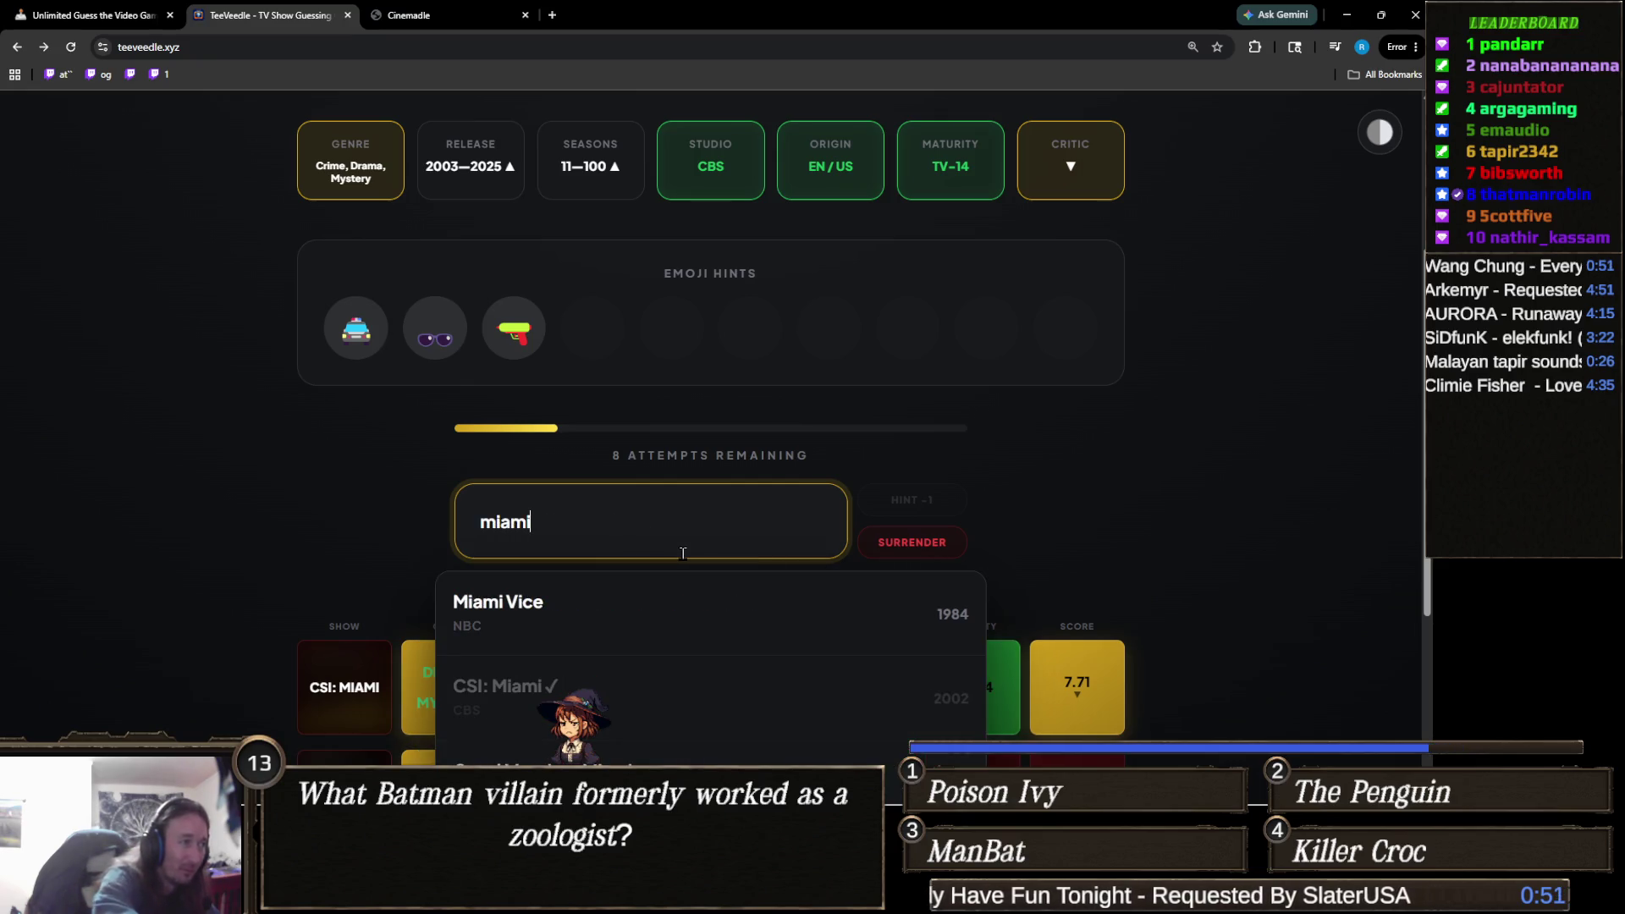
scroll(287, 505, "down", 1)
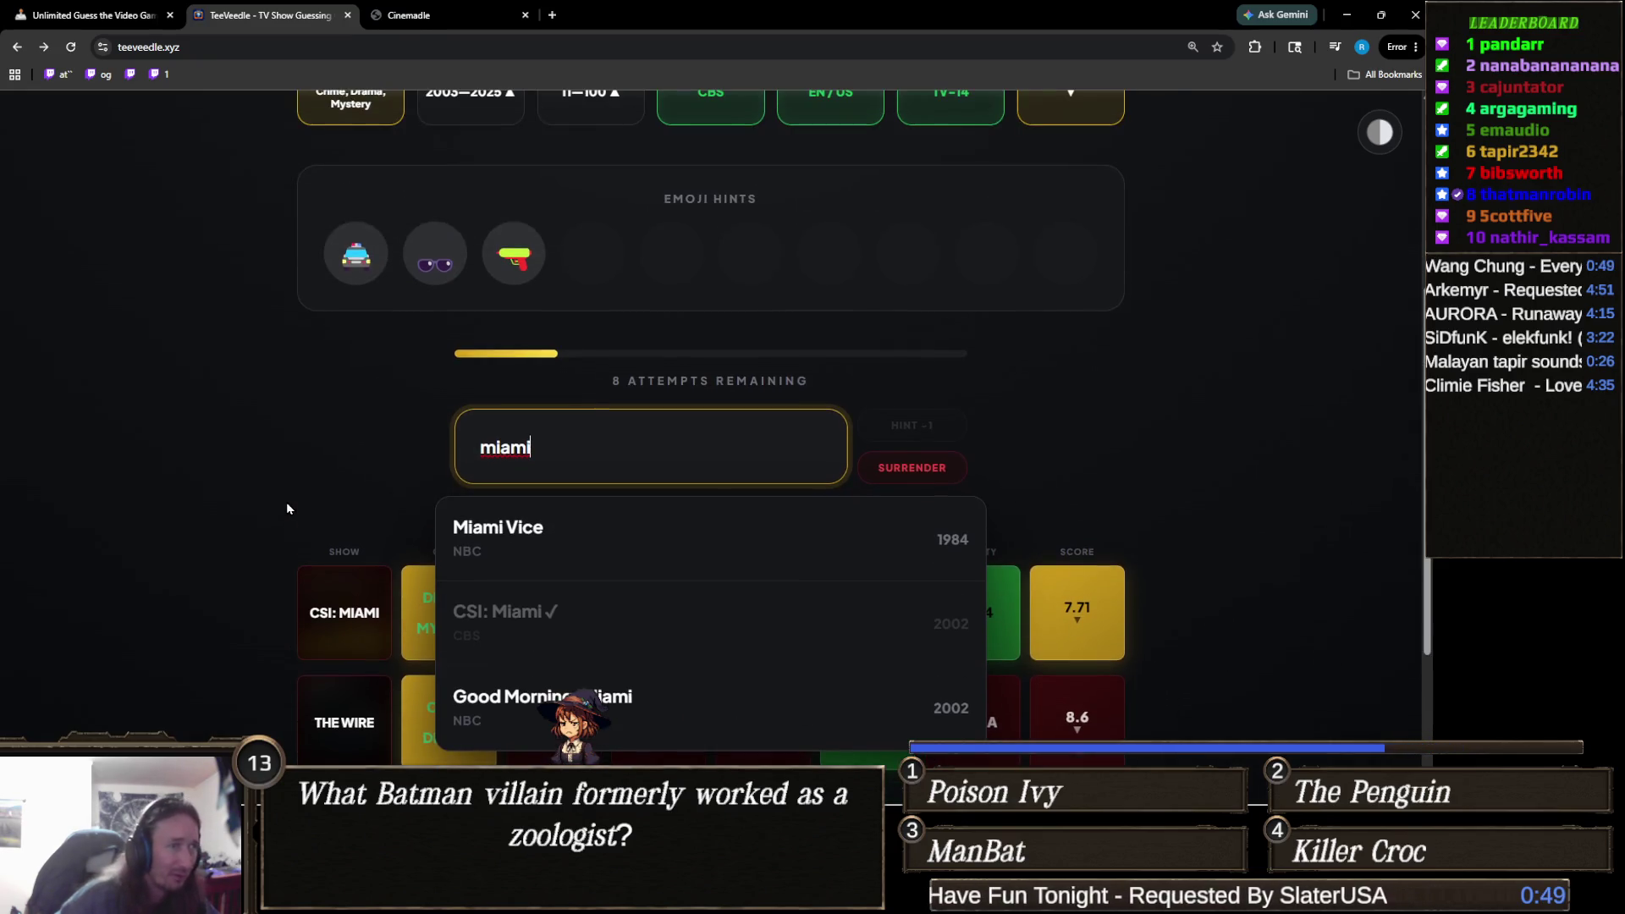
key("ctrl+a")
scroll(286, 507, "up", 1)
key("BackSpace")
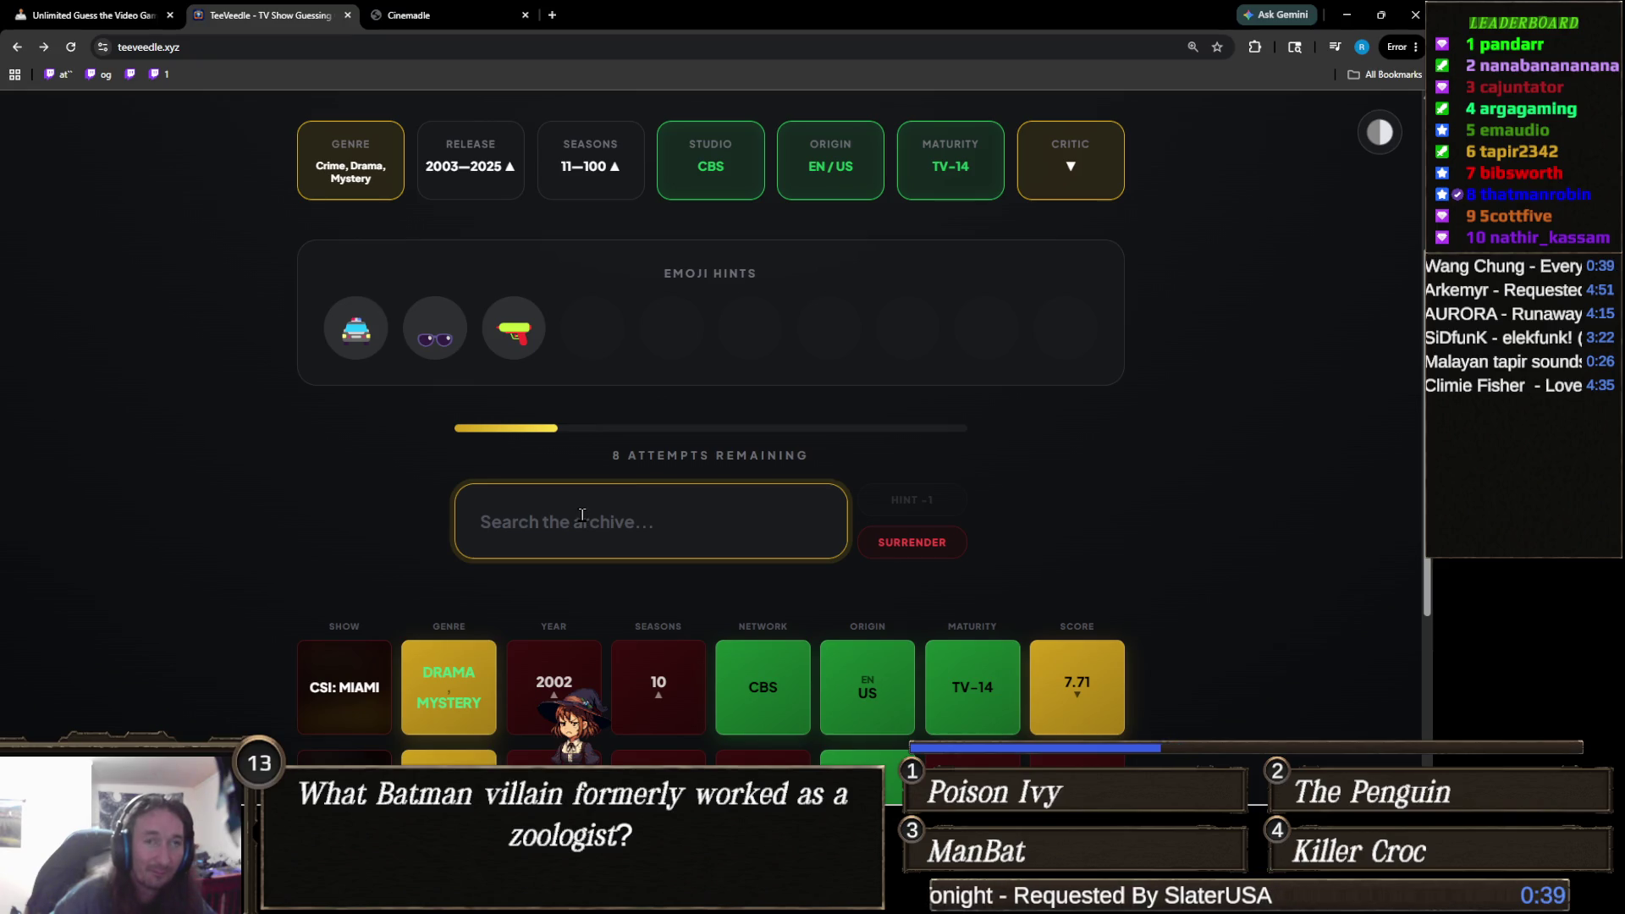
Search "csi" and guess CSI: NY.
type("csi")
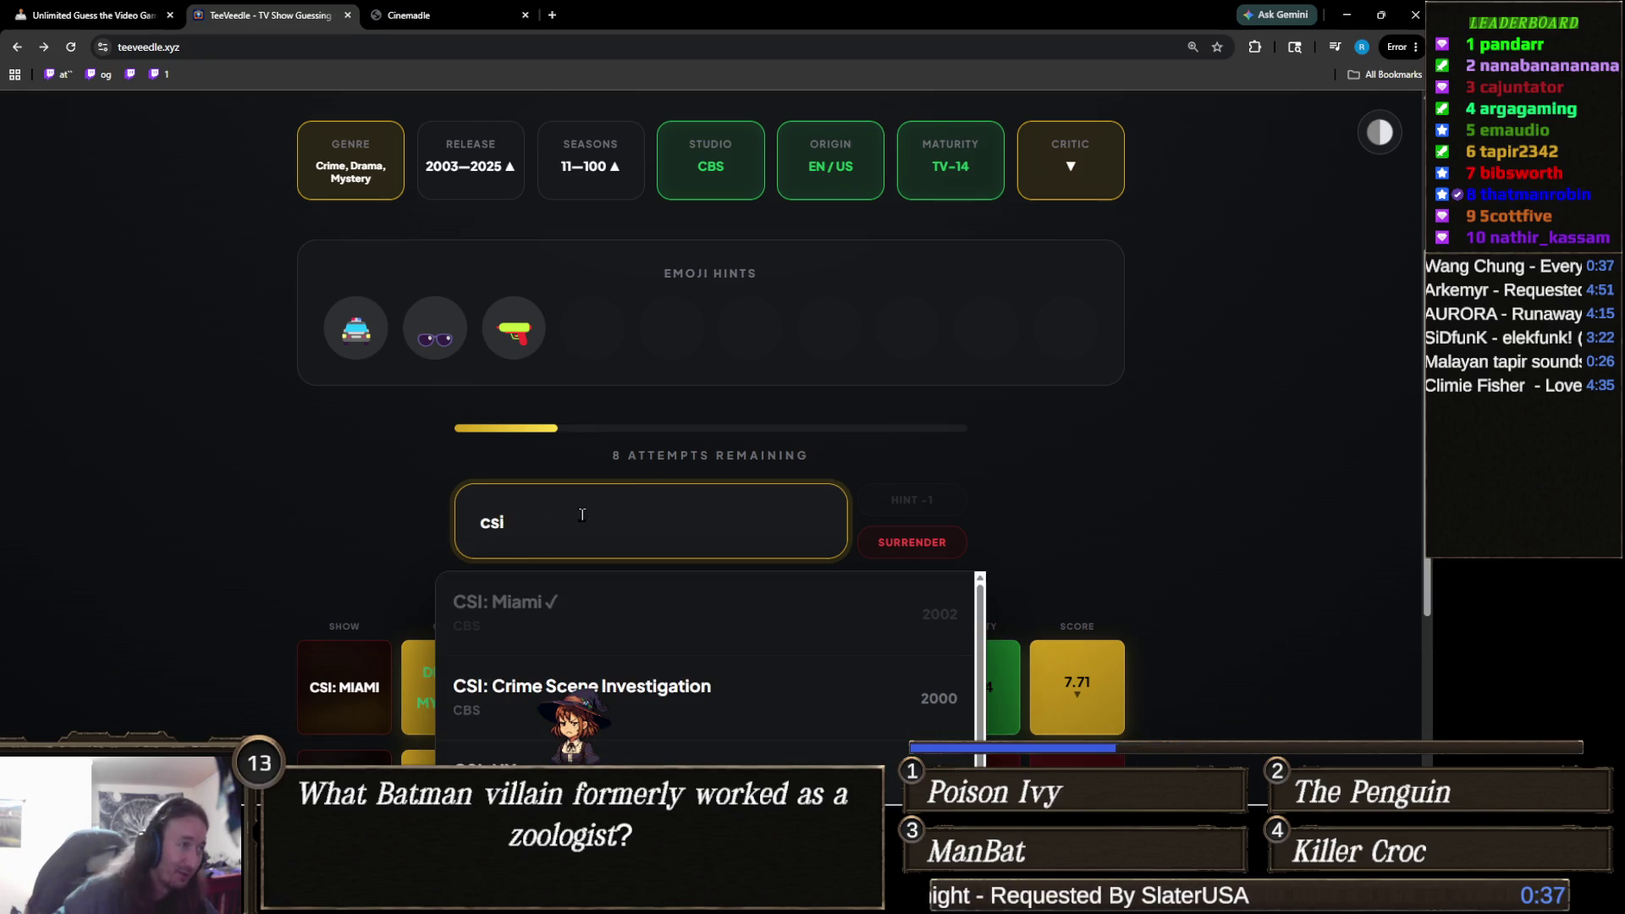
scroll(254, 525, "down", 3)
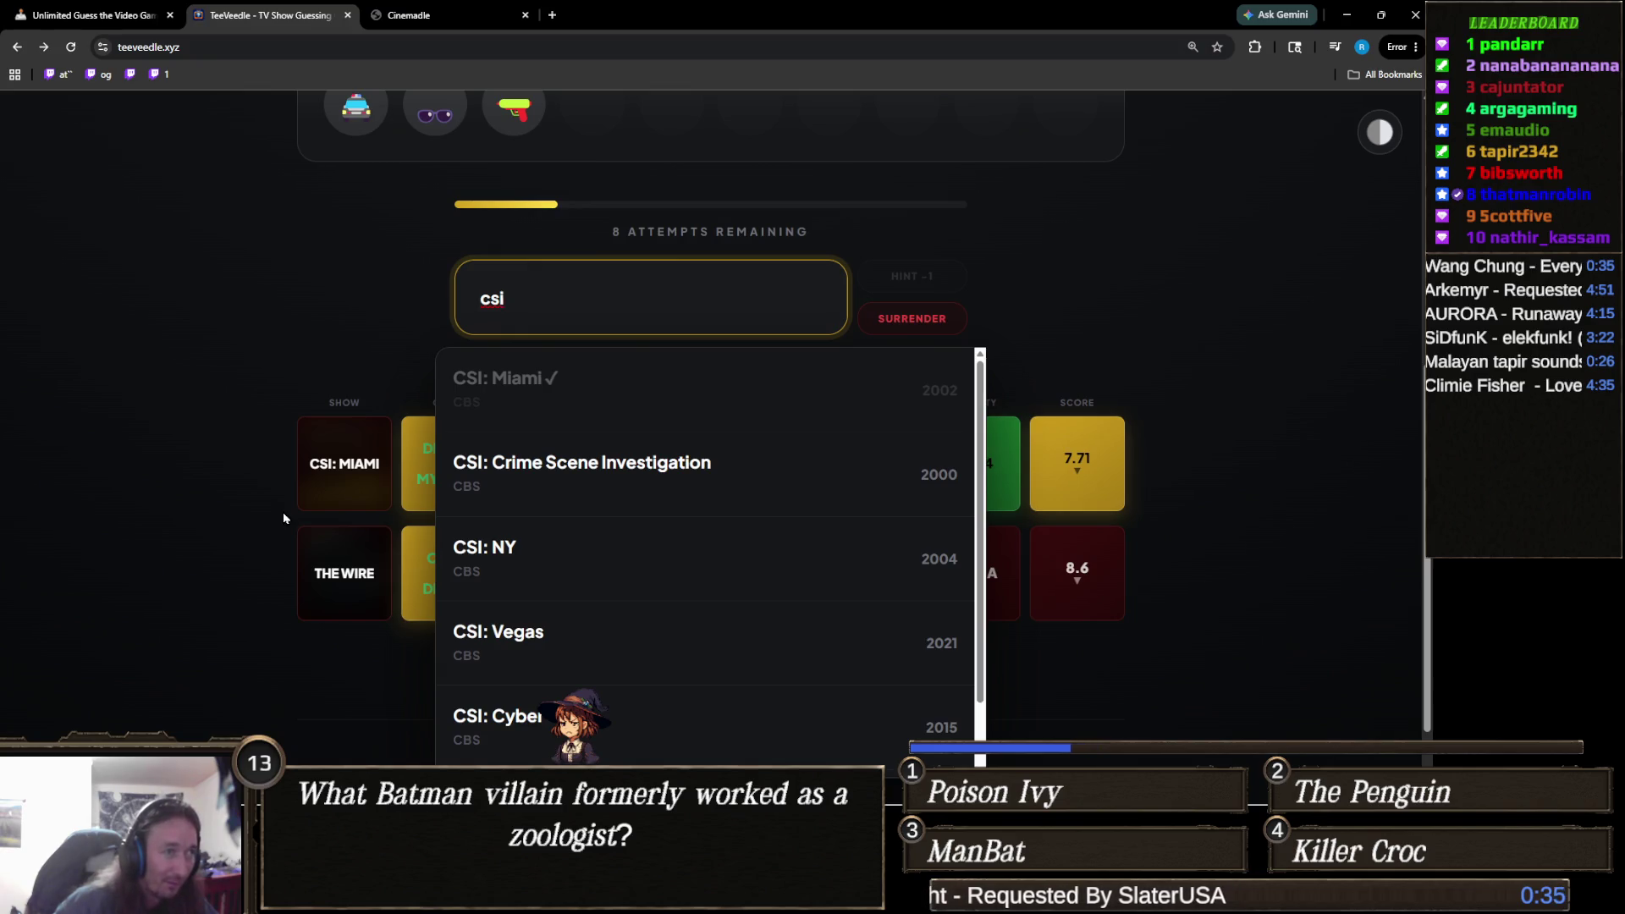
scroll(508, 560, "down", 1)
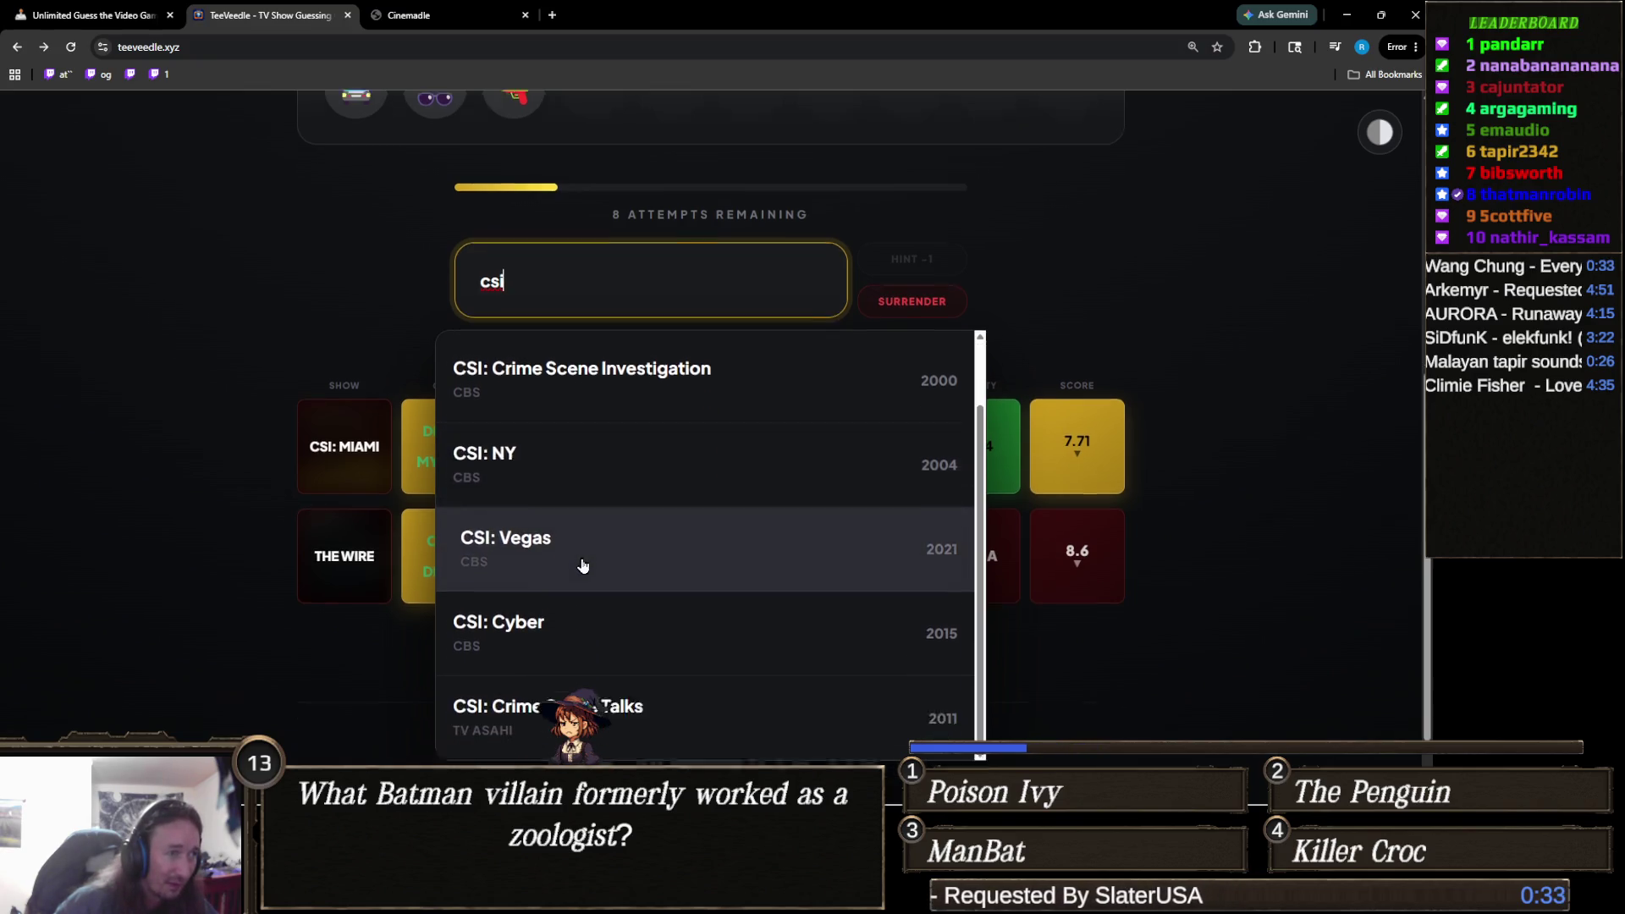
scroll(582, 566, "down", 1)
left_click(541, 402)
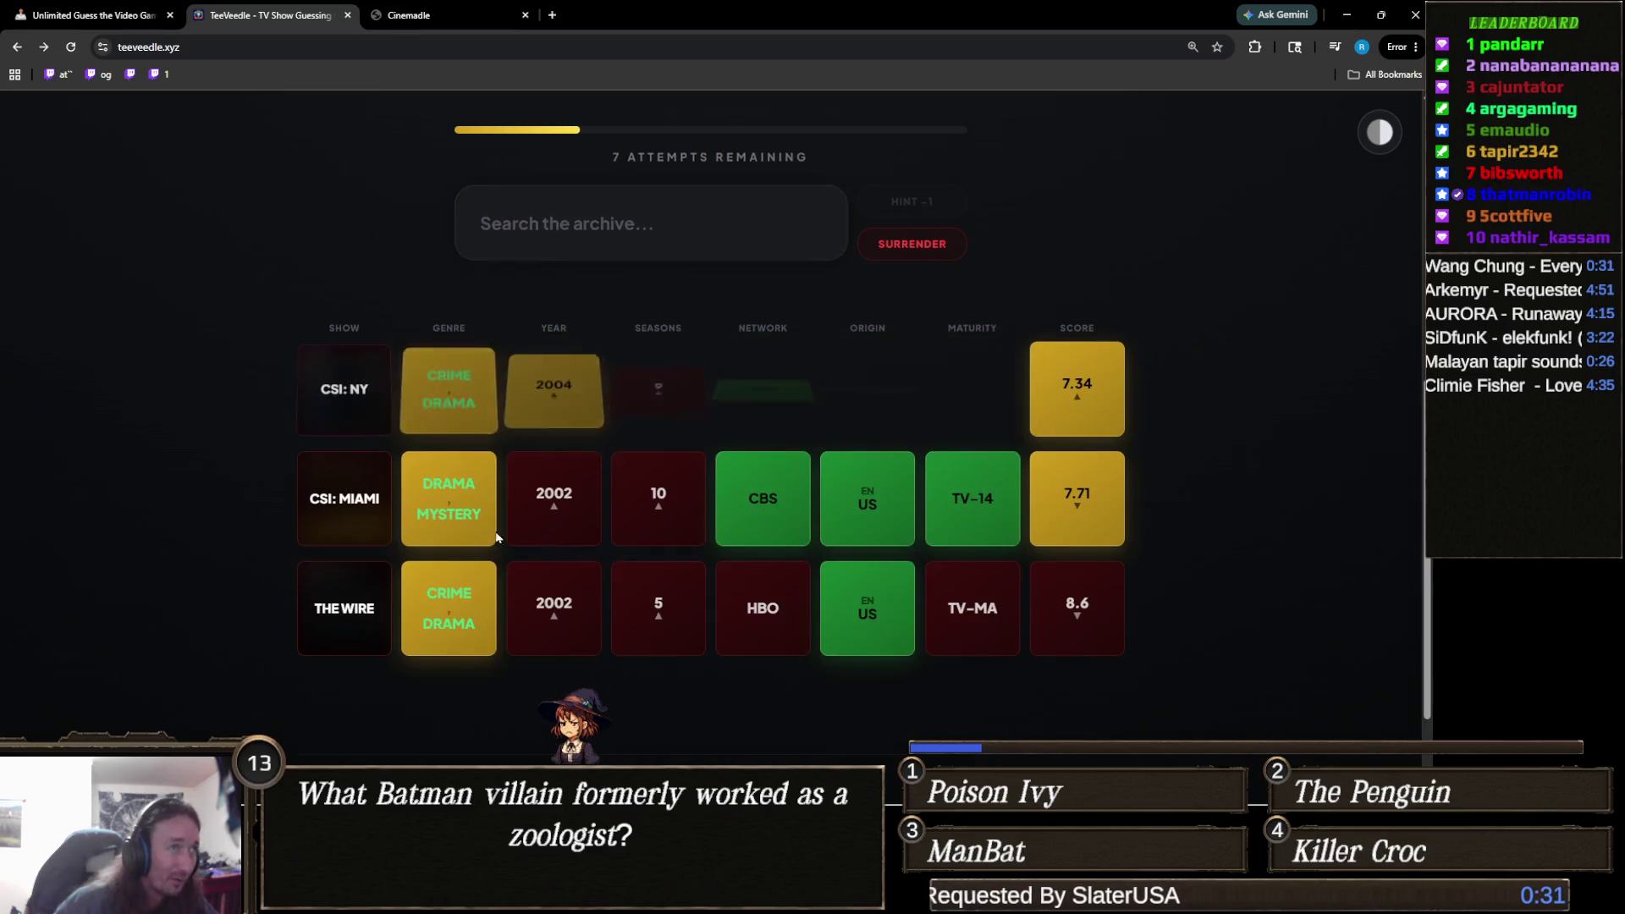
Replace a partial "nci" search with "csi" and guess CSI: Vegas.
left_click(580, 491)
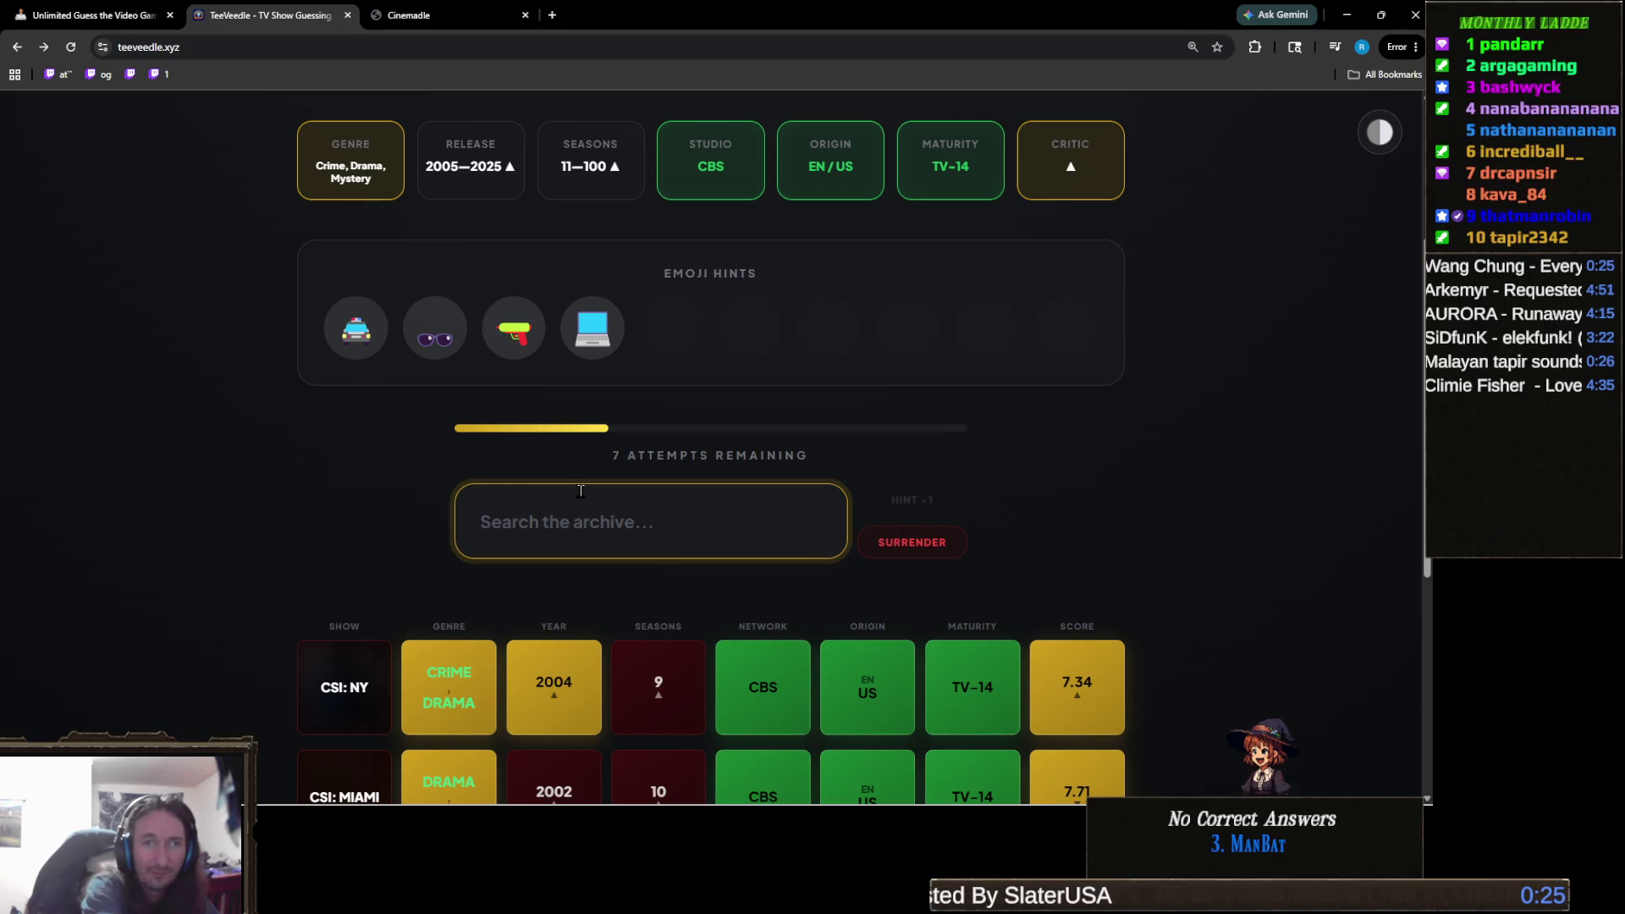
type("nci")
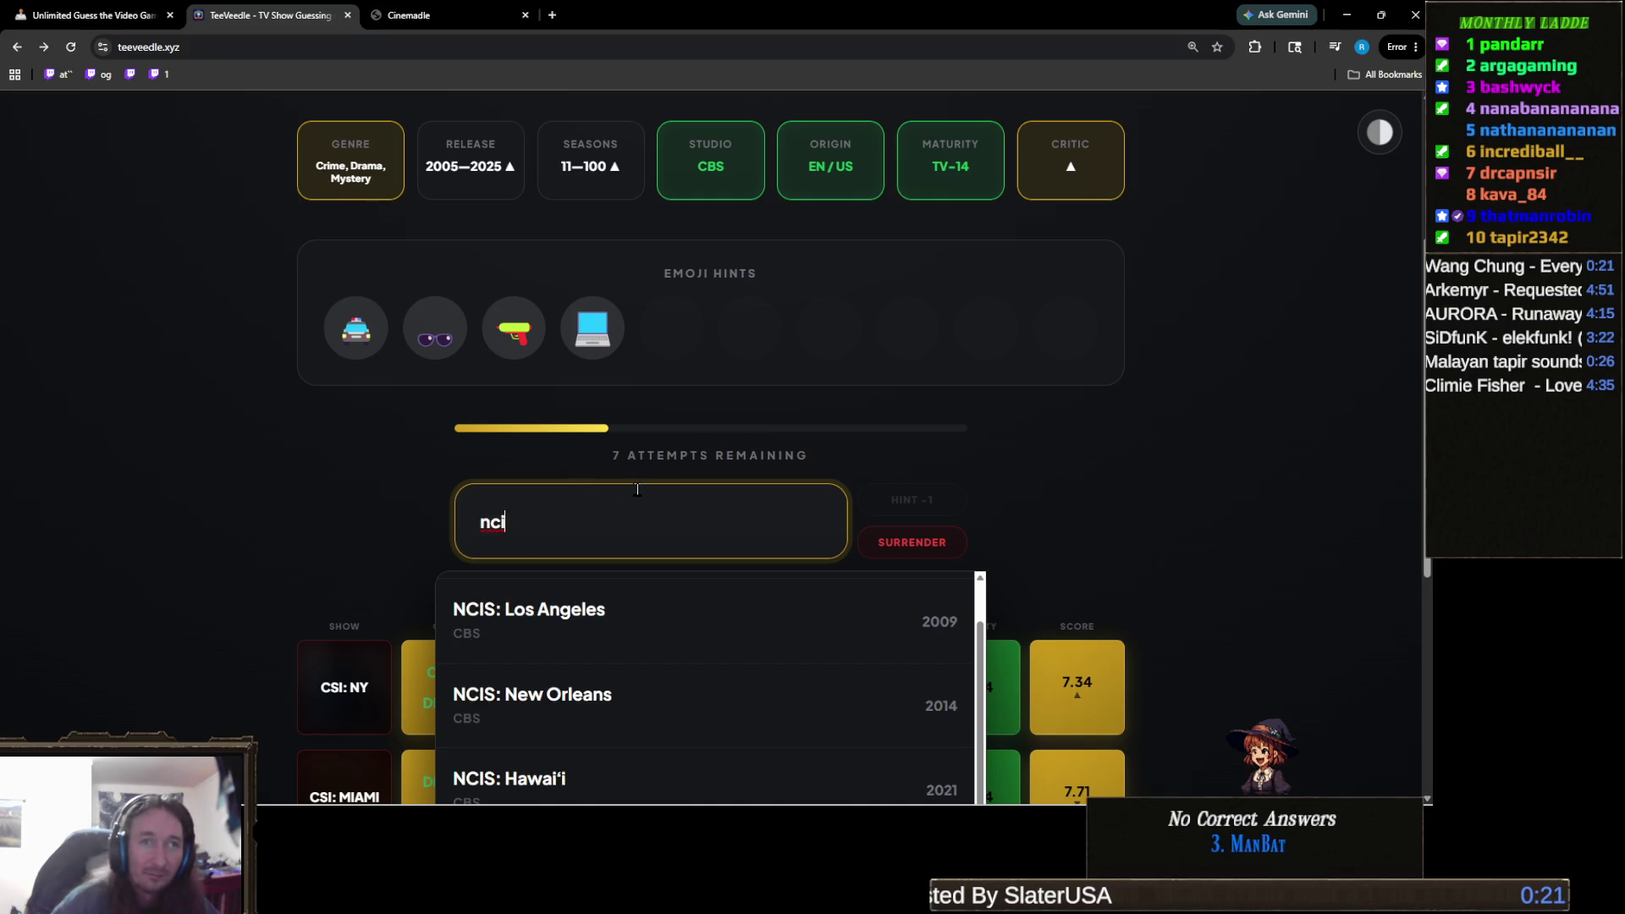
key("ctrl+a")
type("csi")
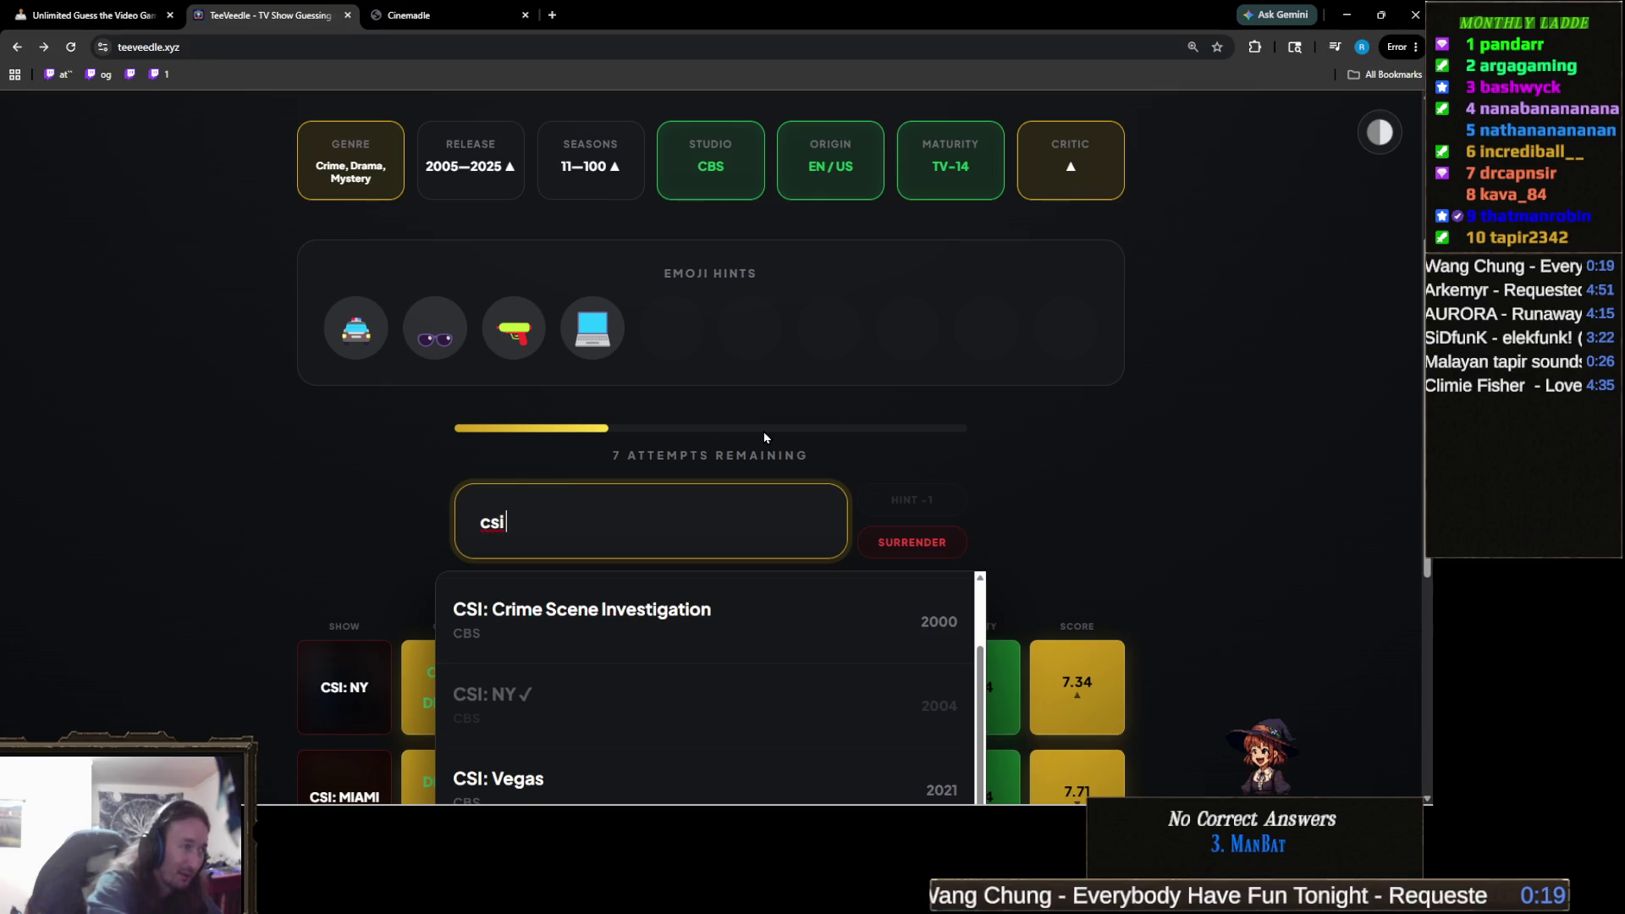
scroll(764, 438, "down", 1)
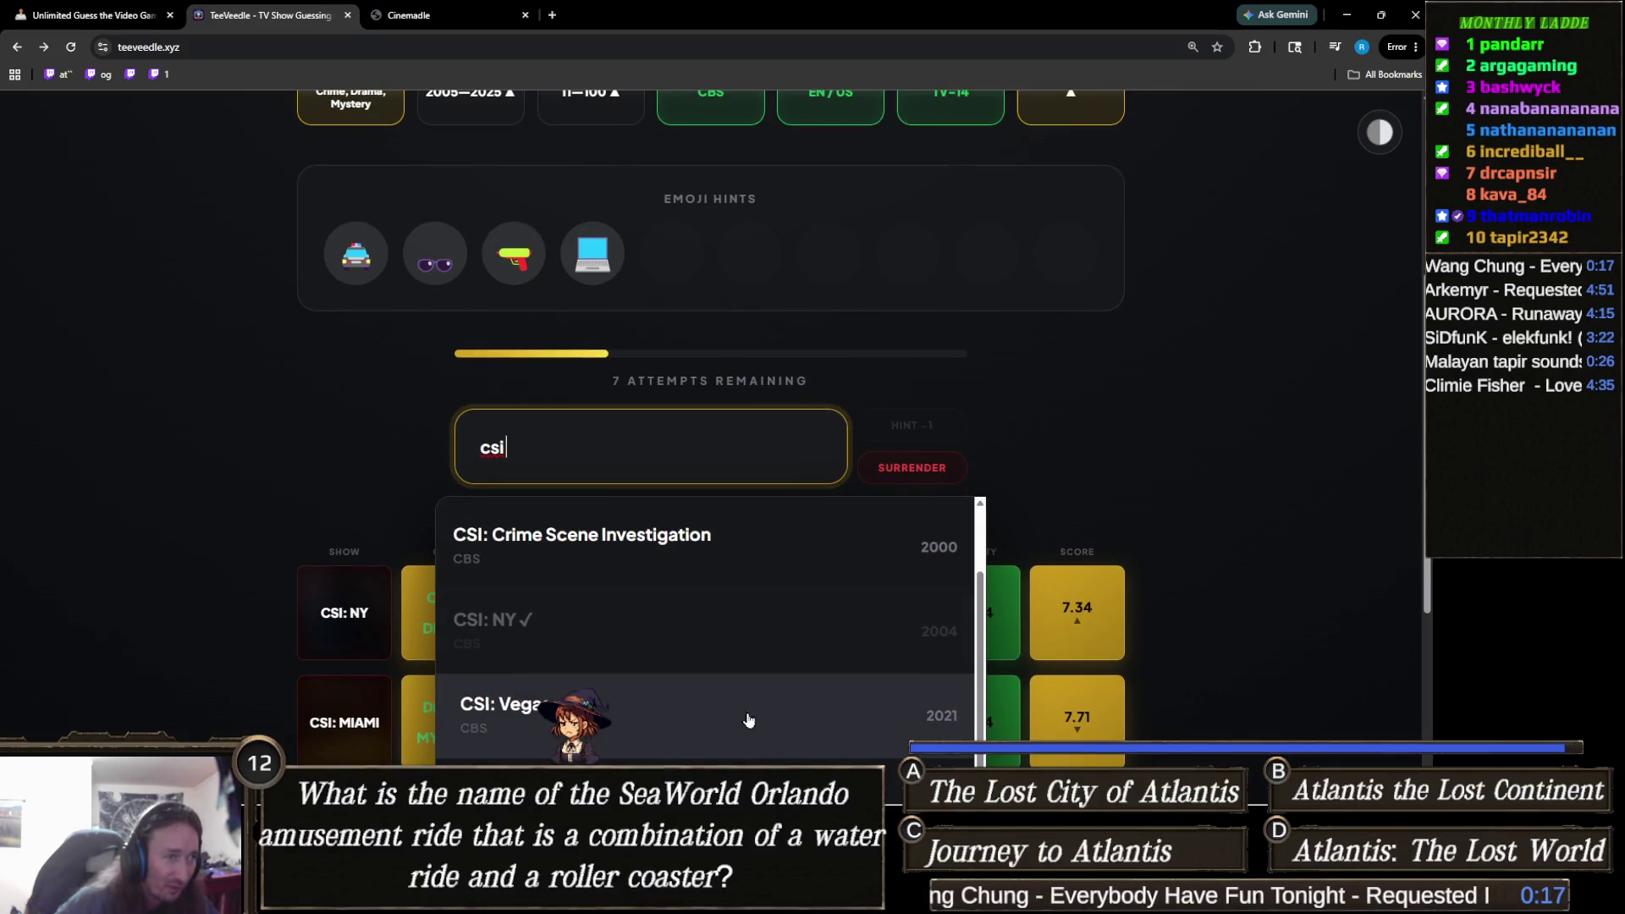
left_click(592, 719)
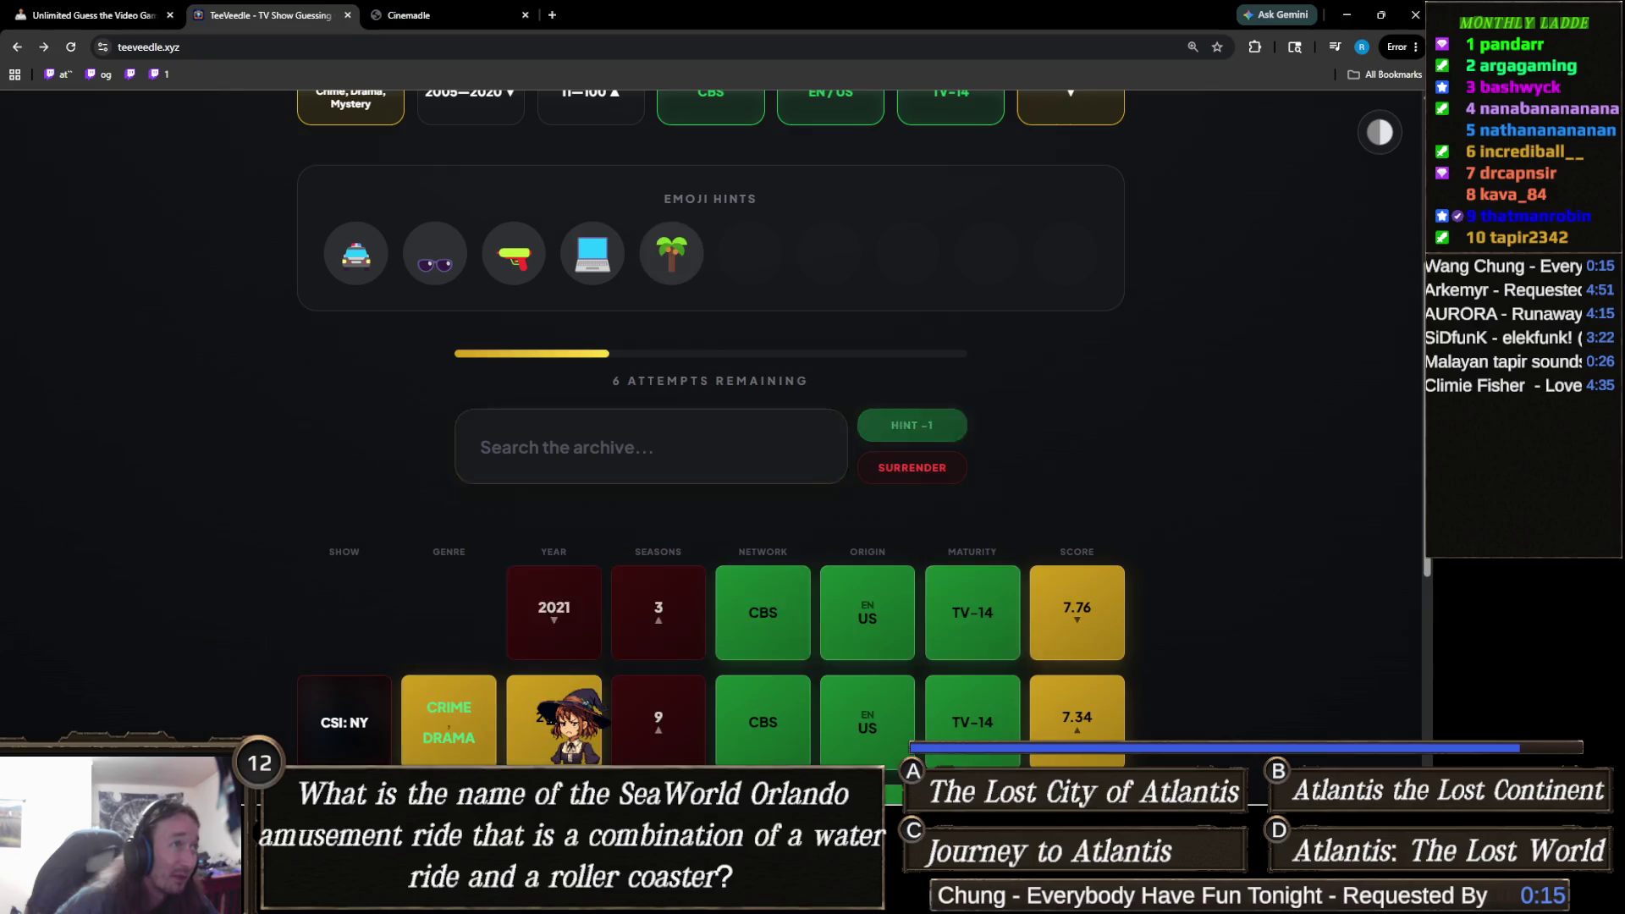
Search "ncis" and guess NCIS: Los Angeles, solving the puzzle.
scroll(586, 606, "up", 1)
left_click(620, 497)
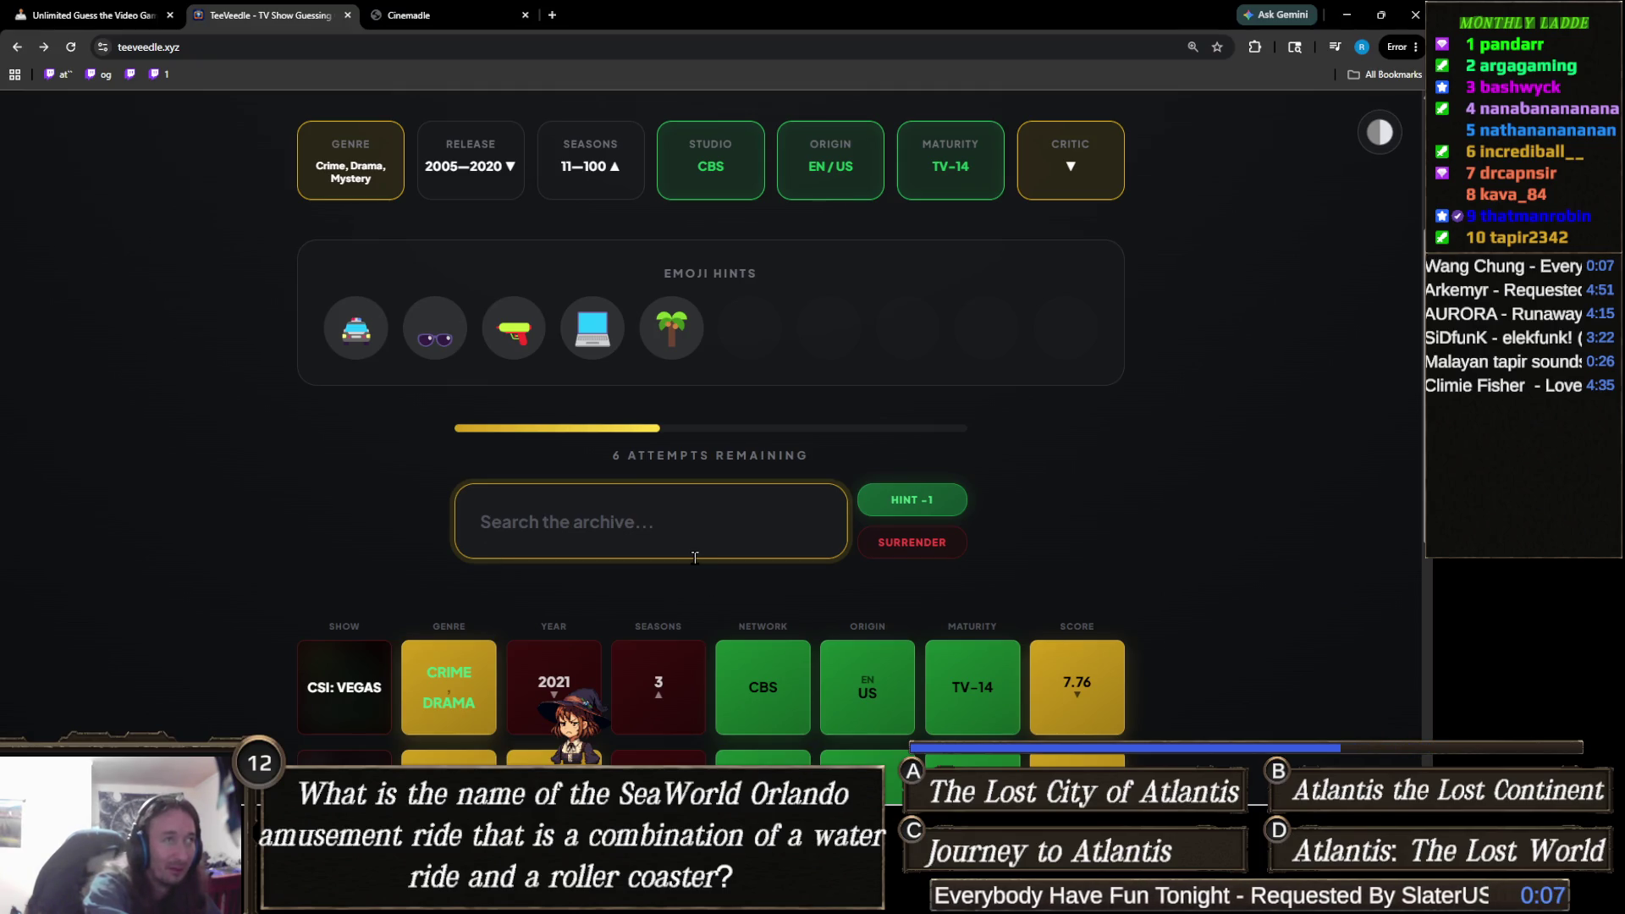
type("ncis")
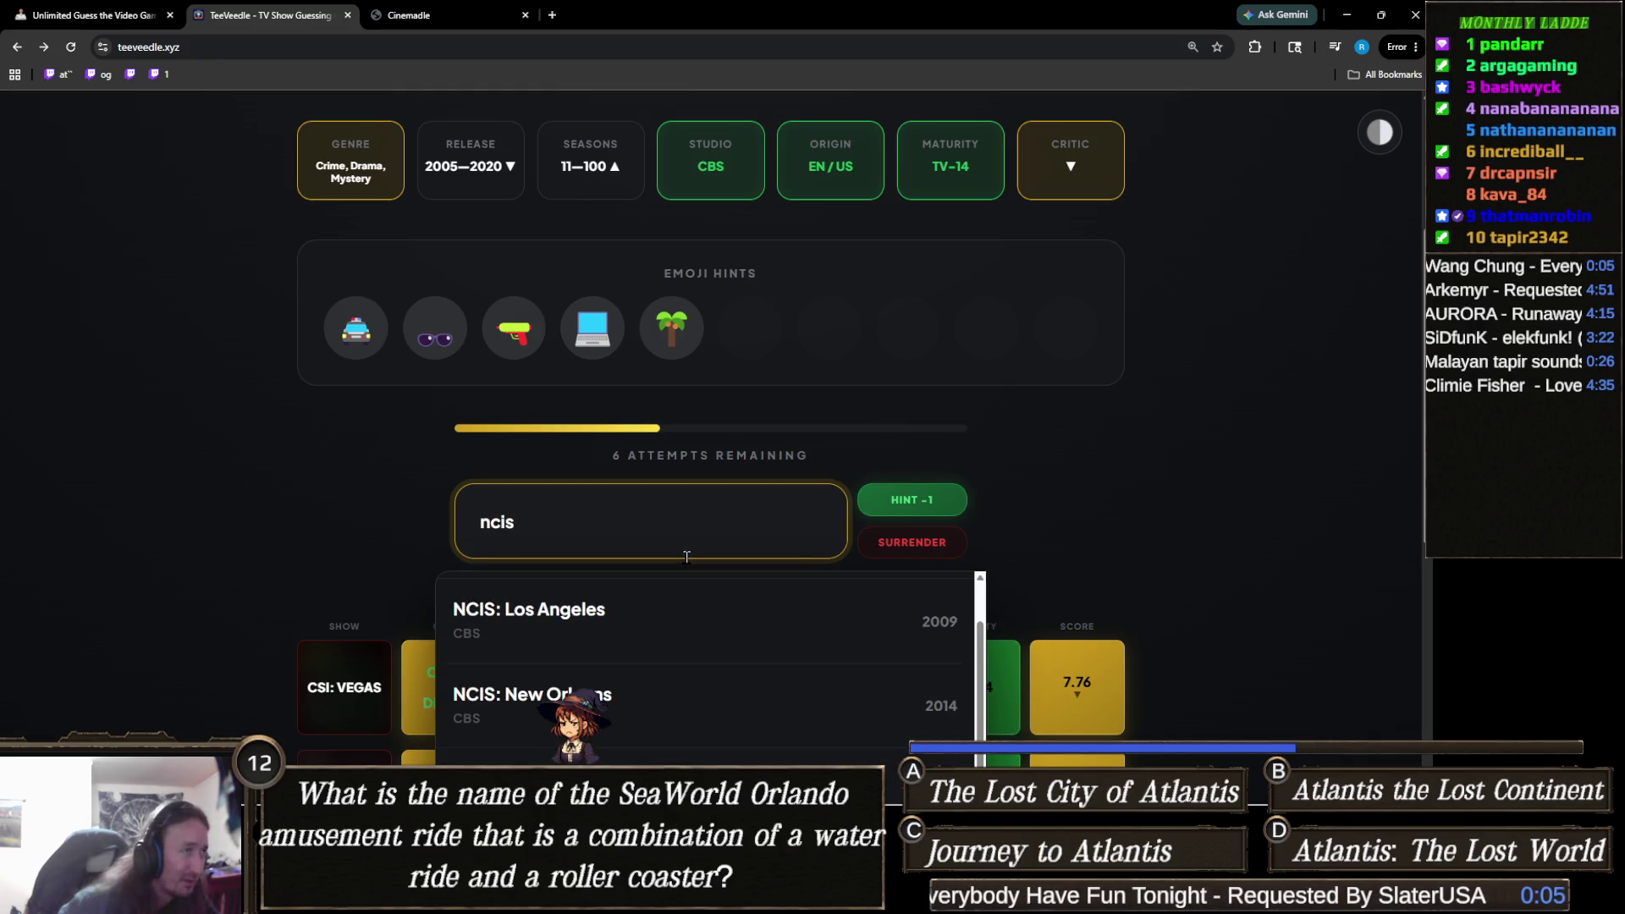
scroll(338, 563, "down", 3)
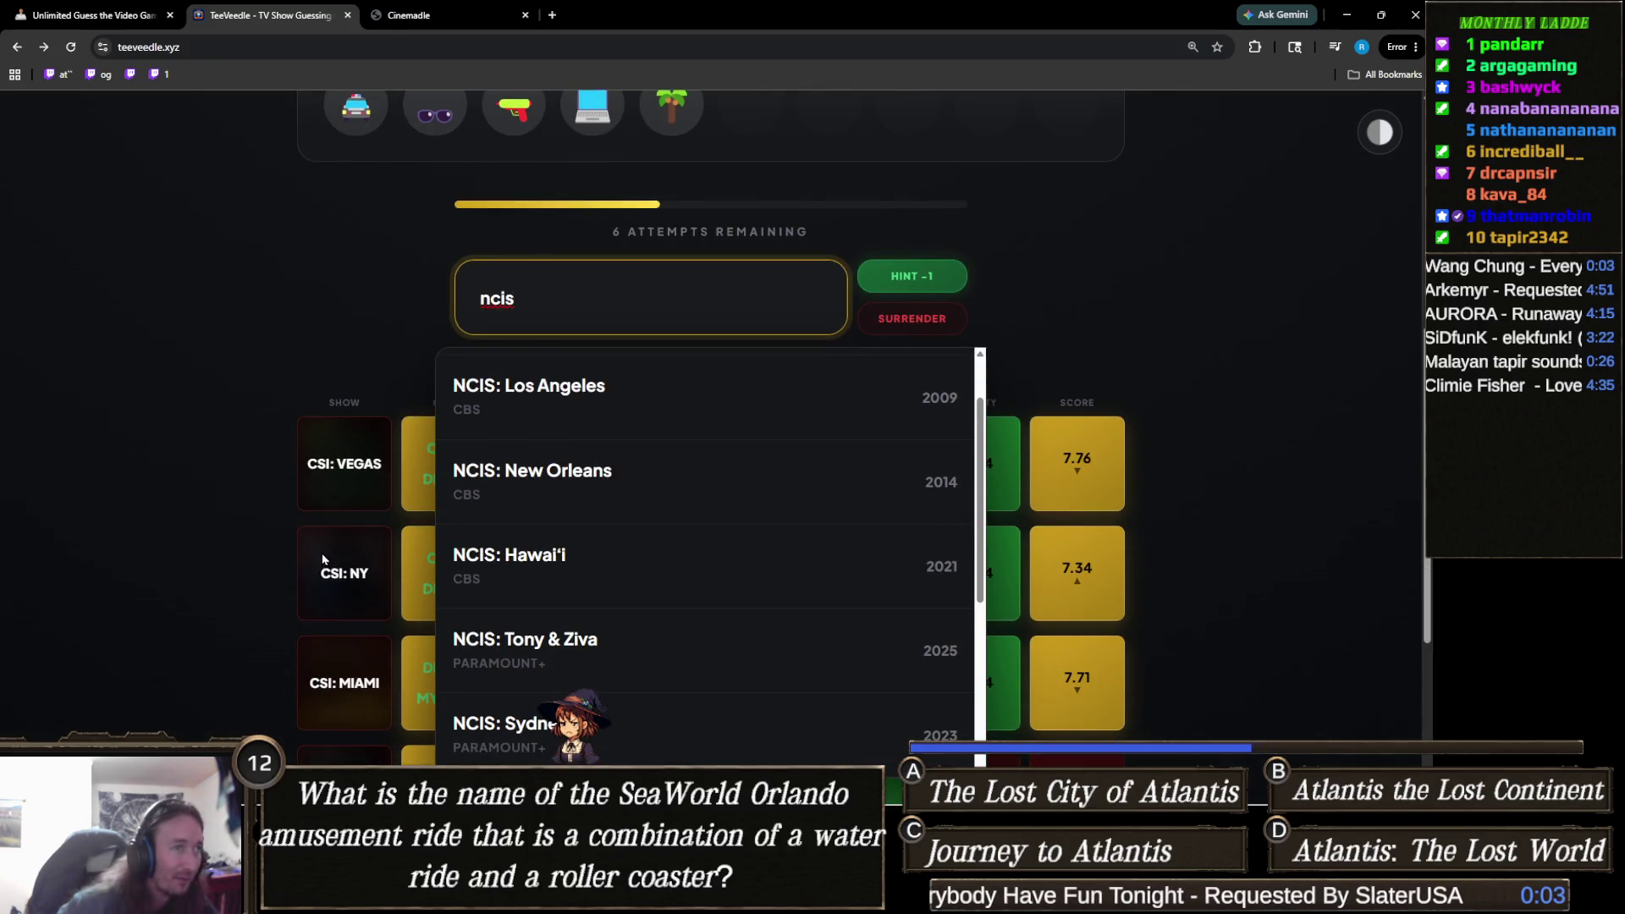
left_click(591, 410)
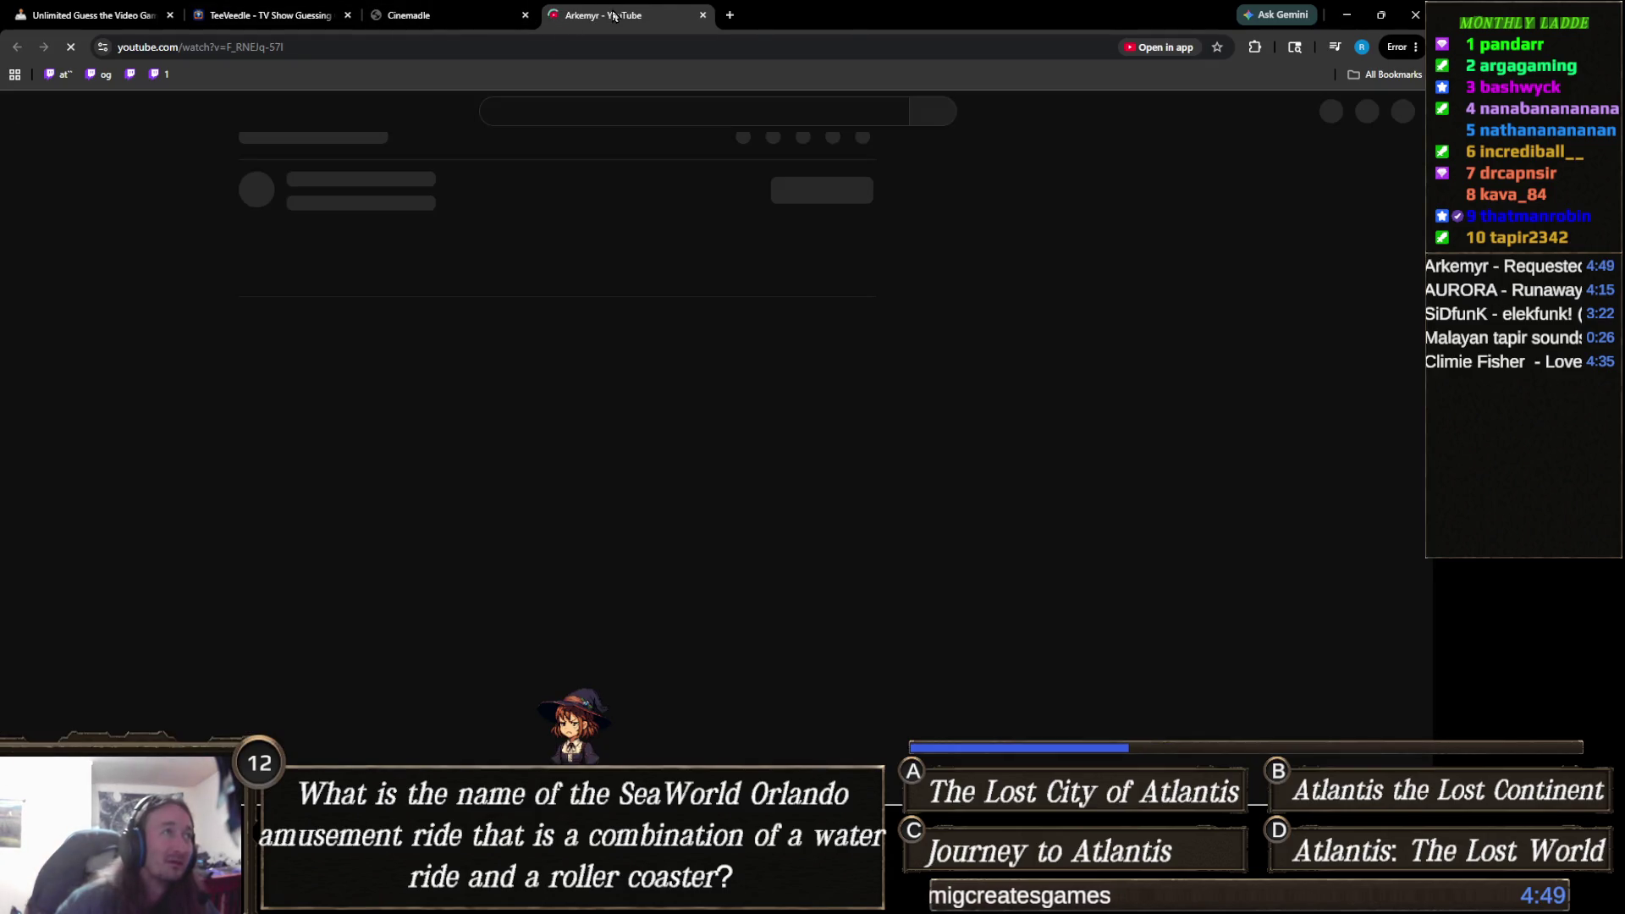
Close the YouTube tab and switch to the Unity editor with the Level 1 Dark Forest scene.
middle_click(614, 16)
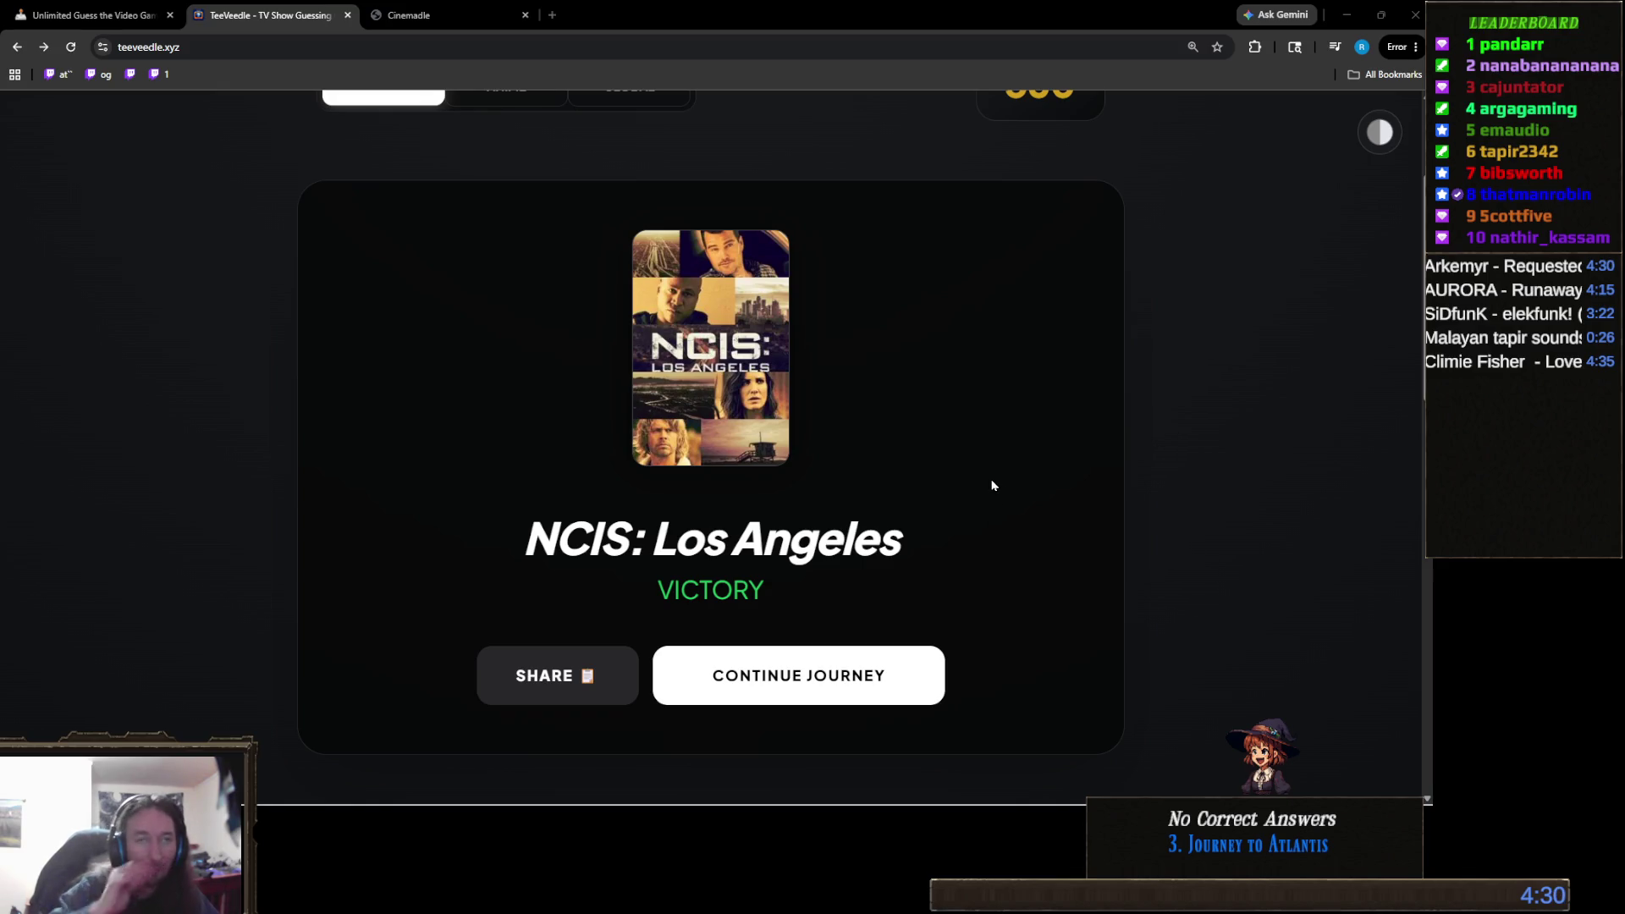
scroll(1013, 302, "up", 3)
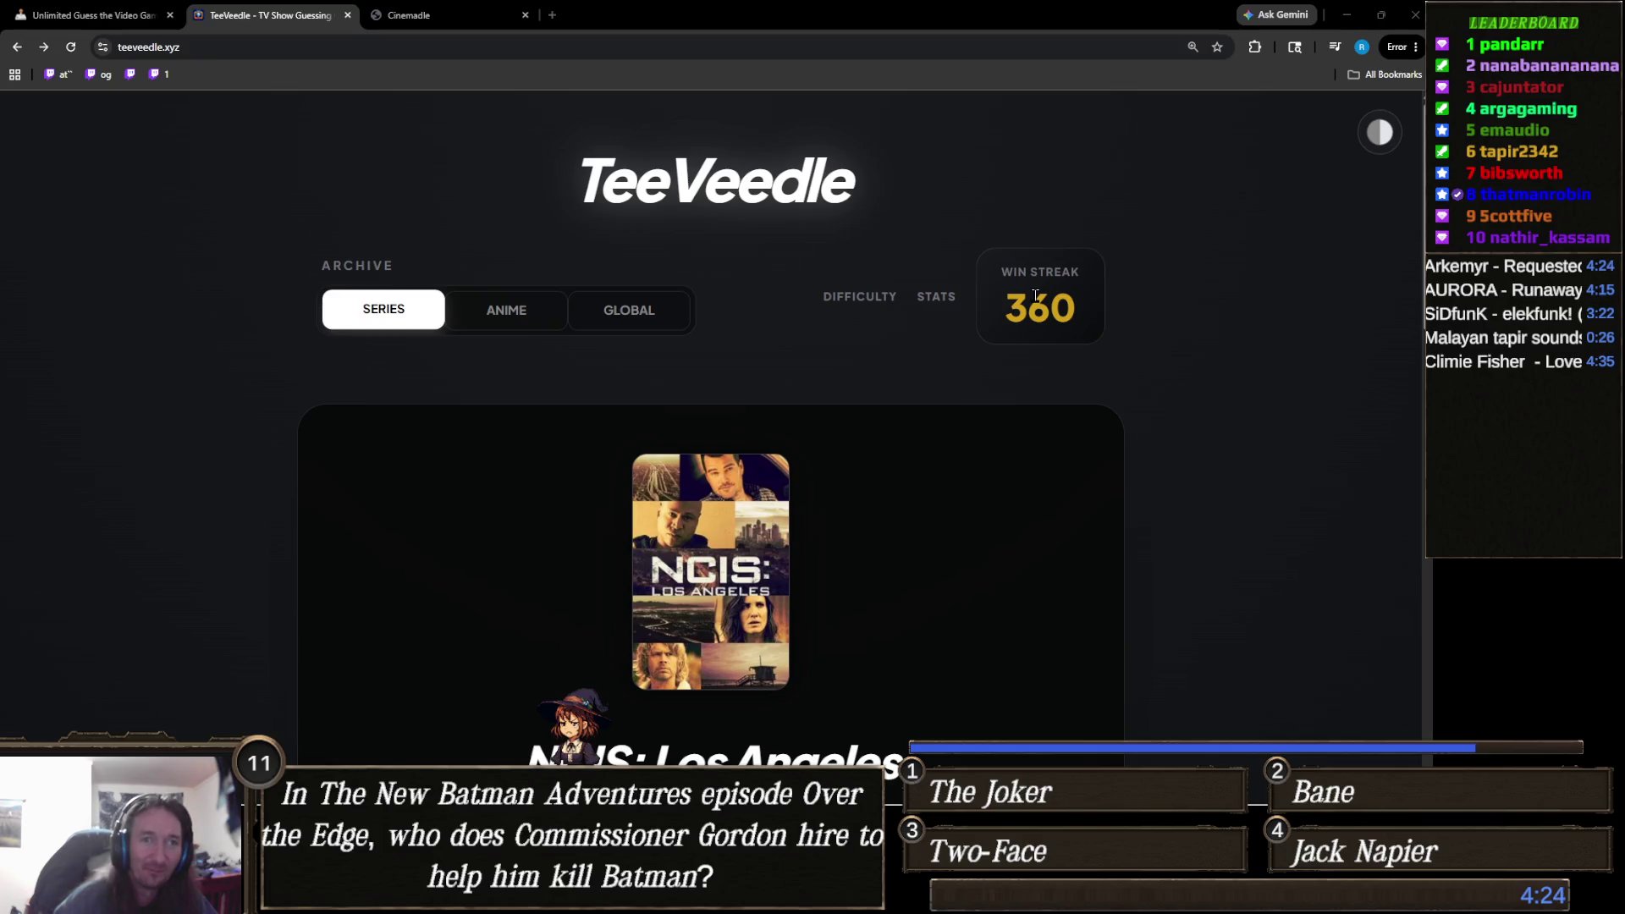
mouse_move(694, 897)
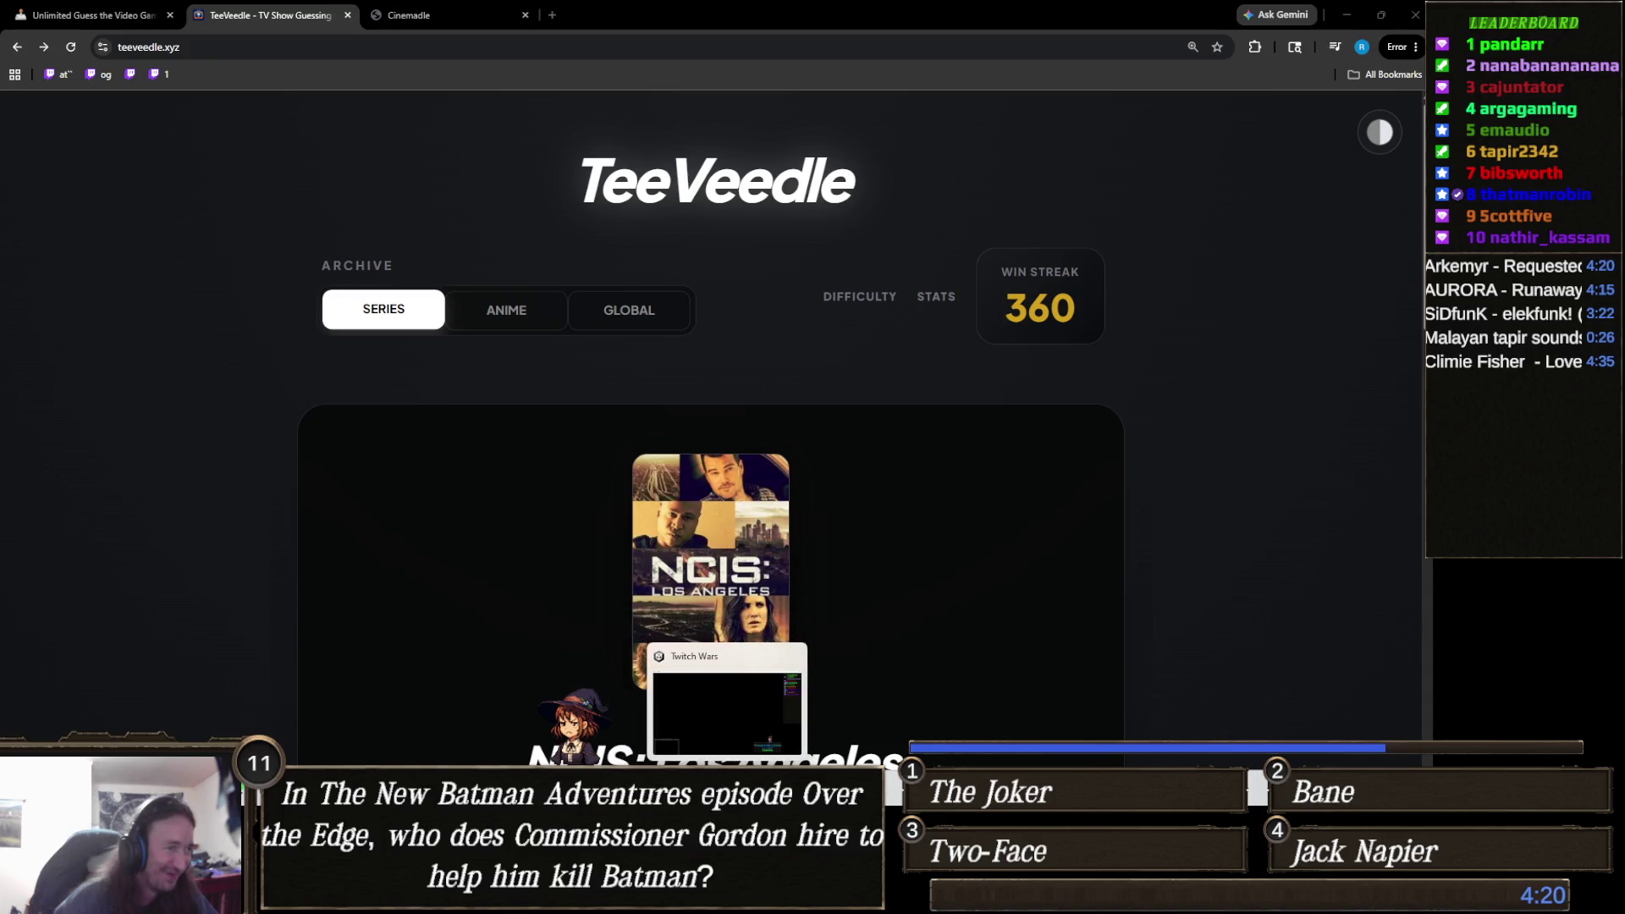
left_click(745, 897)
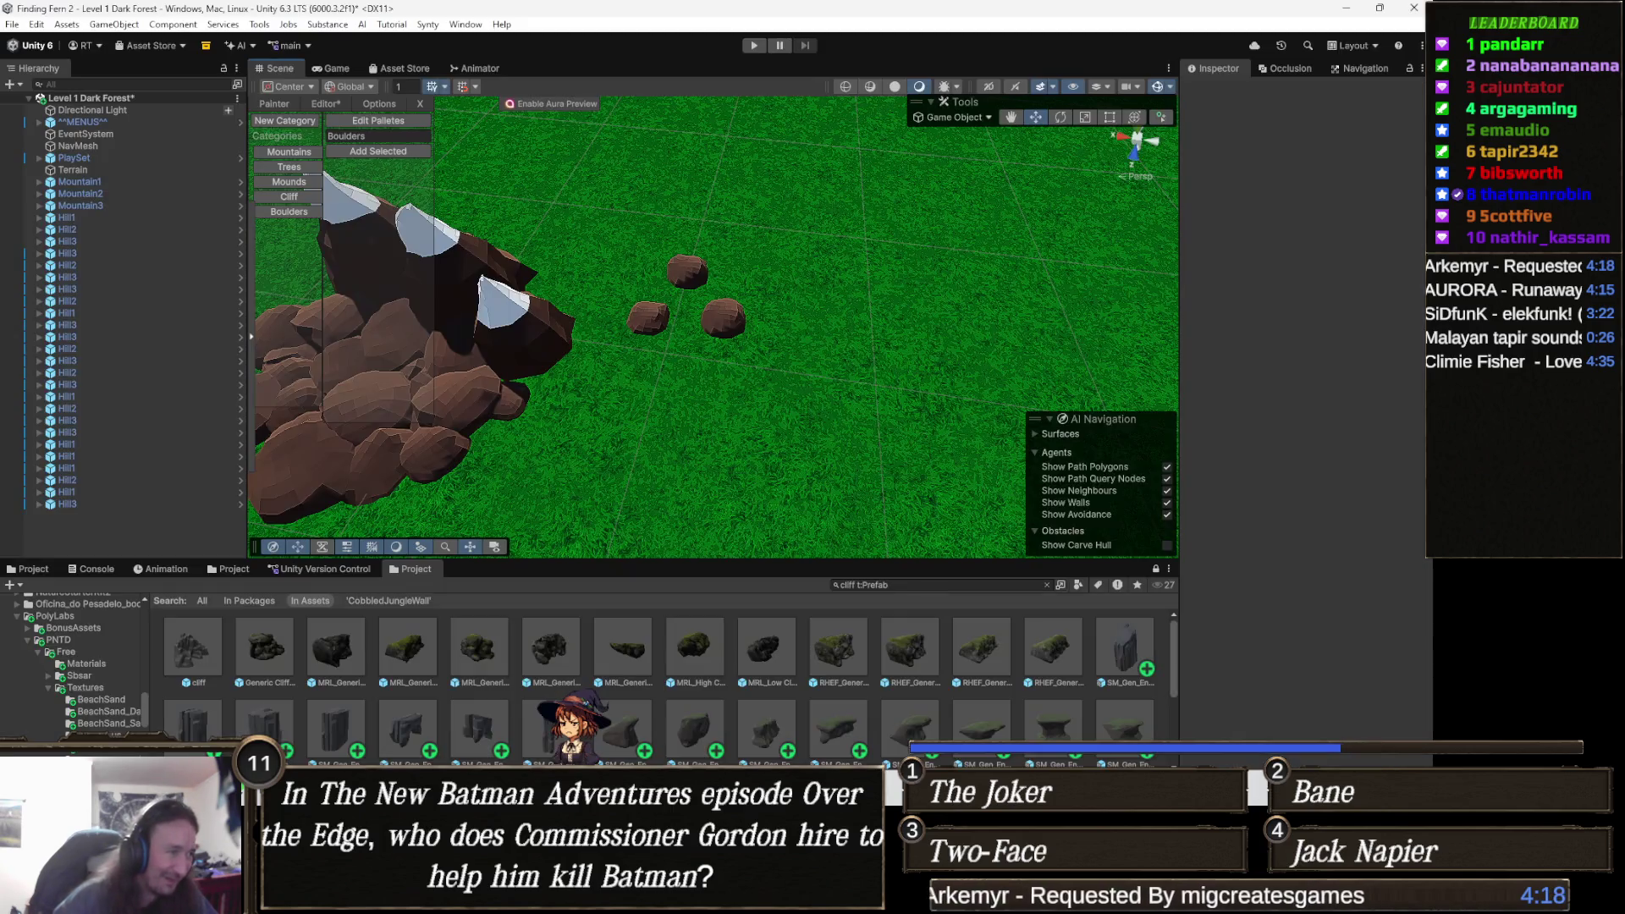
mouse_move(629, 897)
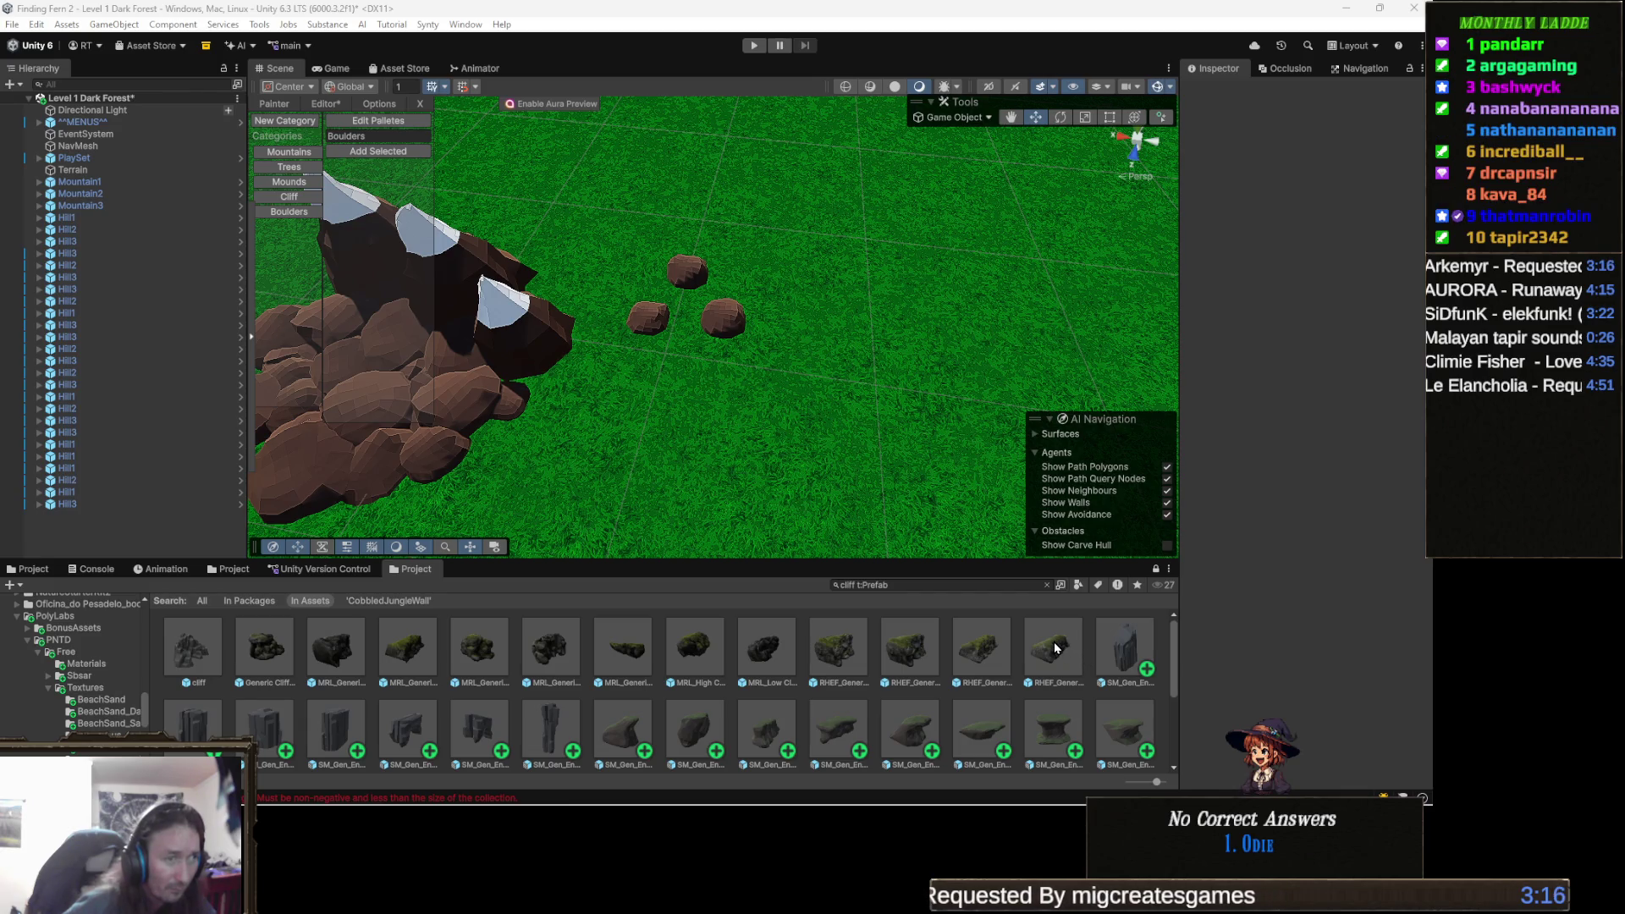
Add the seven selected SM_Gen_Env_Cliff prefabs to the Painter and create a palette named All.
left_click(1125, 647)
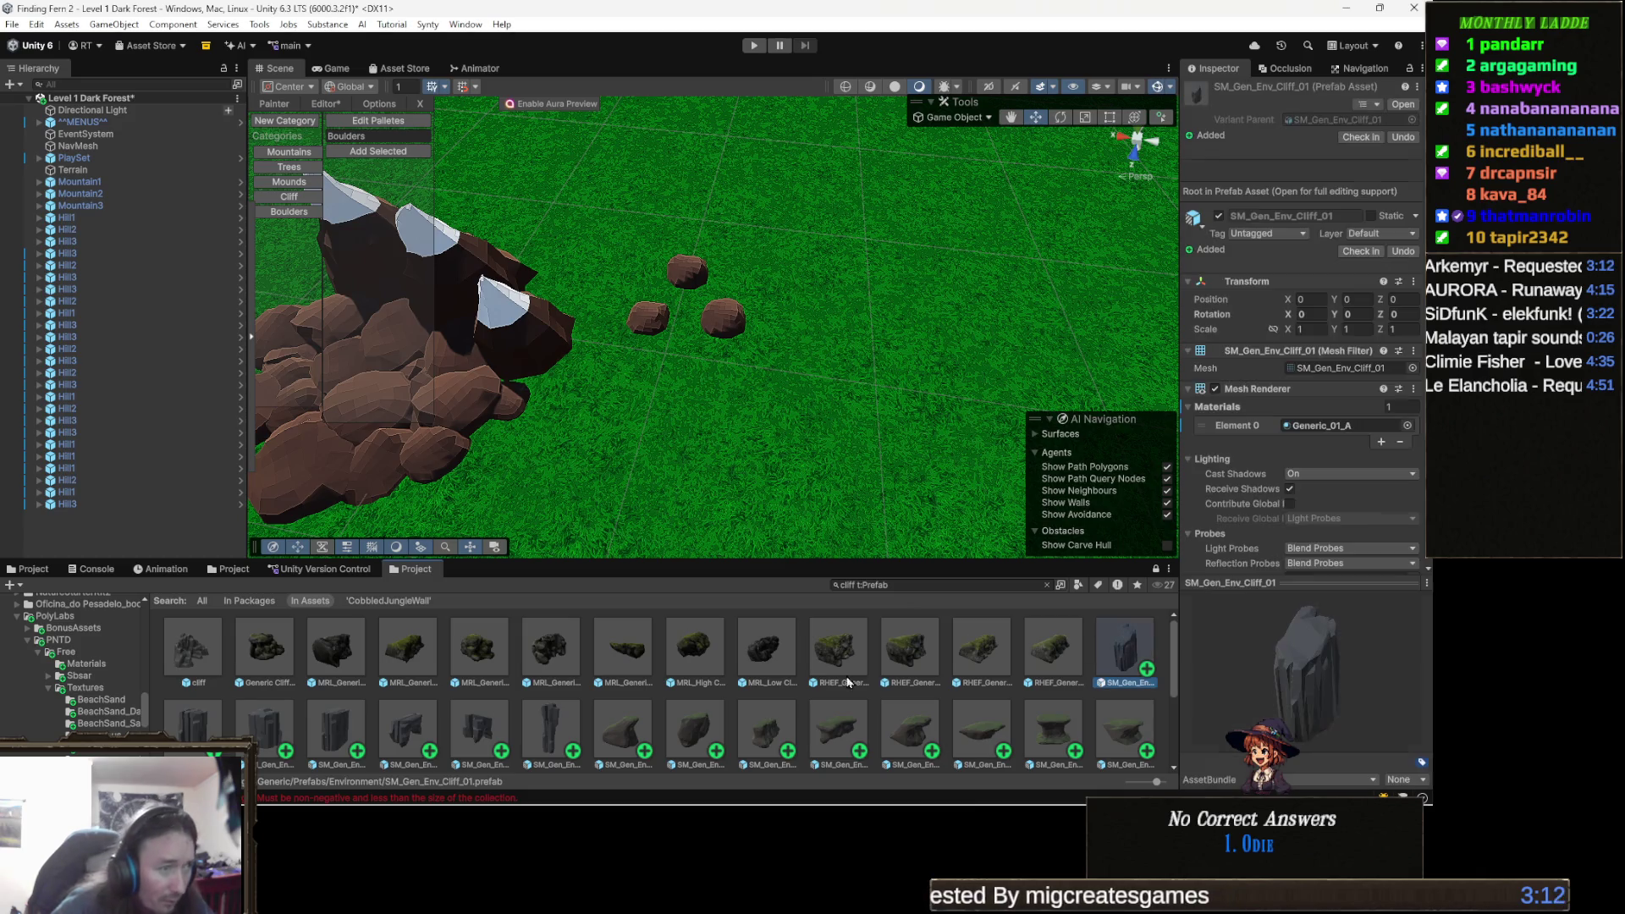
left_click(550, 732, "shift")
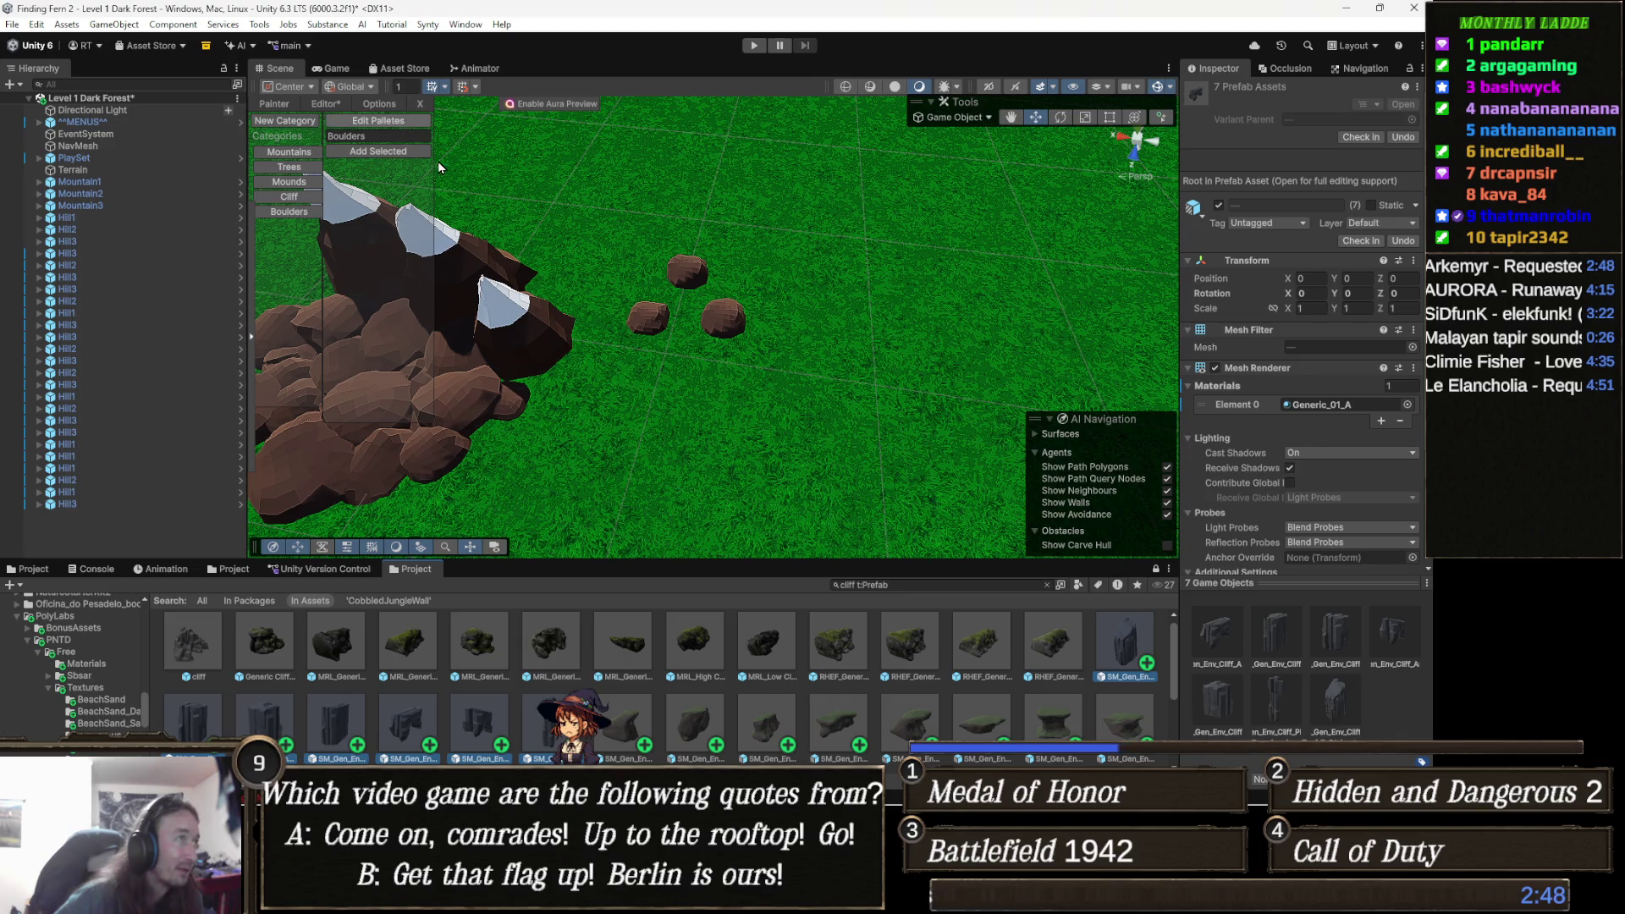
left_click(414, 154)
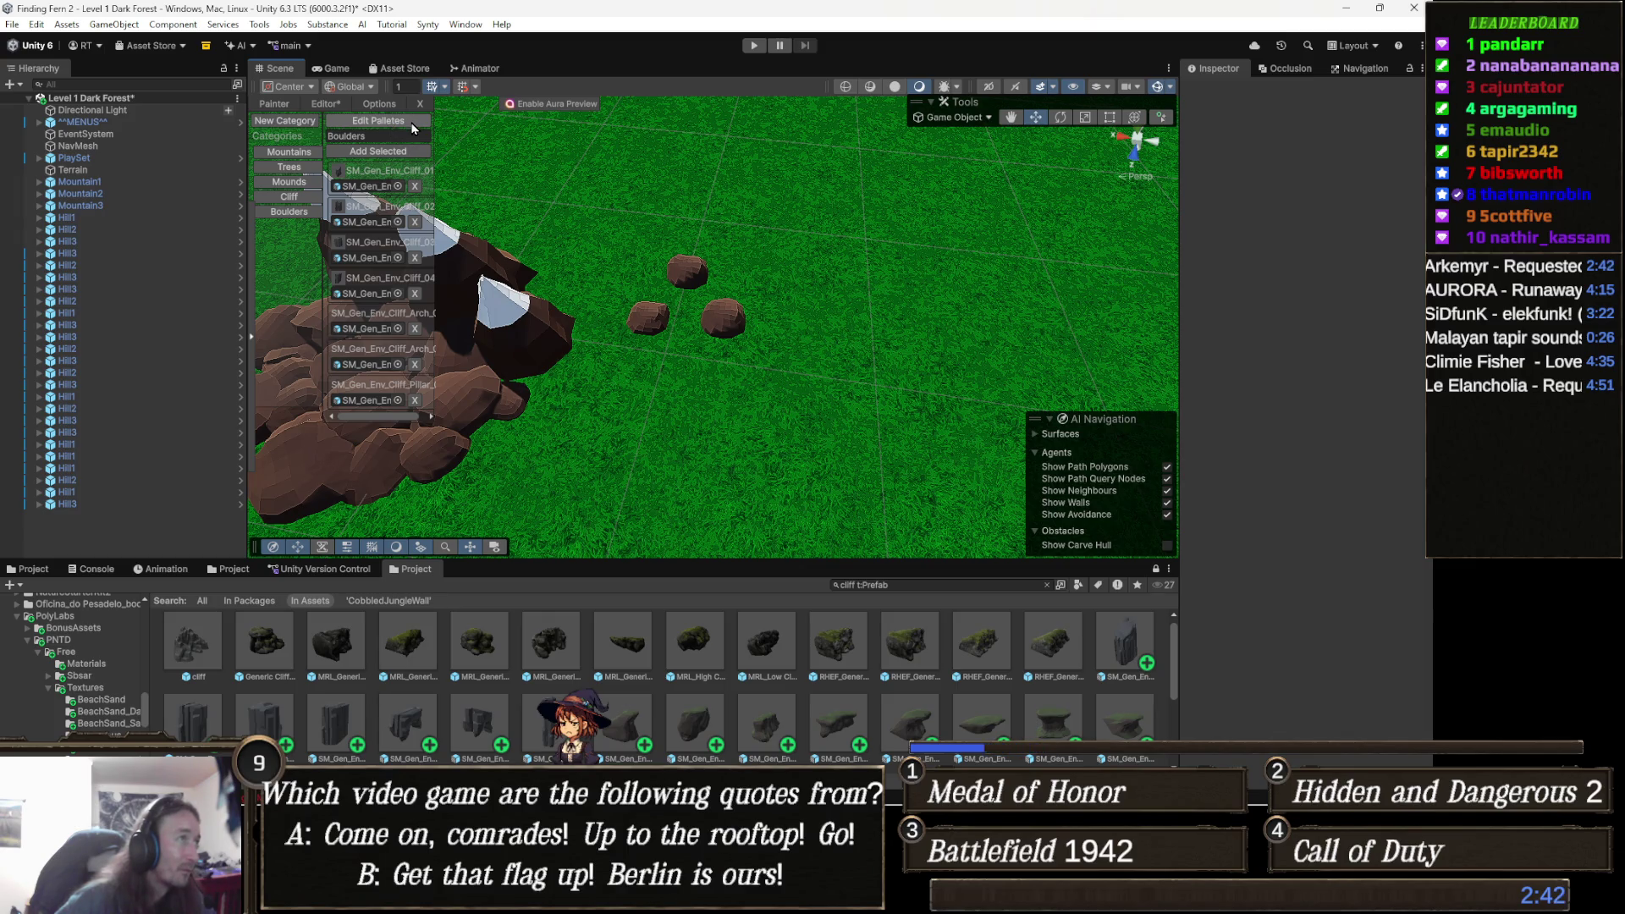
left_click(414, 127)
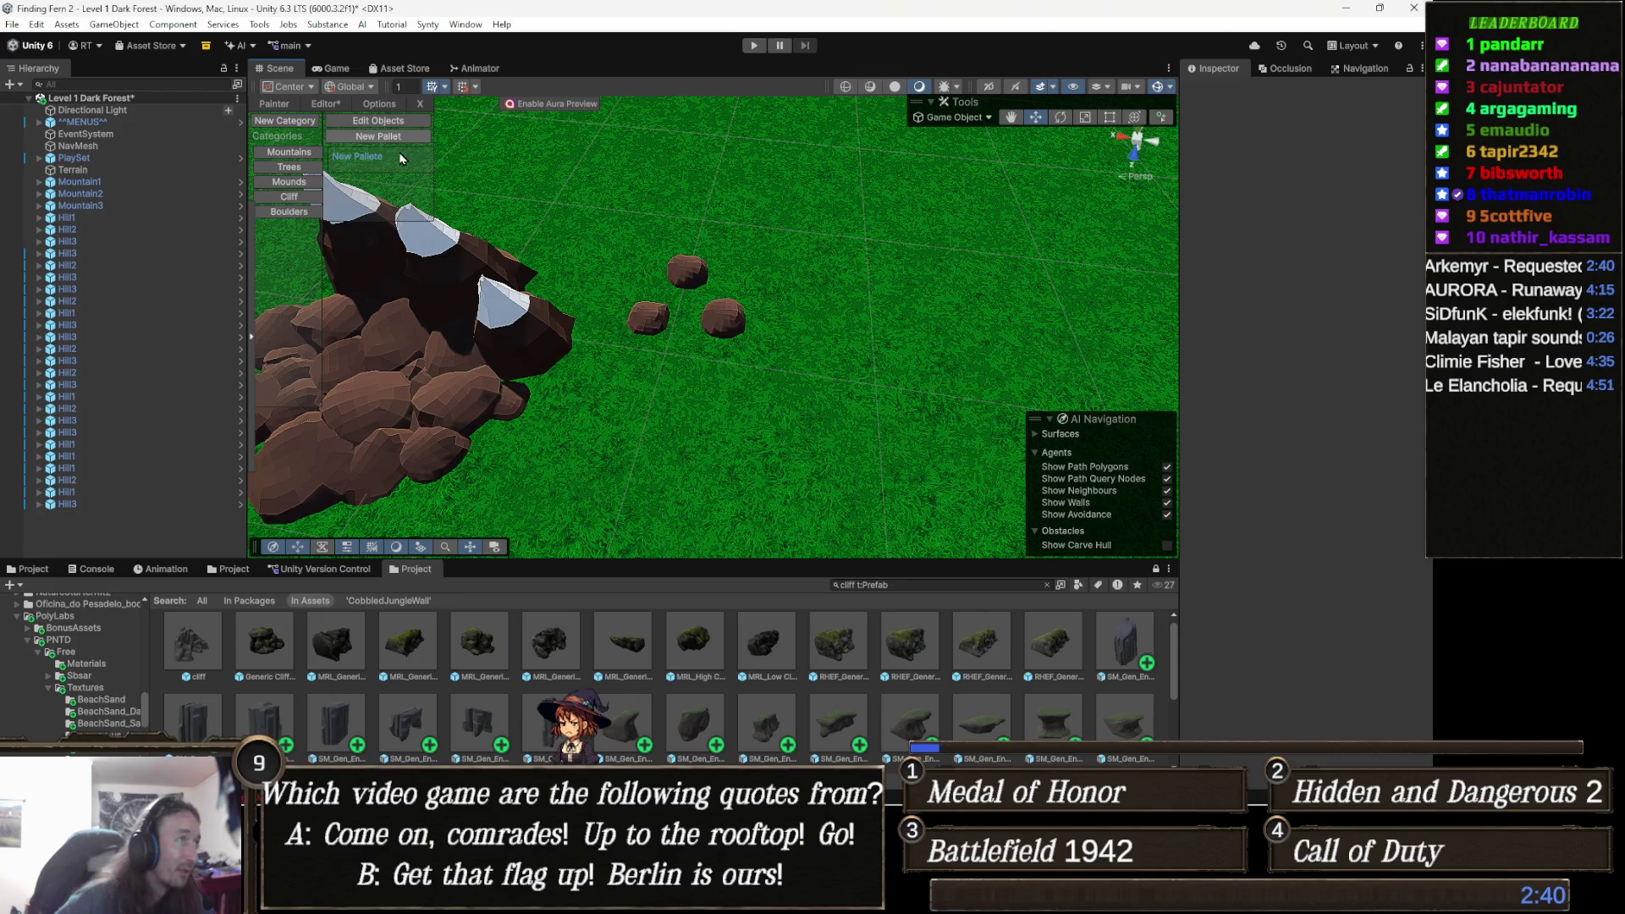
left_click(378, 162)
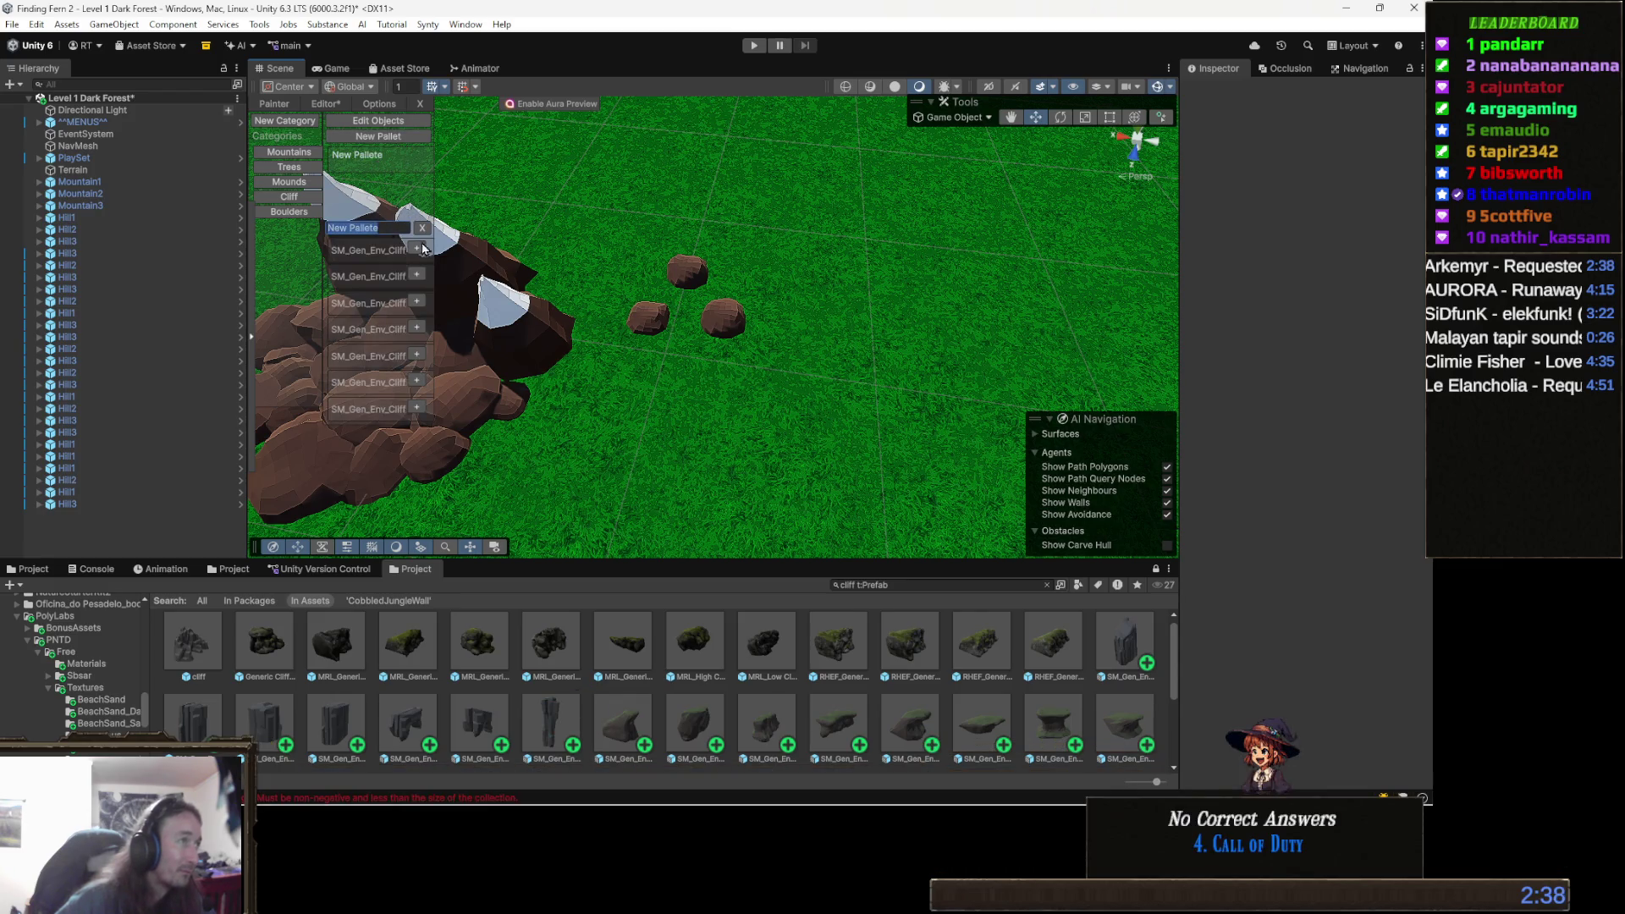
type("All")
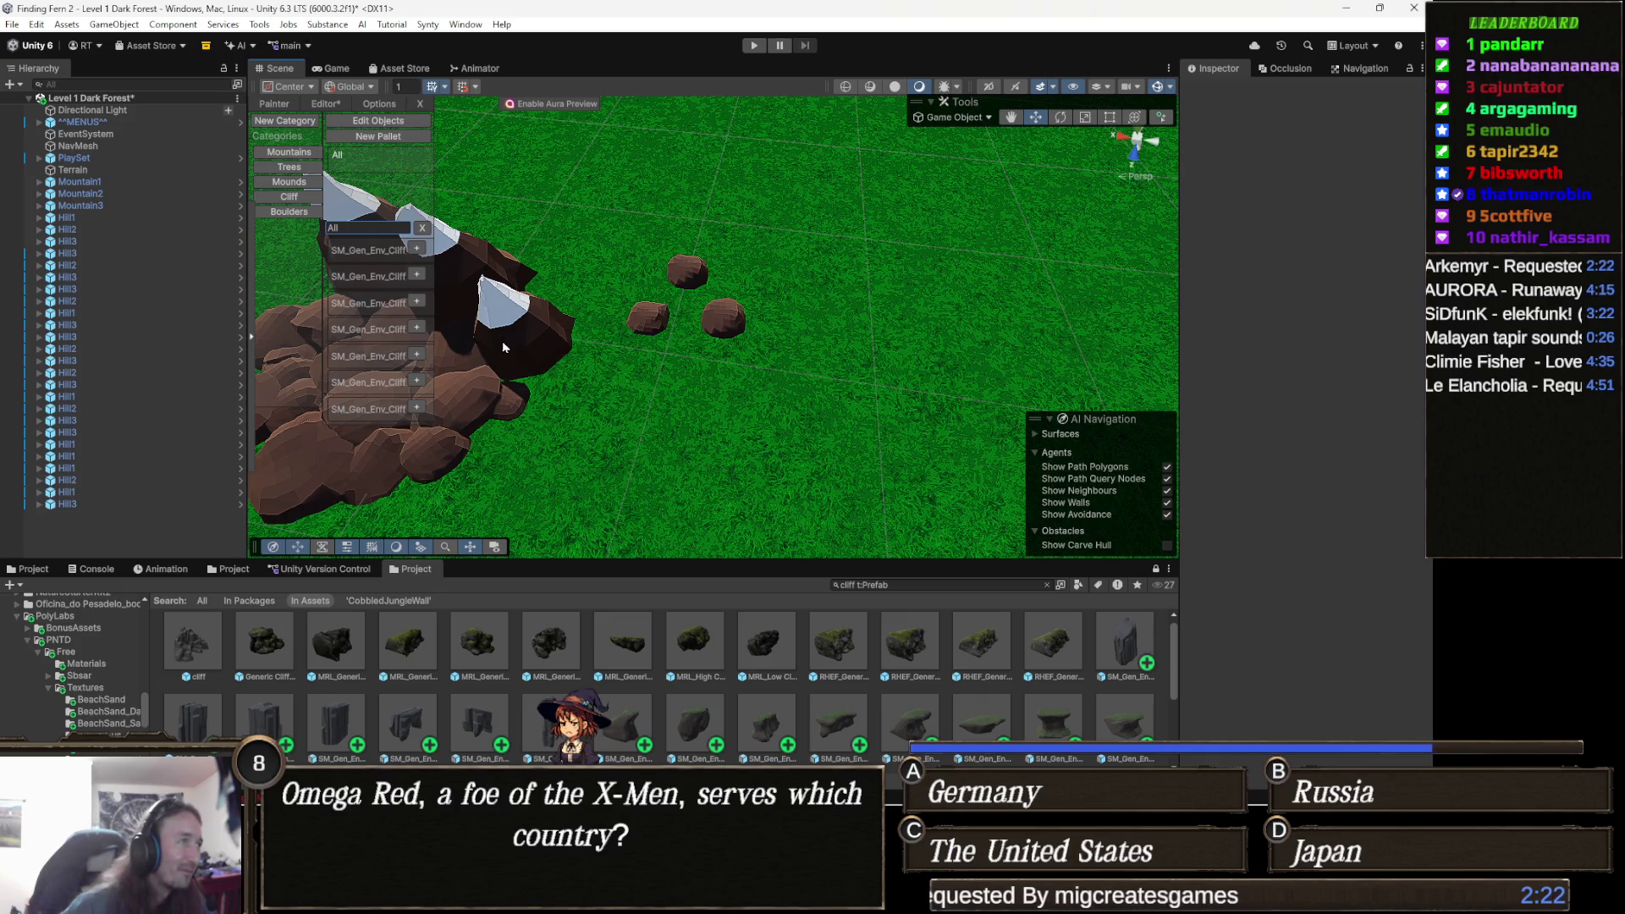
Add each of the seven cliff prefabs to the All palette.
left_click(417, 252)
left_click(418, 276)
left_click(417, 302)
left_click(417, 328)
left_click(417, 356)
left_click(417, 382)
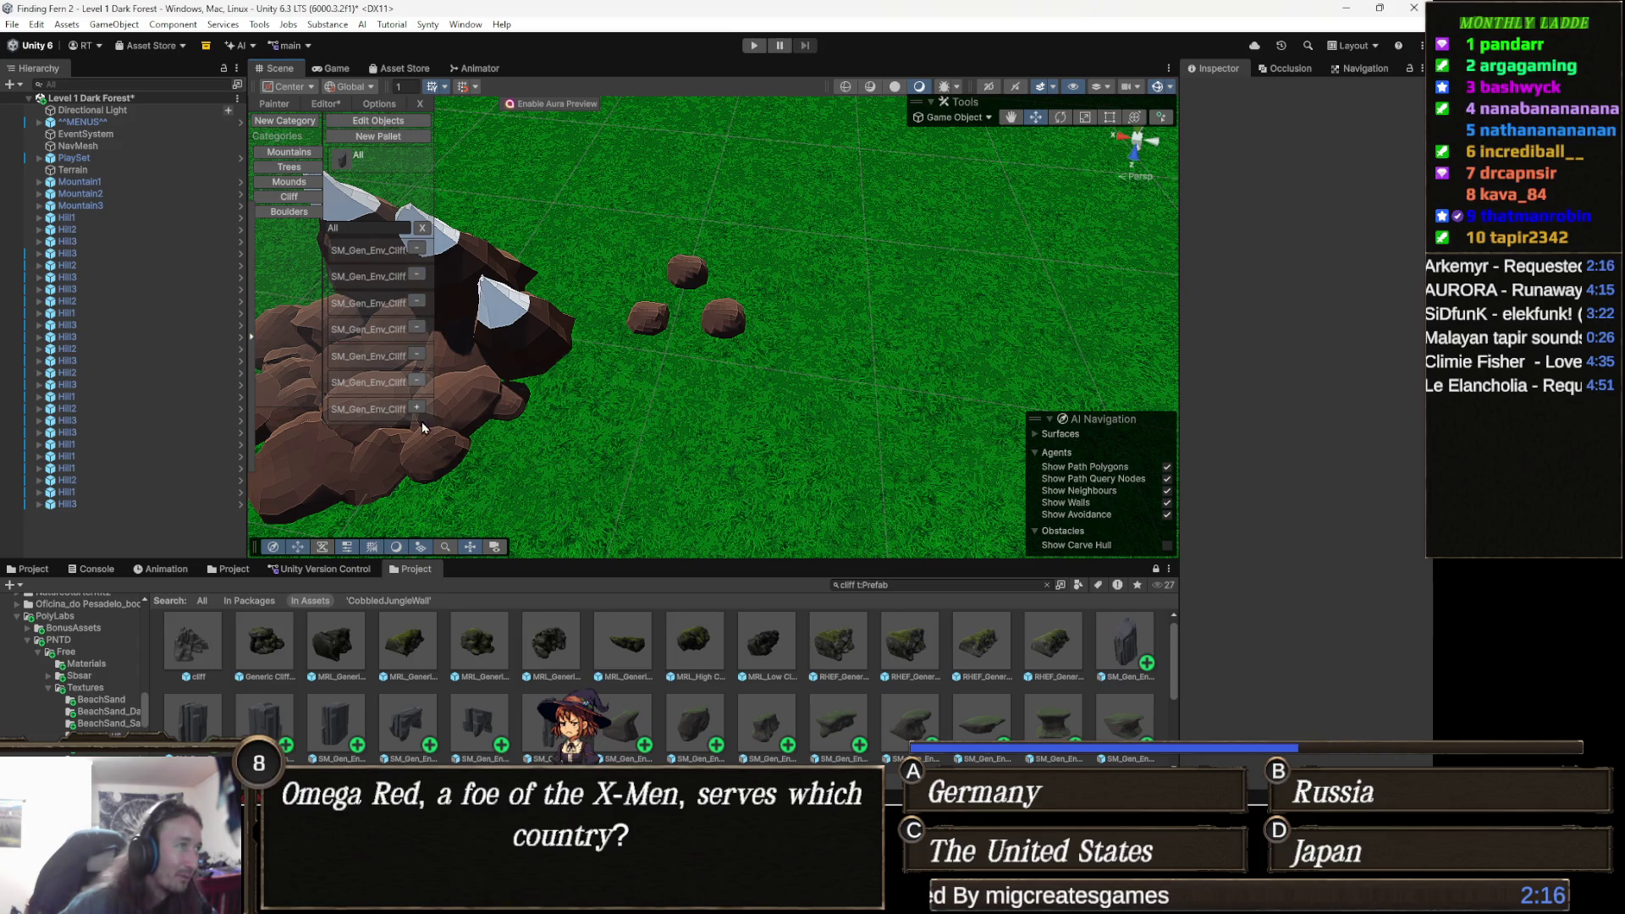
left_click(415, 409)
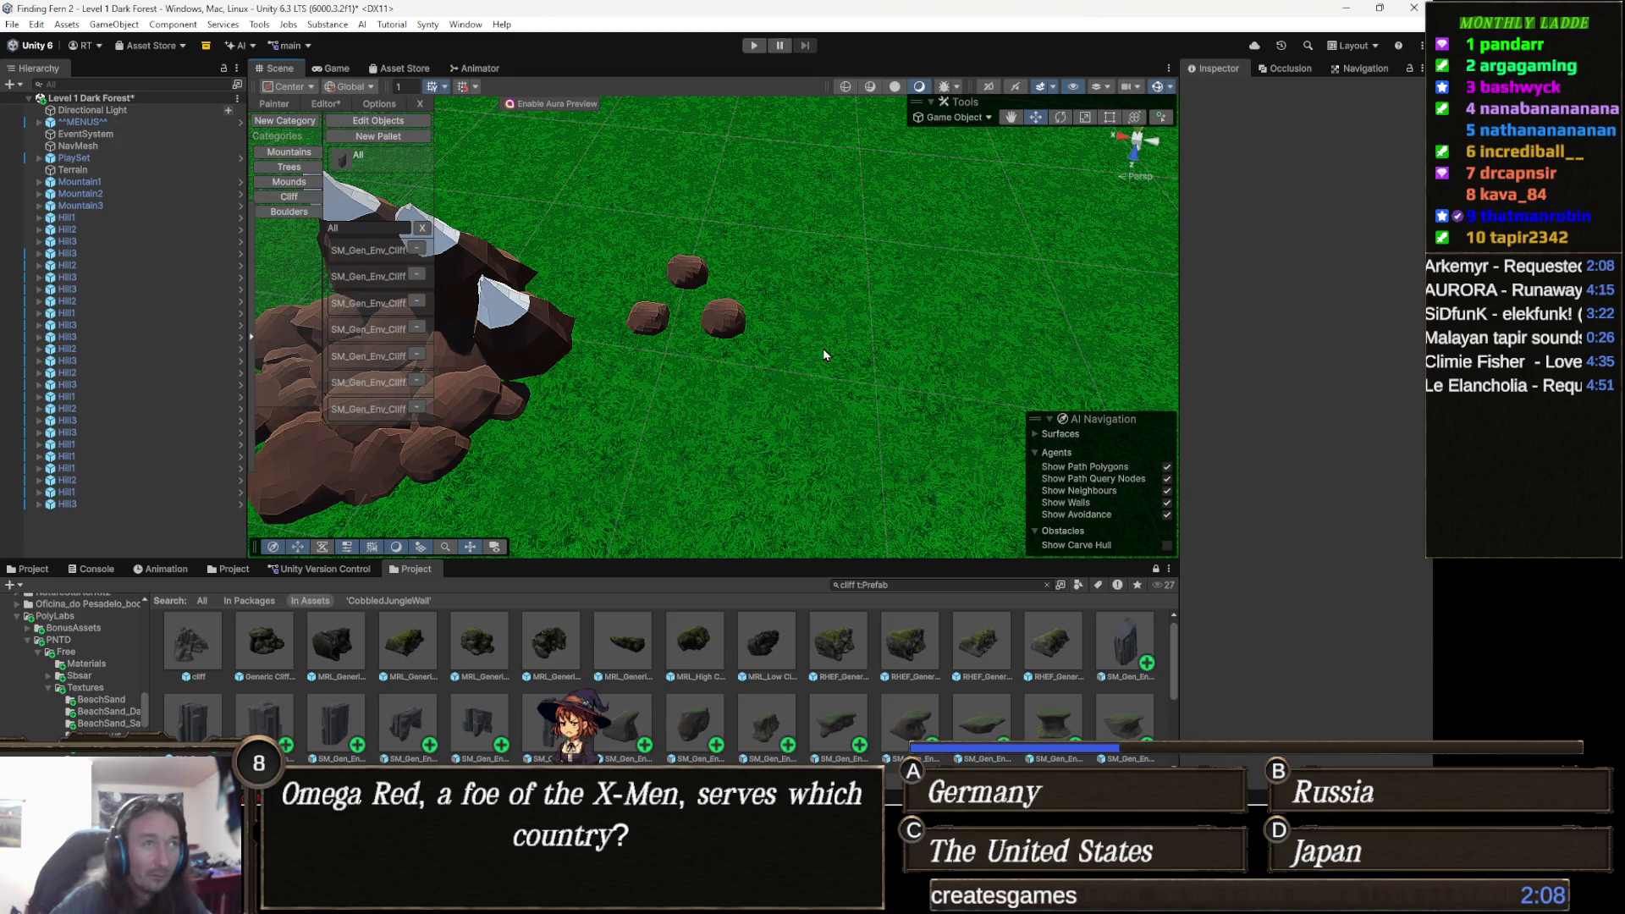
Select the green Terrain and frame it in the Scene view.
scroll(825, 354, "down", 3)
scroll(825, 353, "down", 5)
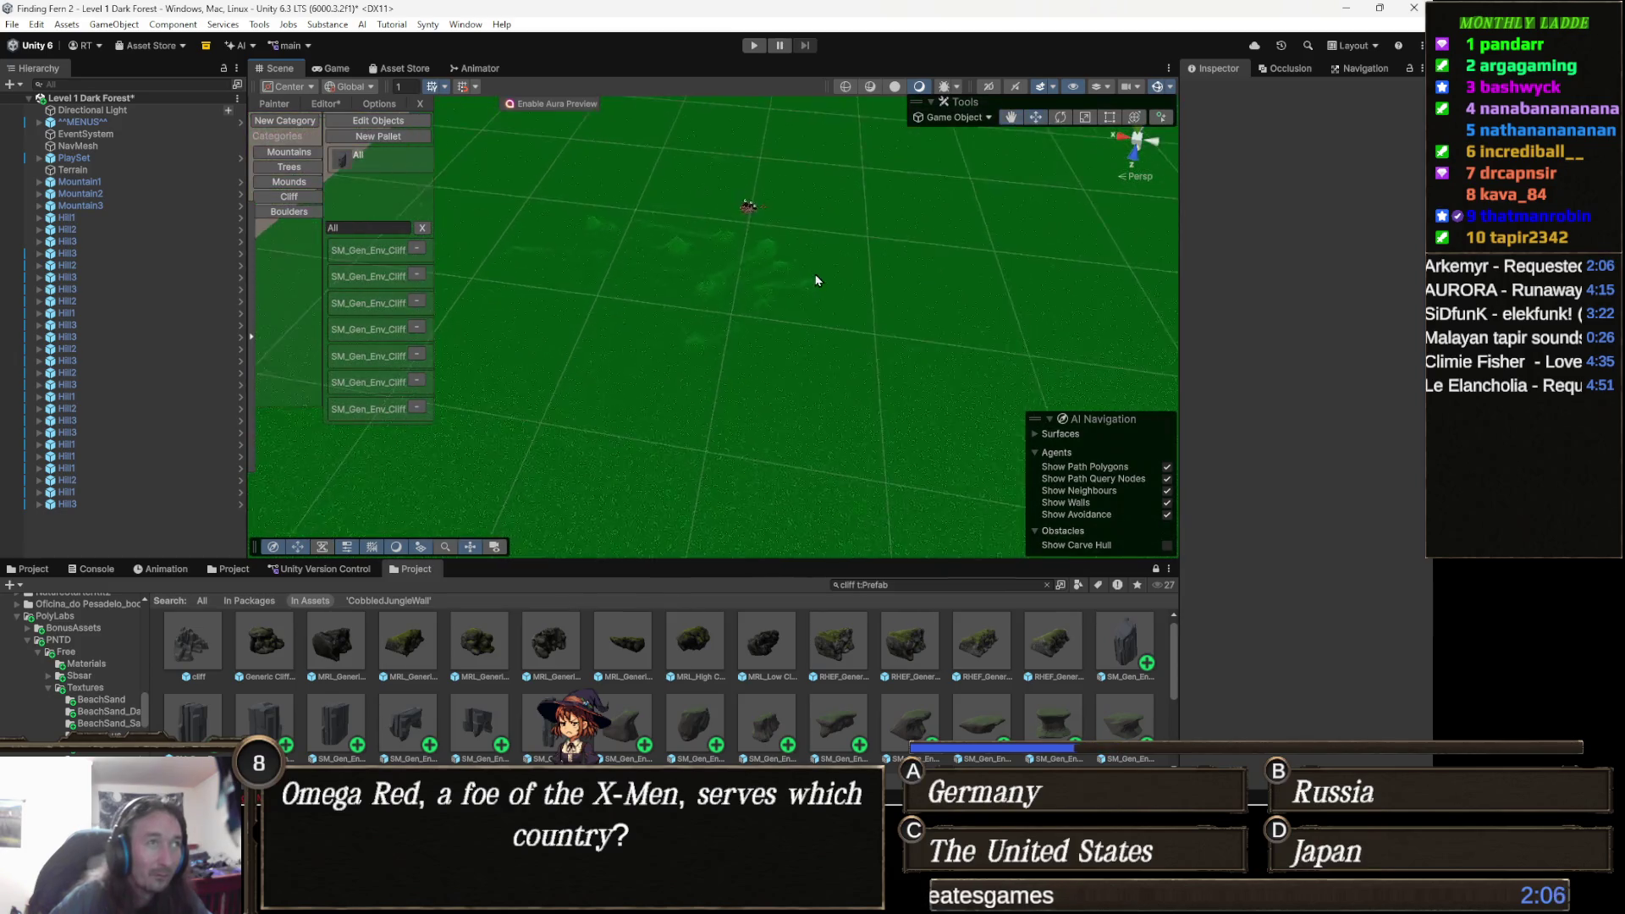
scroll(830, 387, "down", 10)
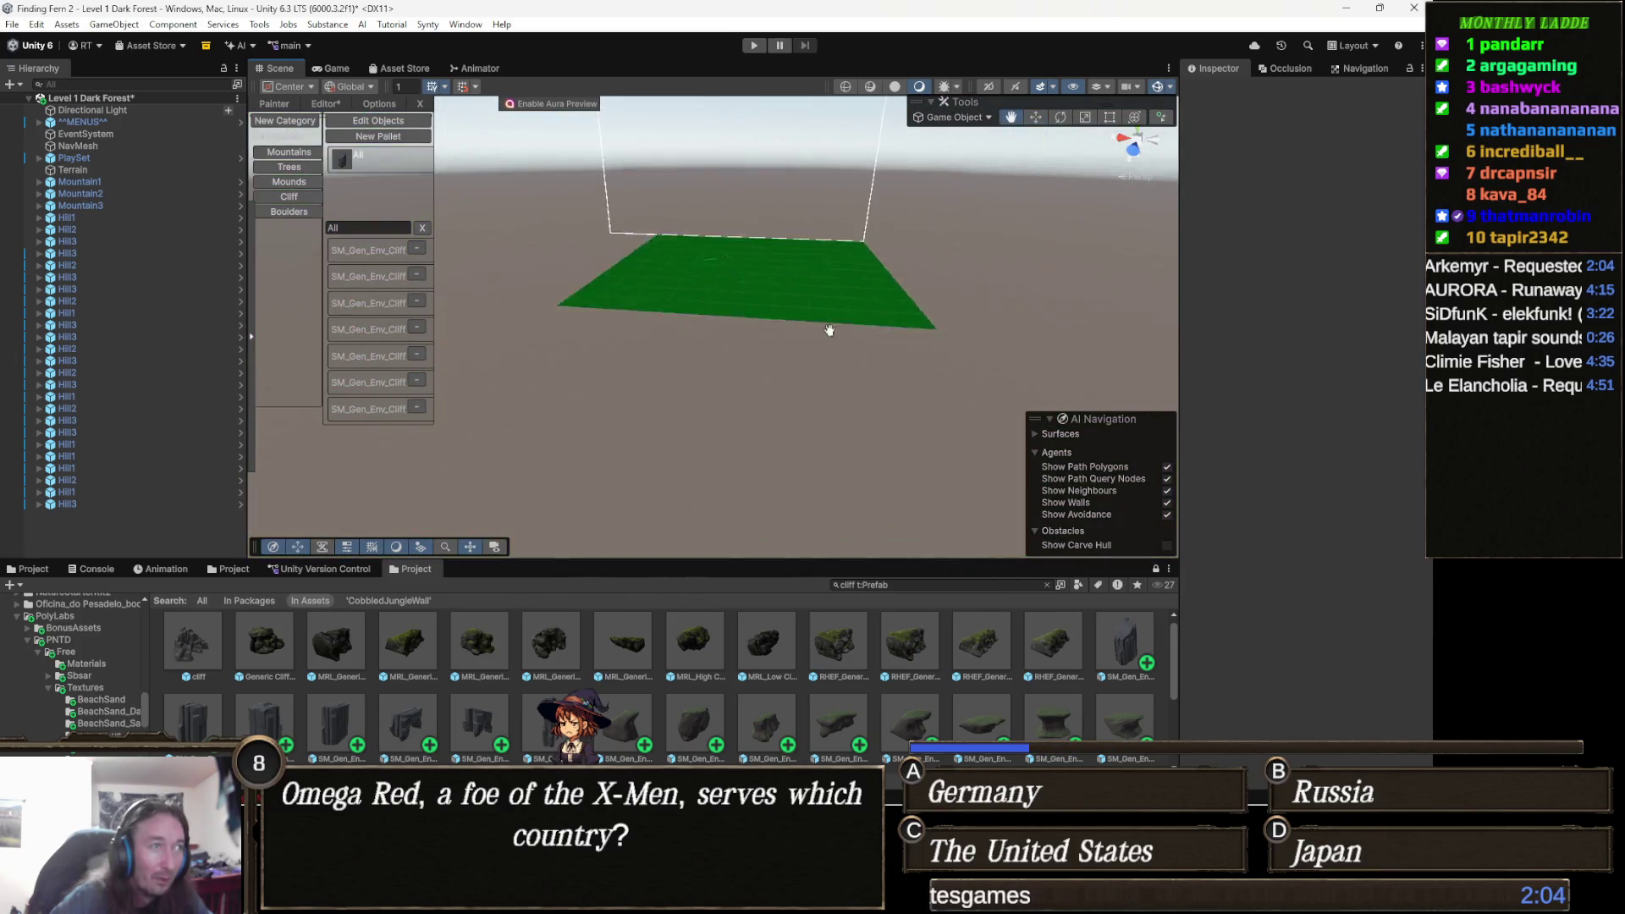
scroll(780, 435, "up", 10)
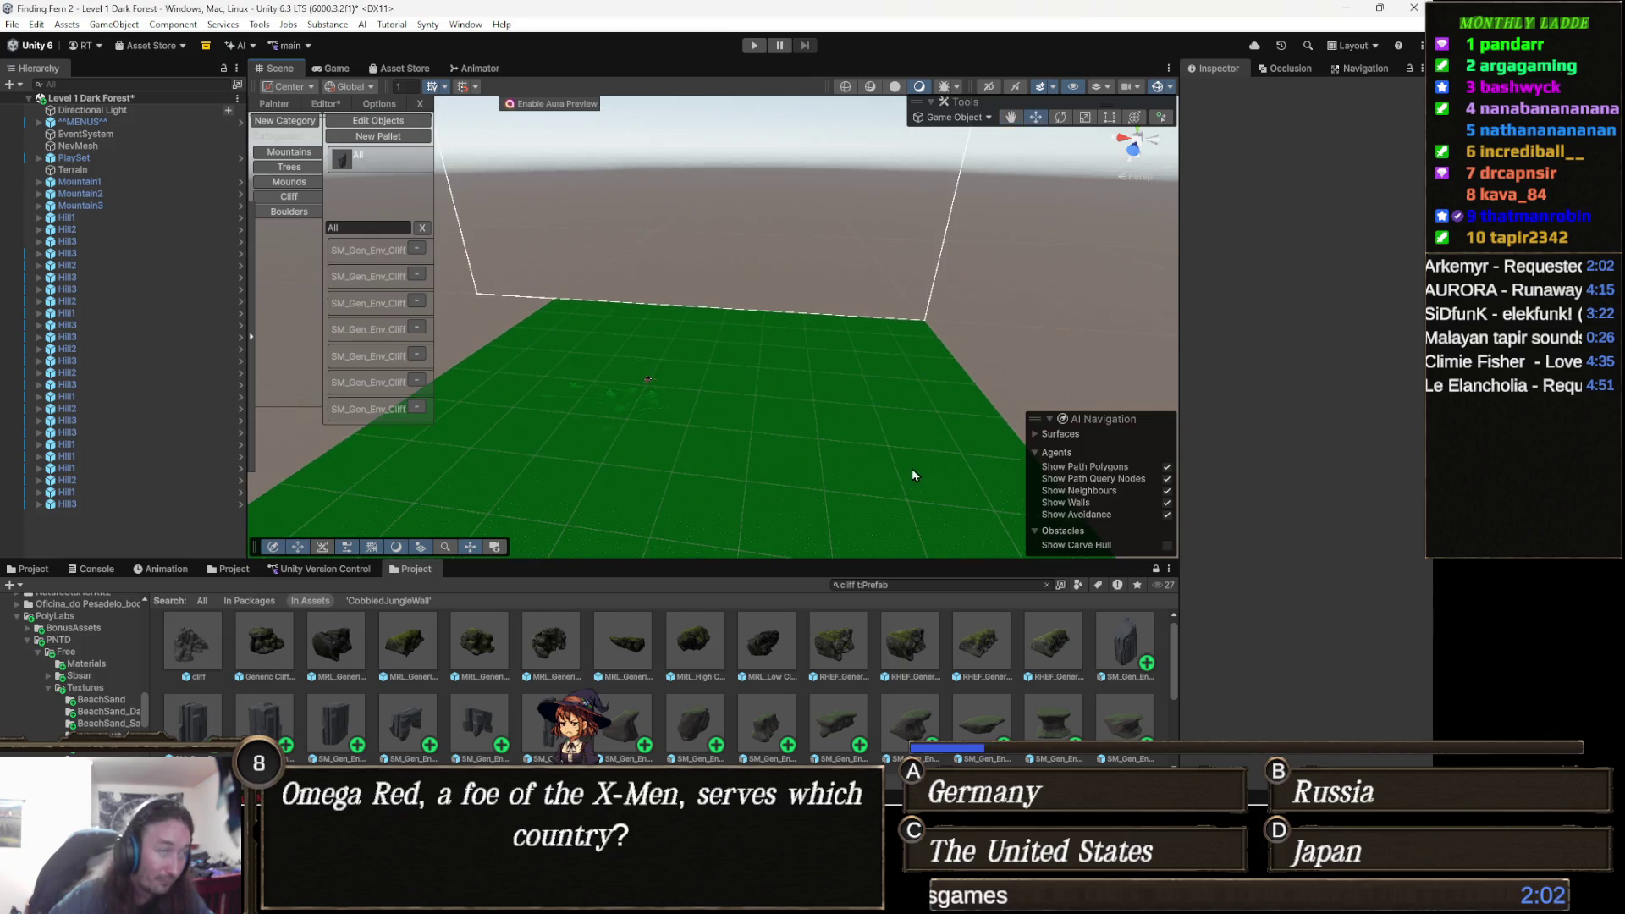
left_click(735, 318)
key("f")
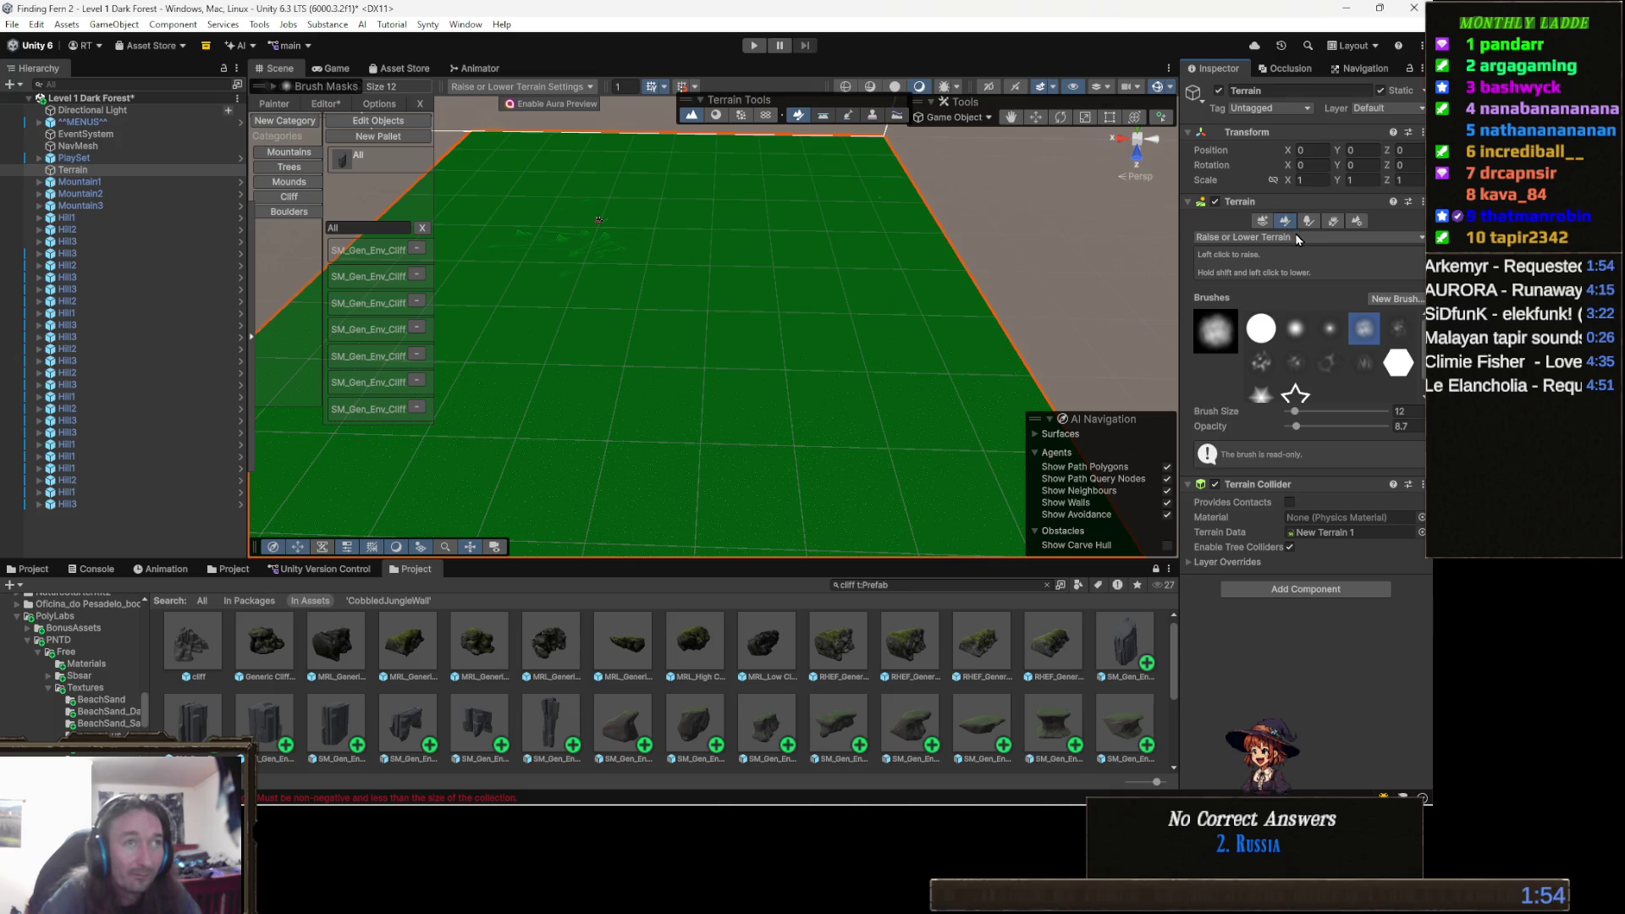
Switch the terrain tool to Set Height, enter height 15, and flatten the terrain.
left_click(1295, 241)
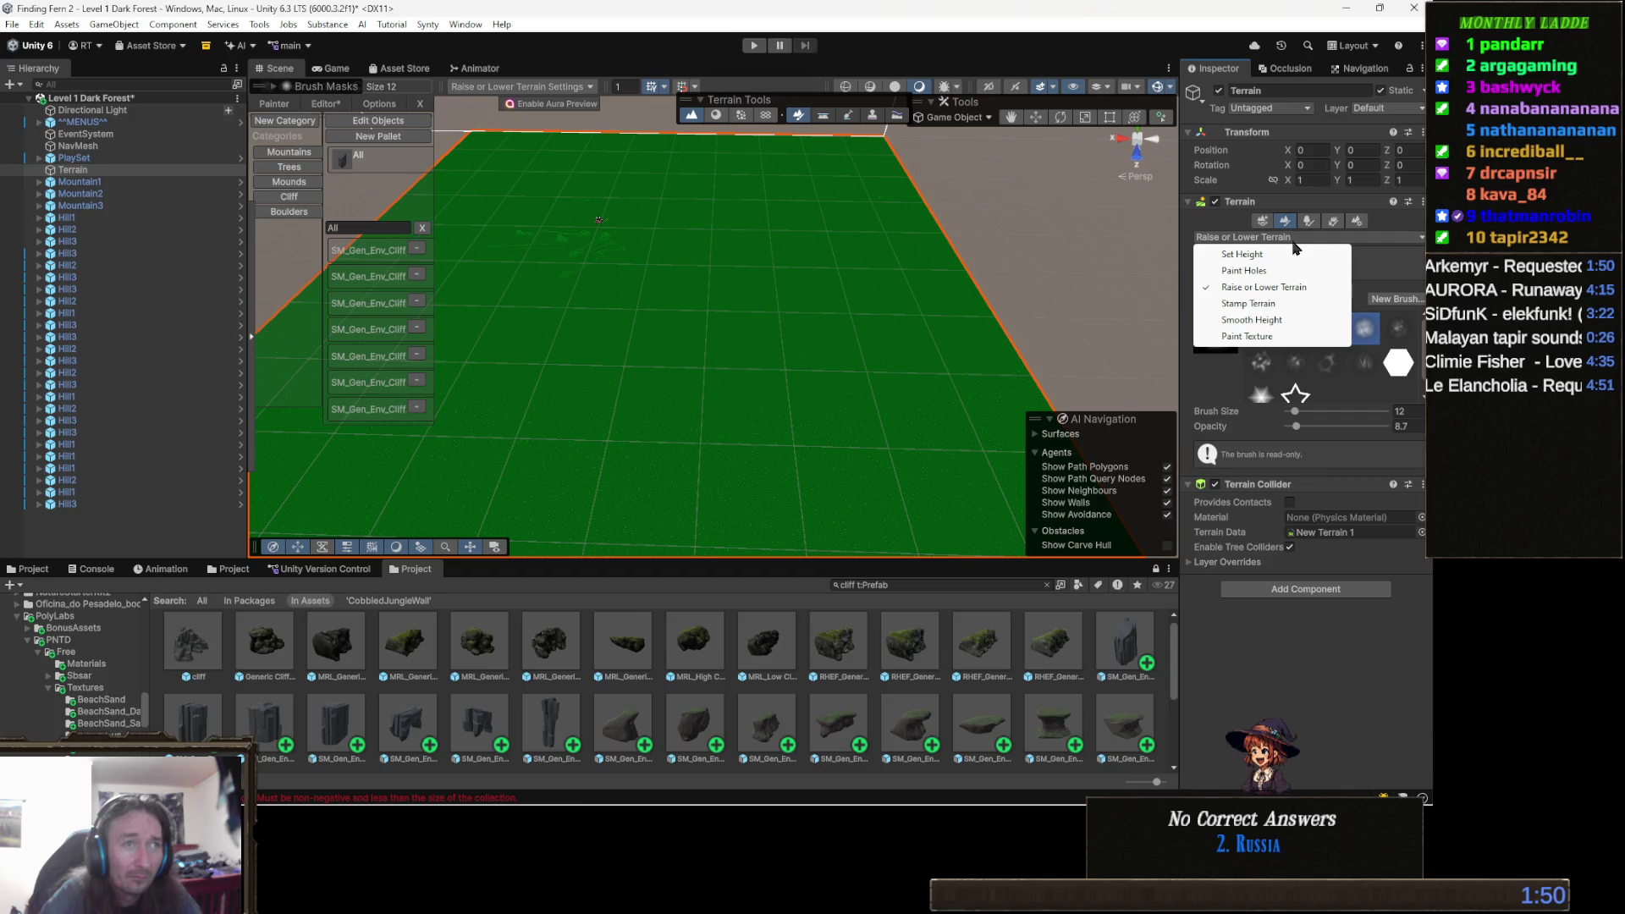
left_click(1267, 255)
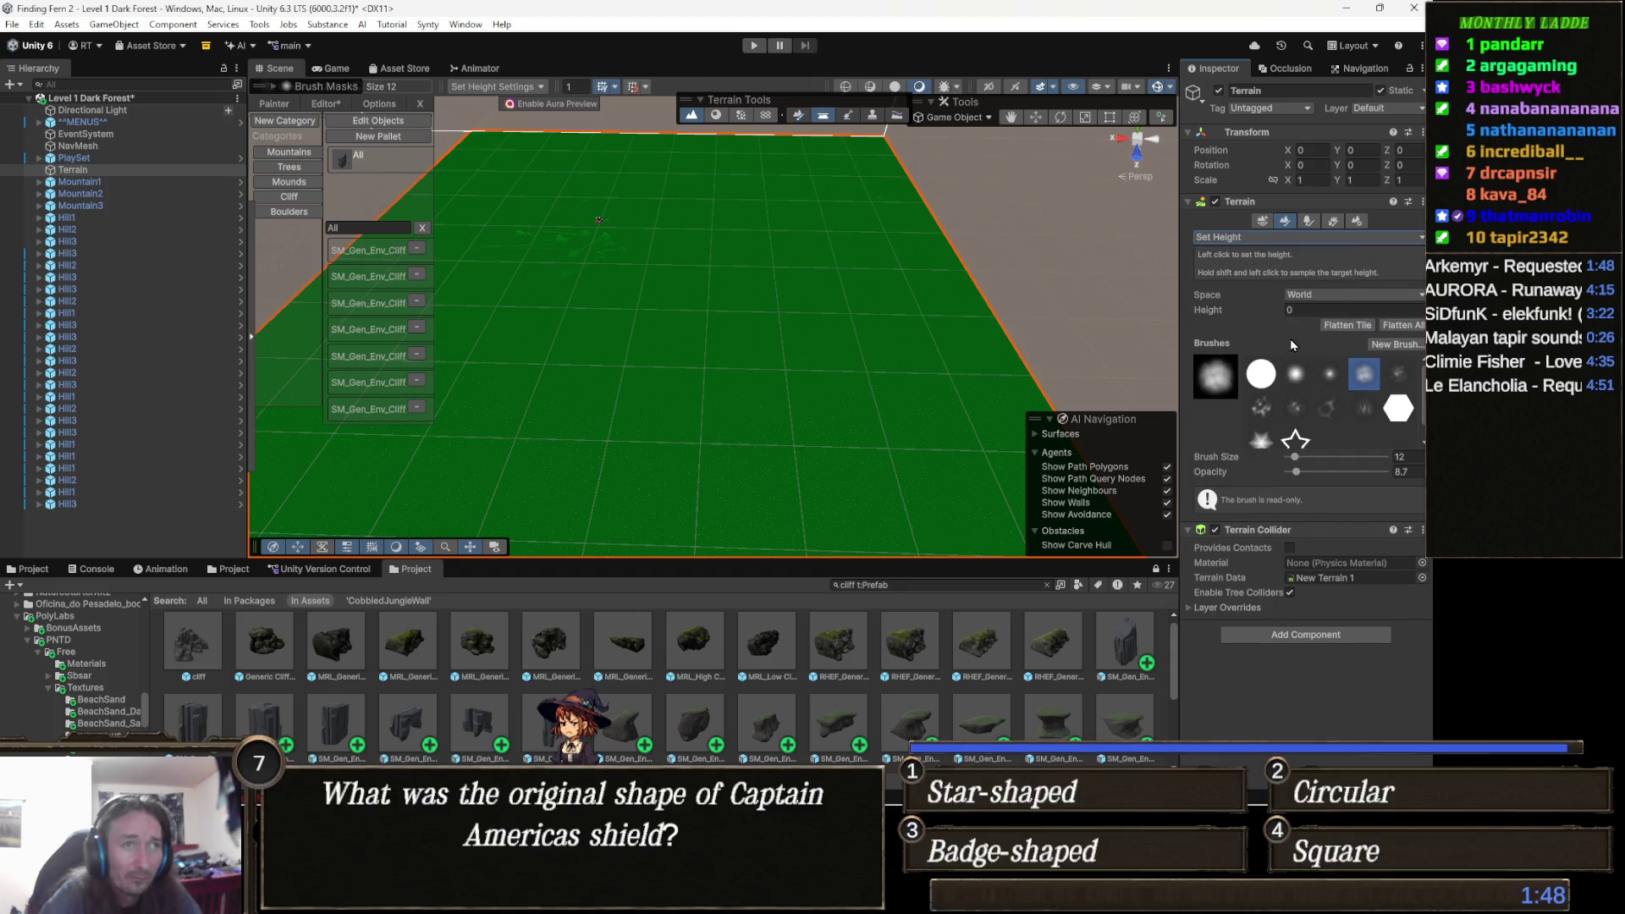
left_click(1313, 310)
type("15")
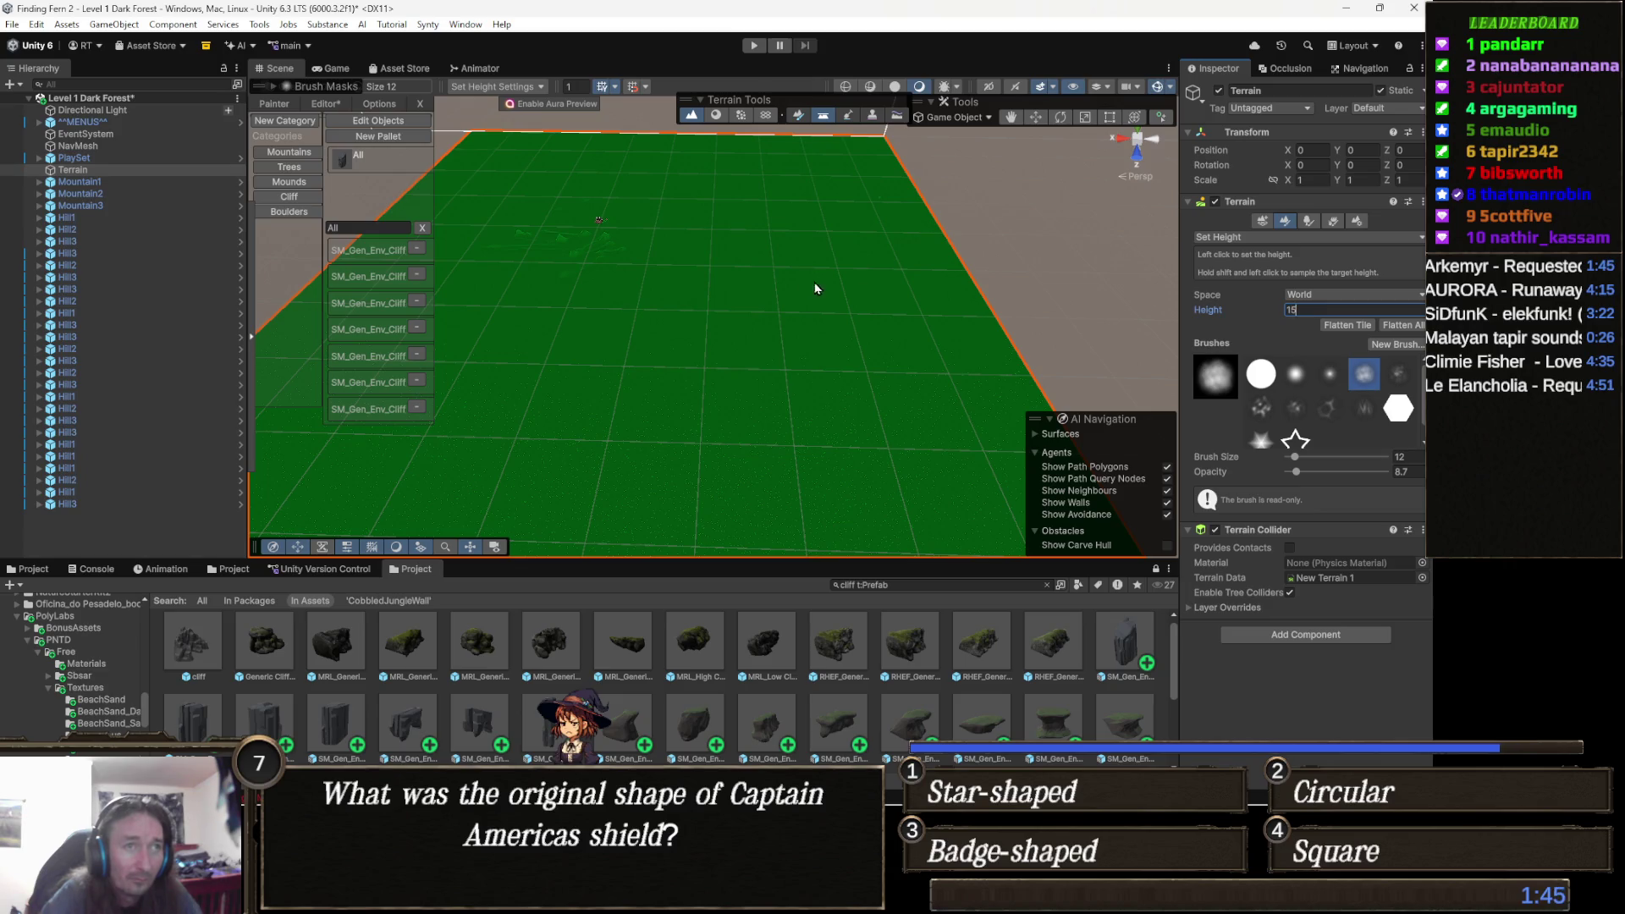
left_click(805, 291)
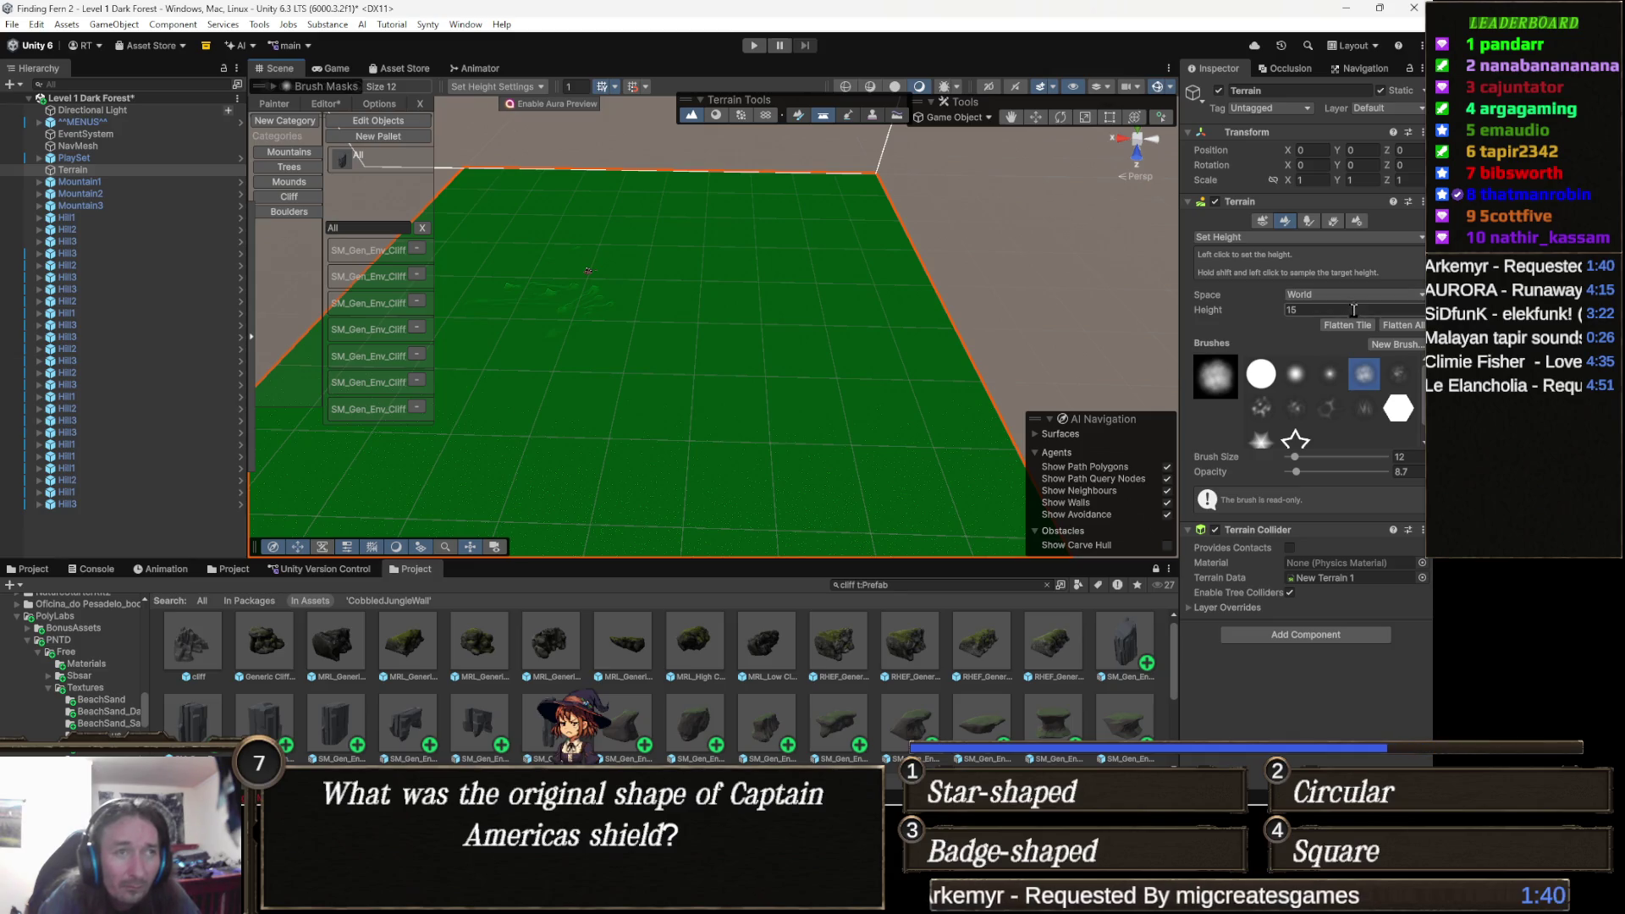
left_click(1399, 326)
mouse_move(622, 340)
left_mouse_down()
mouse_move(761, 229)
mouse_move(801, 268)
mouse_move(808, 226)
mouse_move(798, 341)
mouse_move(809, 333)
mouse_move(825, 185)
mouse_move(787, 352)
mouse_move(663, 390)
left_mouse_up()
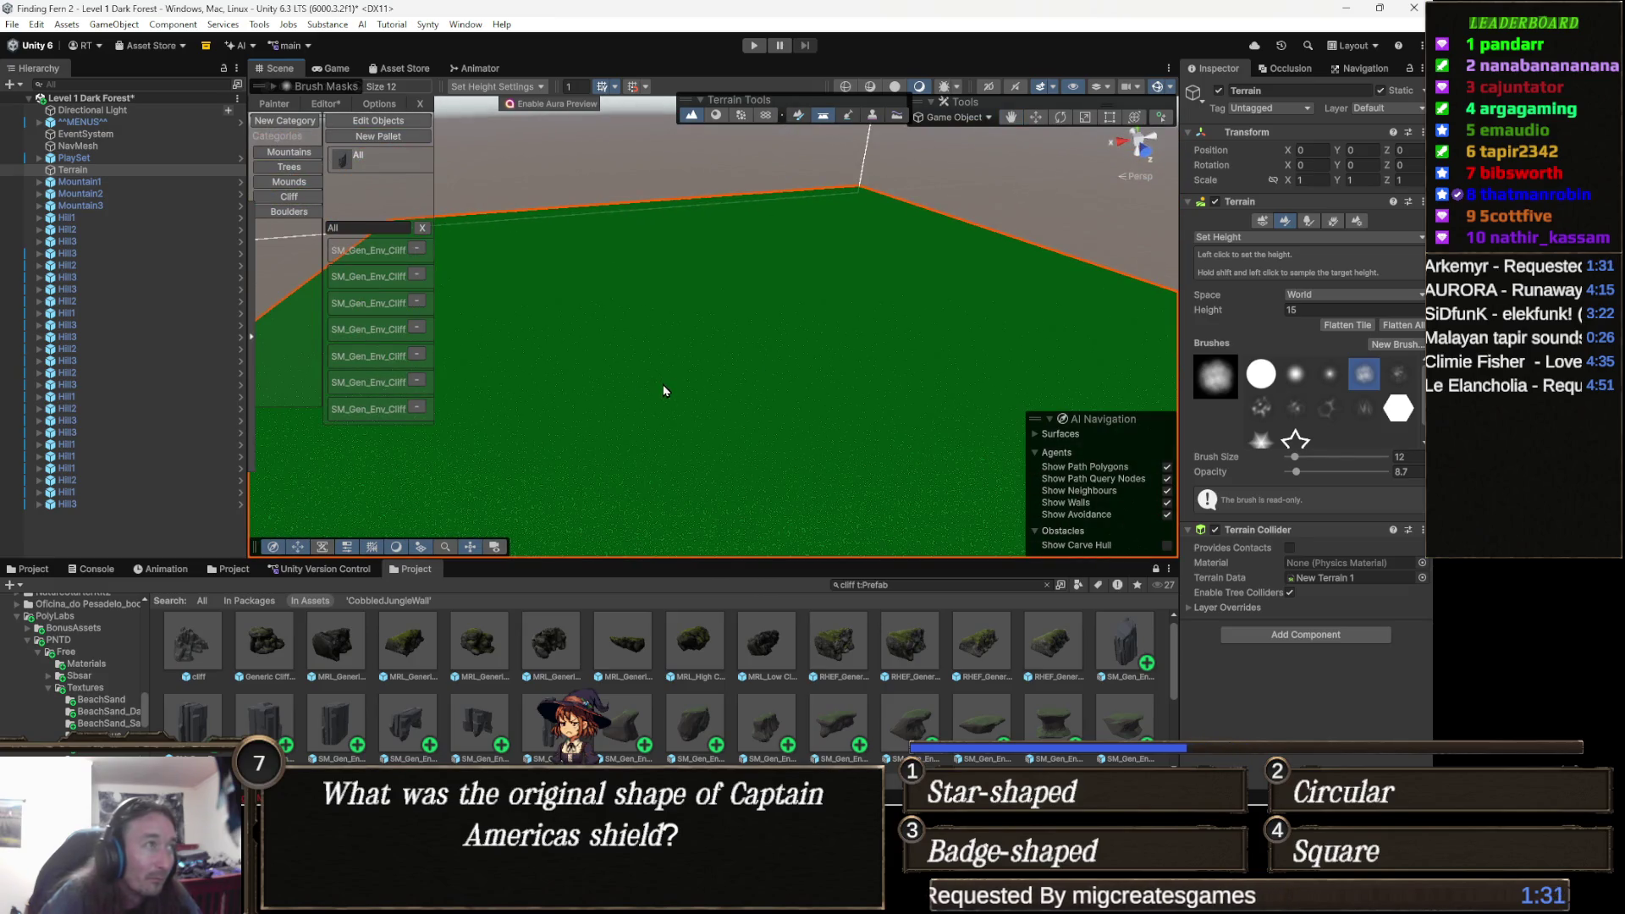
left_click(116, 183)
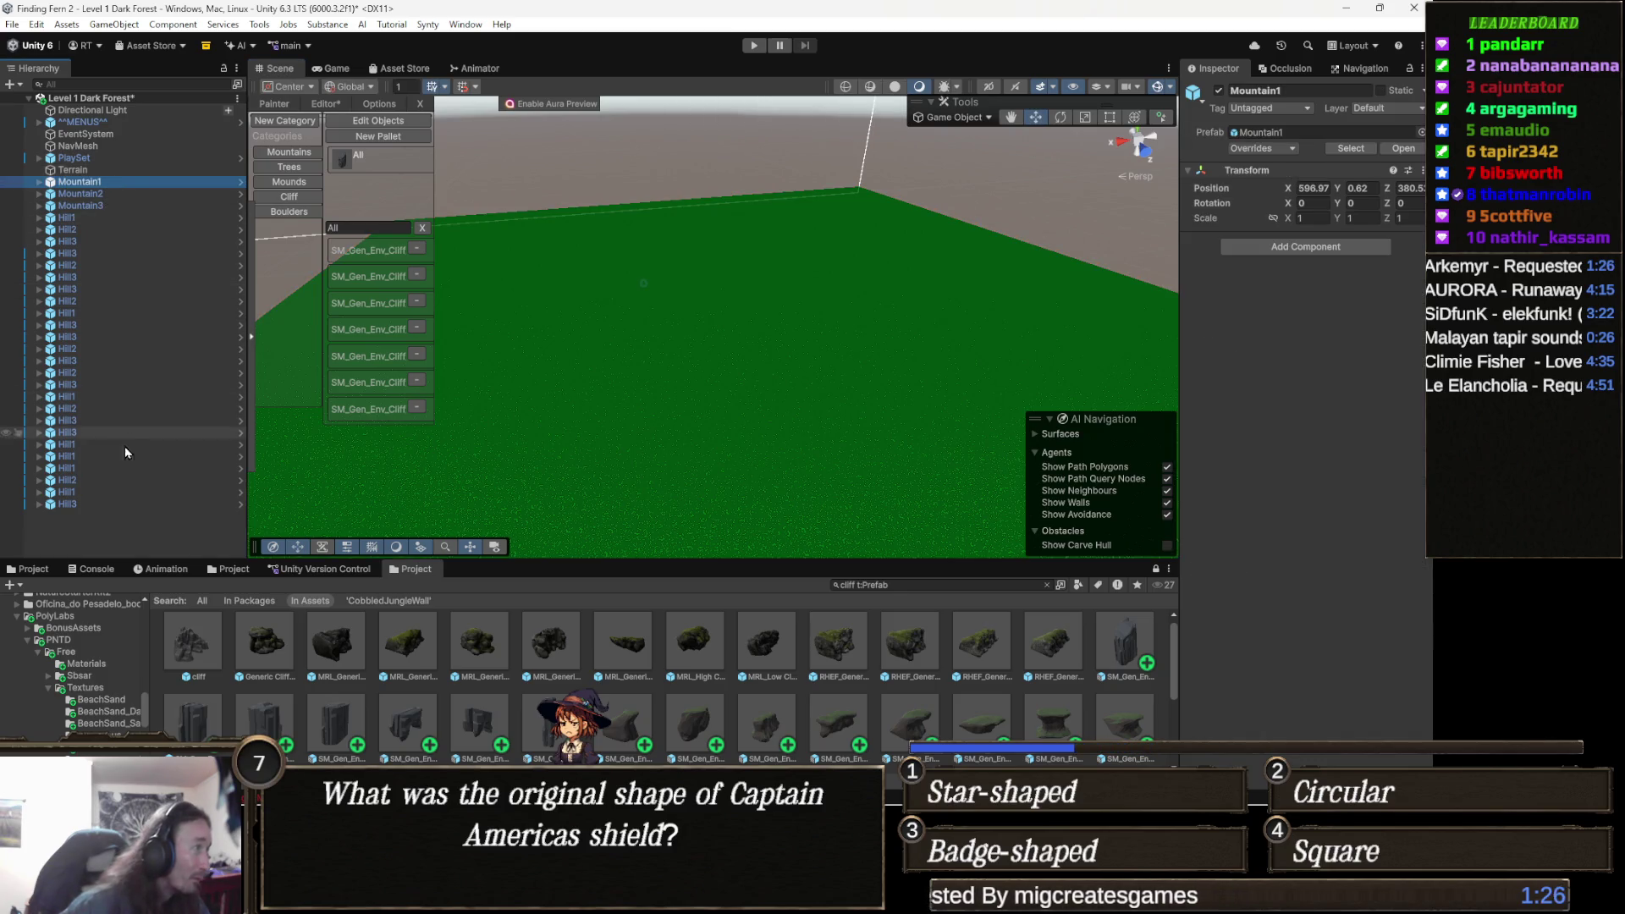
Select all Mountain and Hill objects in the Hierarchy and delete them.
left_click(67, 504, "shift")
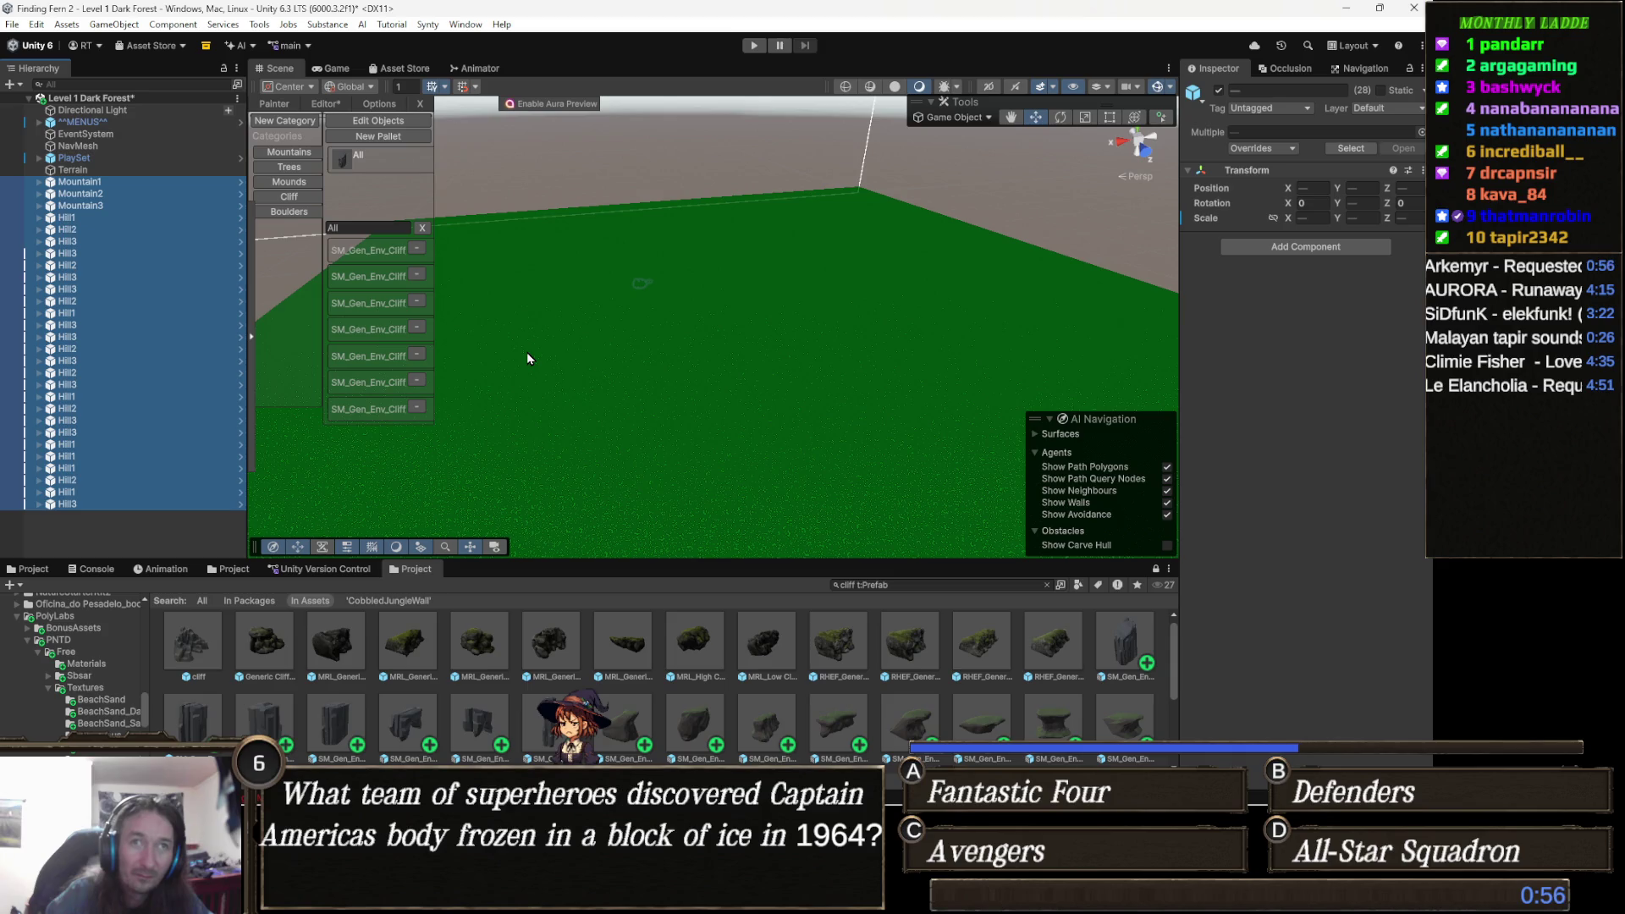
mouse_move(526, 352)
left_mouse_down()
mouse_move(497, 377)
mouse_move(719, 335)
mouse_move(661, 373)
left_mouse_up()
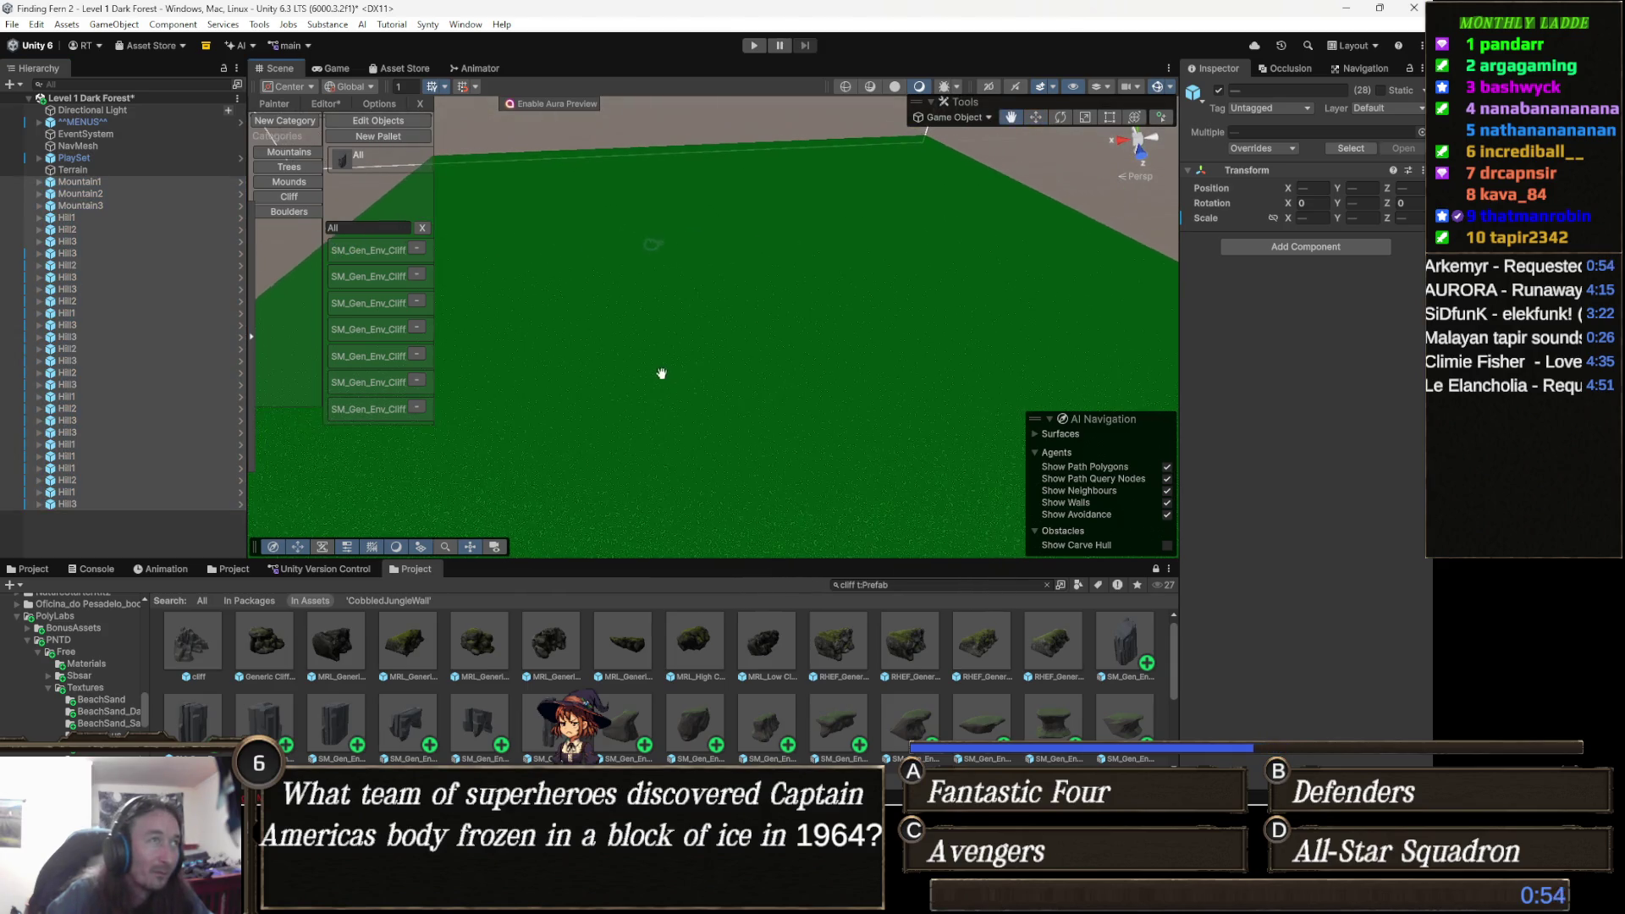
key("Delete")
mouse_move(546, 377)
left_mouse_down()
mouse_move(461, 354)
mouse_move(606, 308)
mouse_move(567, 332)
mouse_move(544, 240)
left_mouse_up()
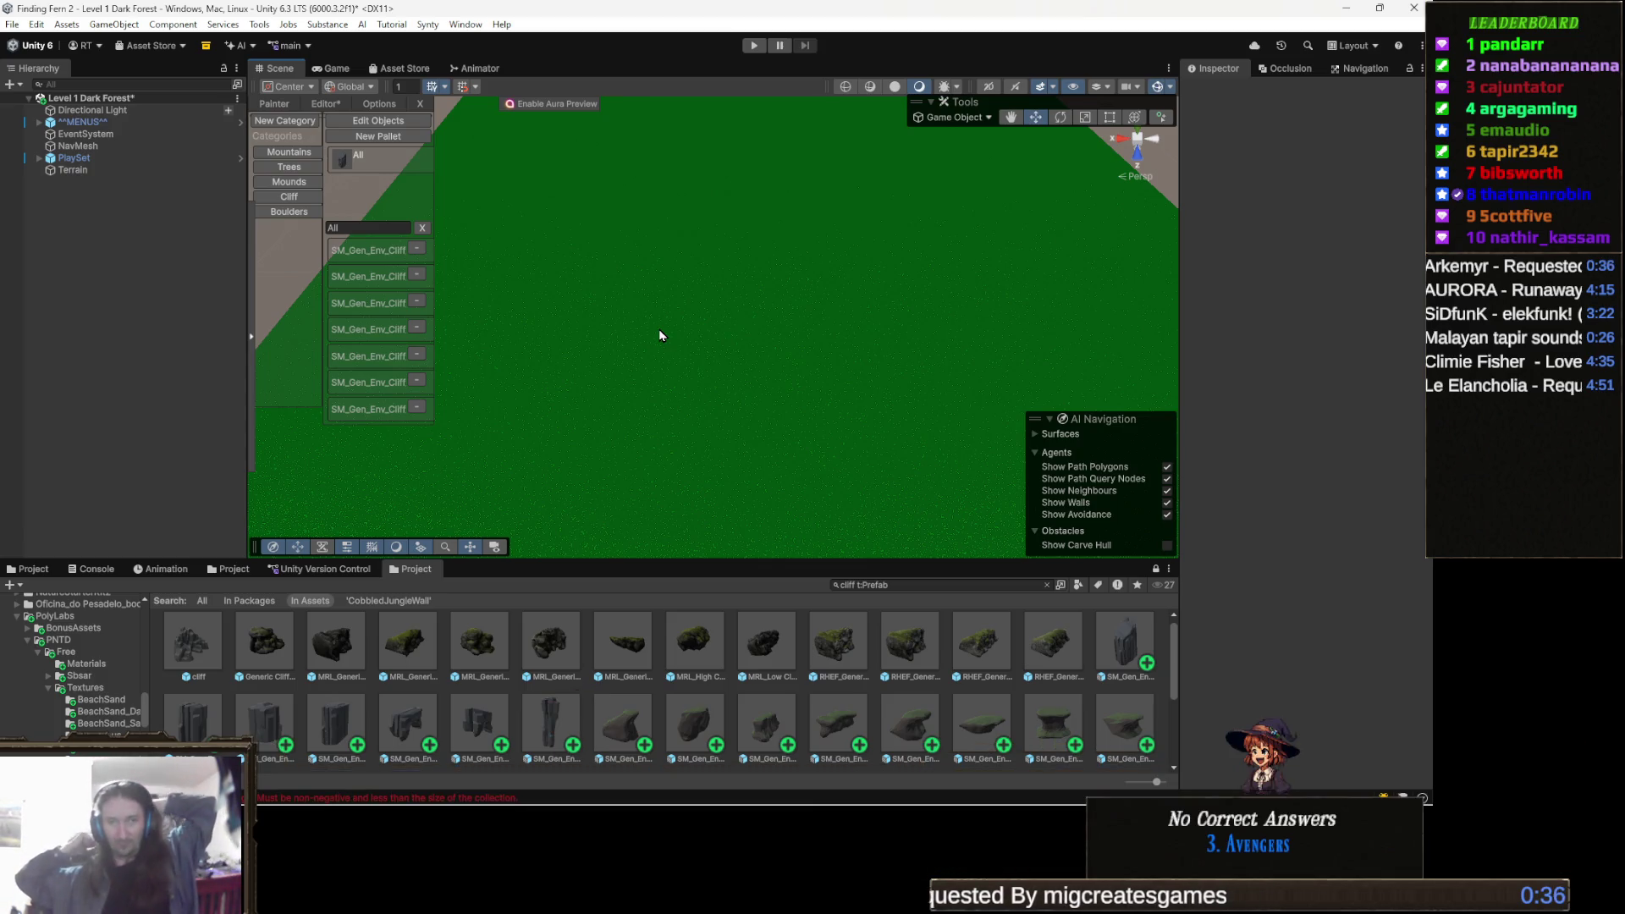
View the WorldMap_1.png image in Photos, then minimize the viewer.
mouse_move(294, 802)
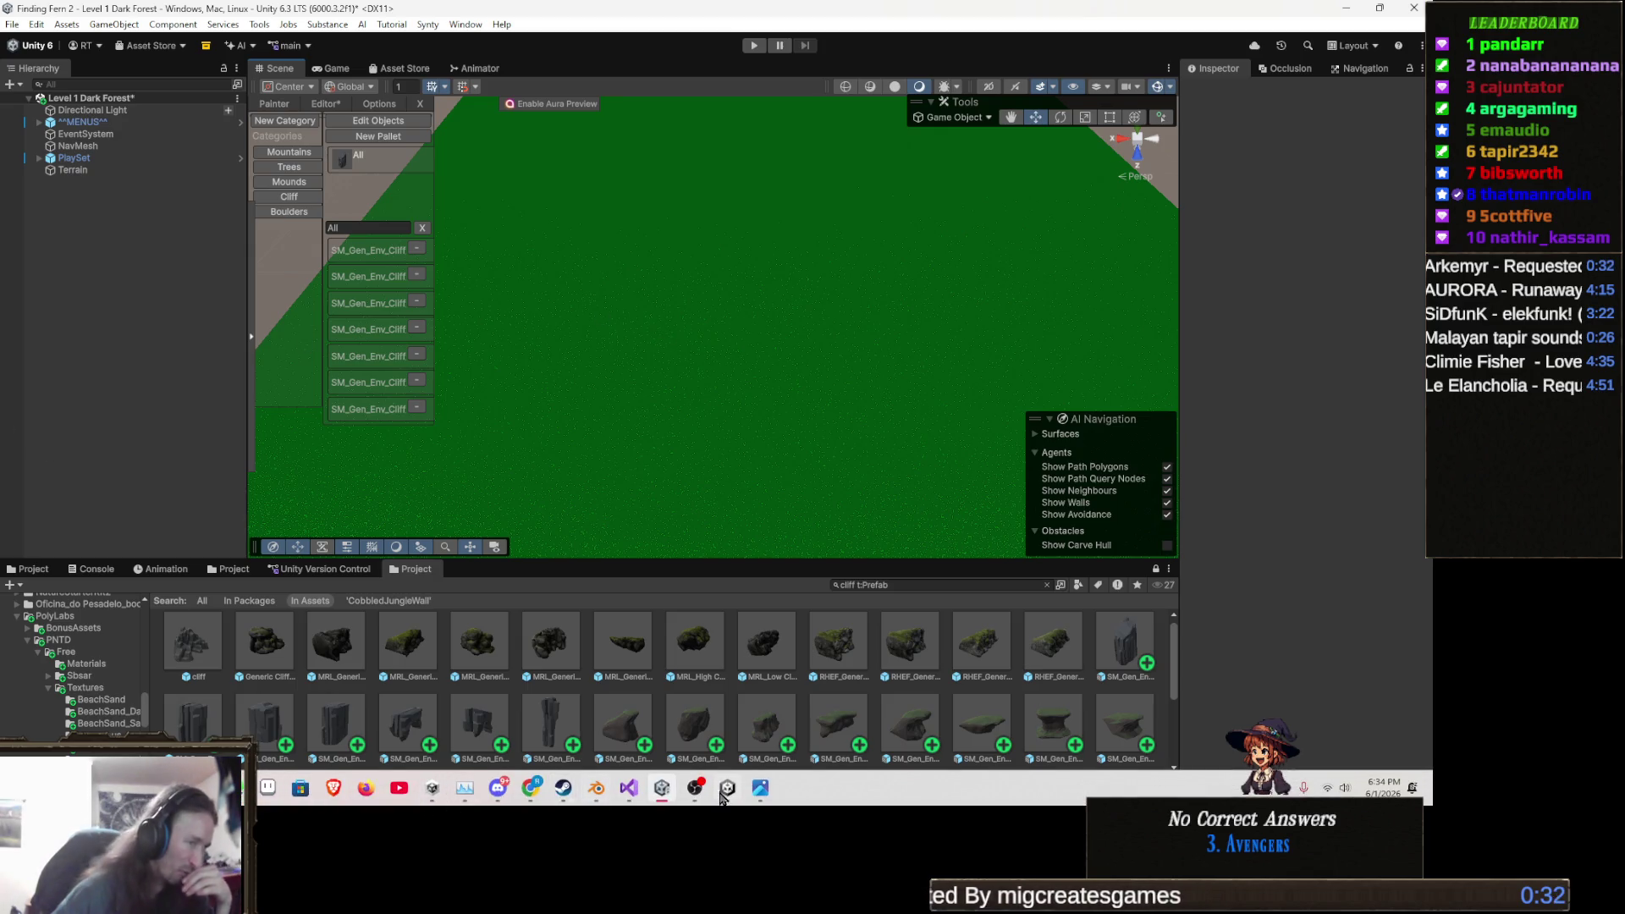
left_click(753, 797)
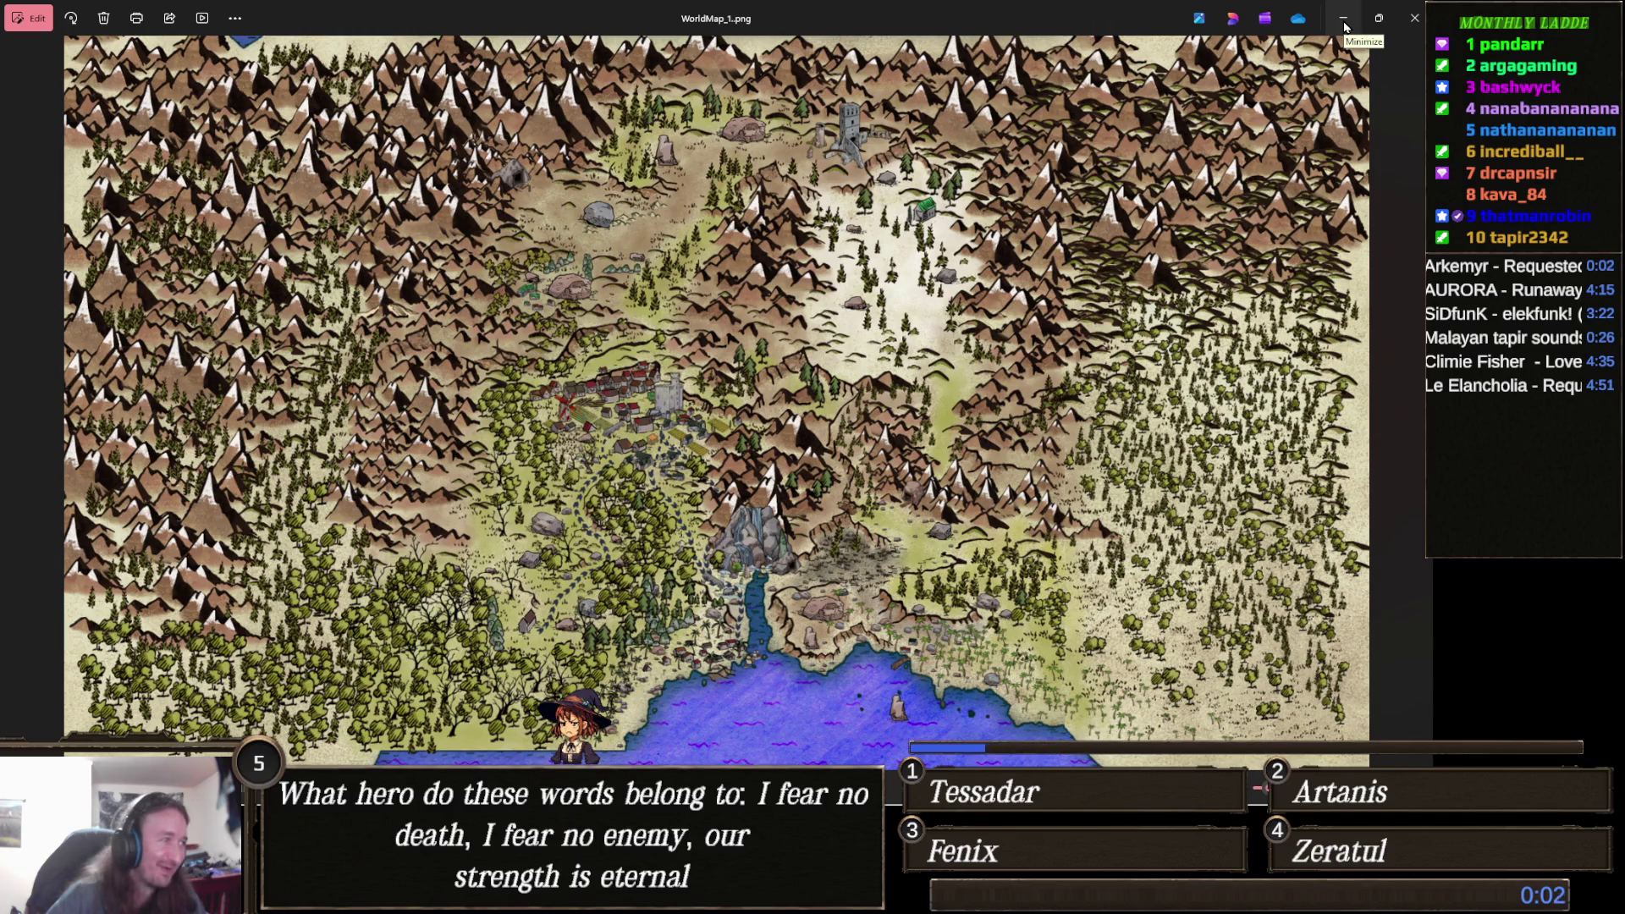
left_click(1344, 18)
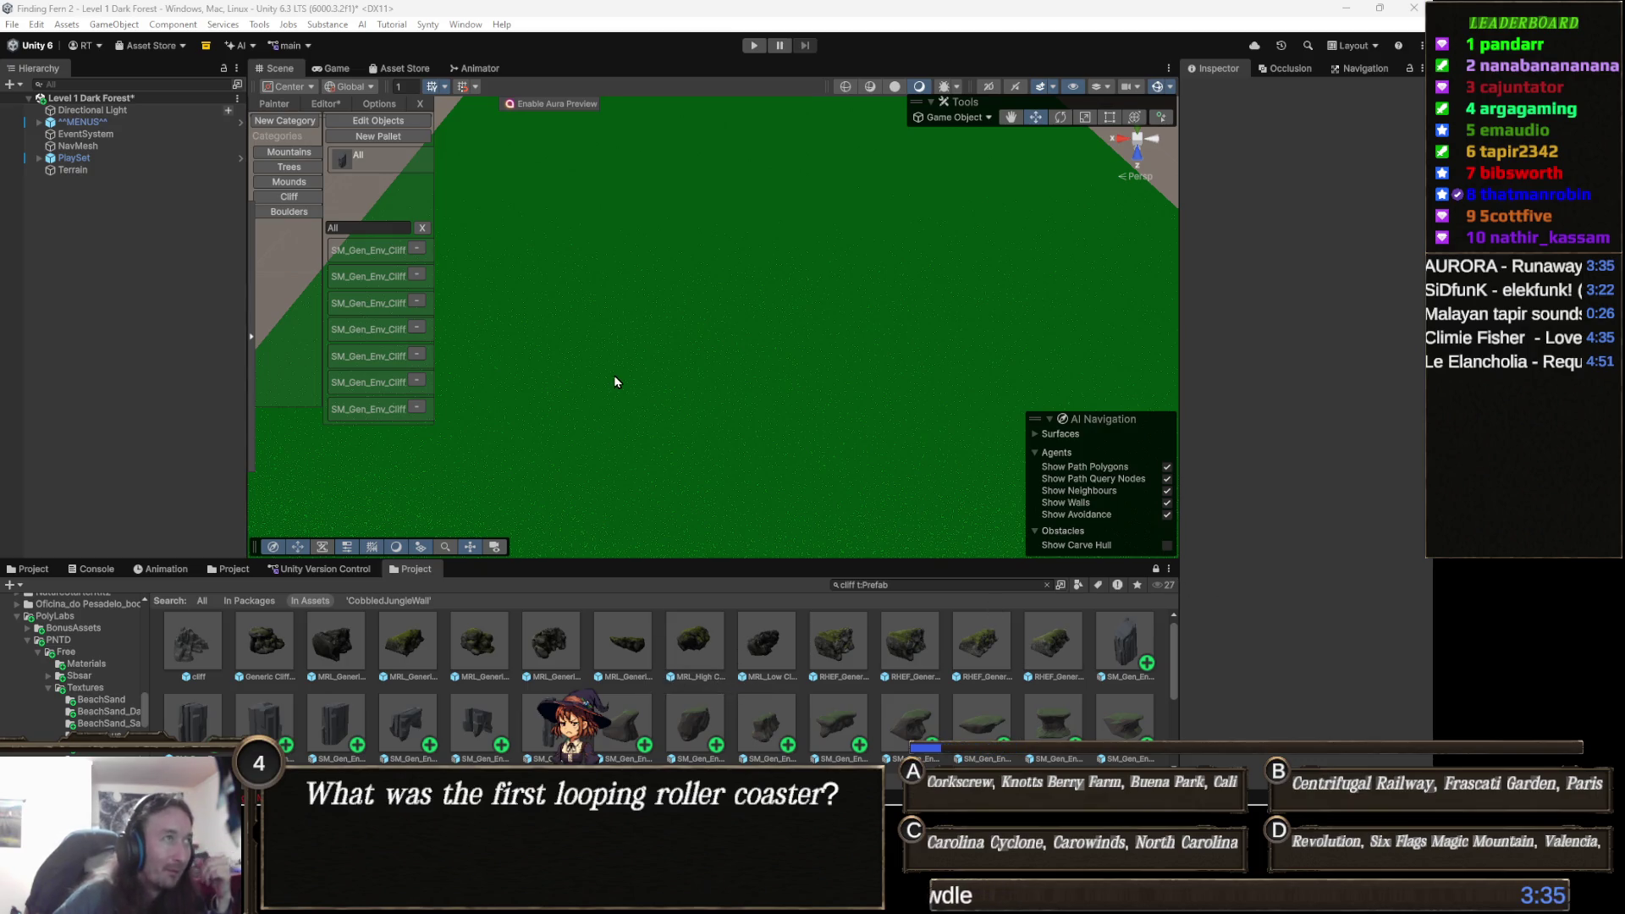
Zoom the Scene view and switch to the other Project browser showing the PolygonWesternFrontier Environments folder.
scroll(734, 362, "down", 3)
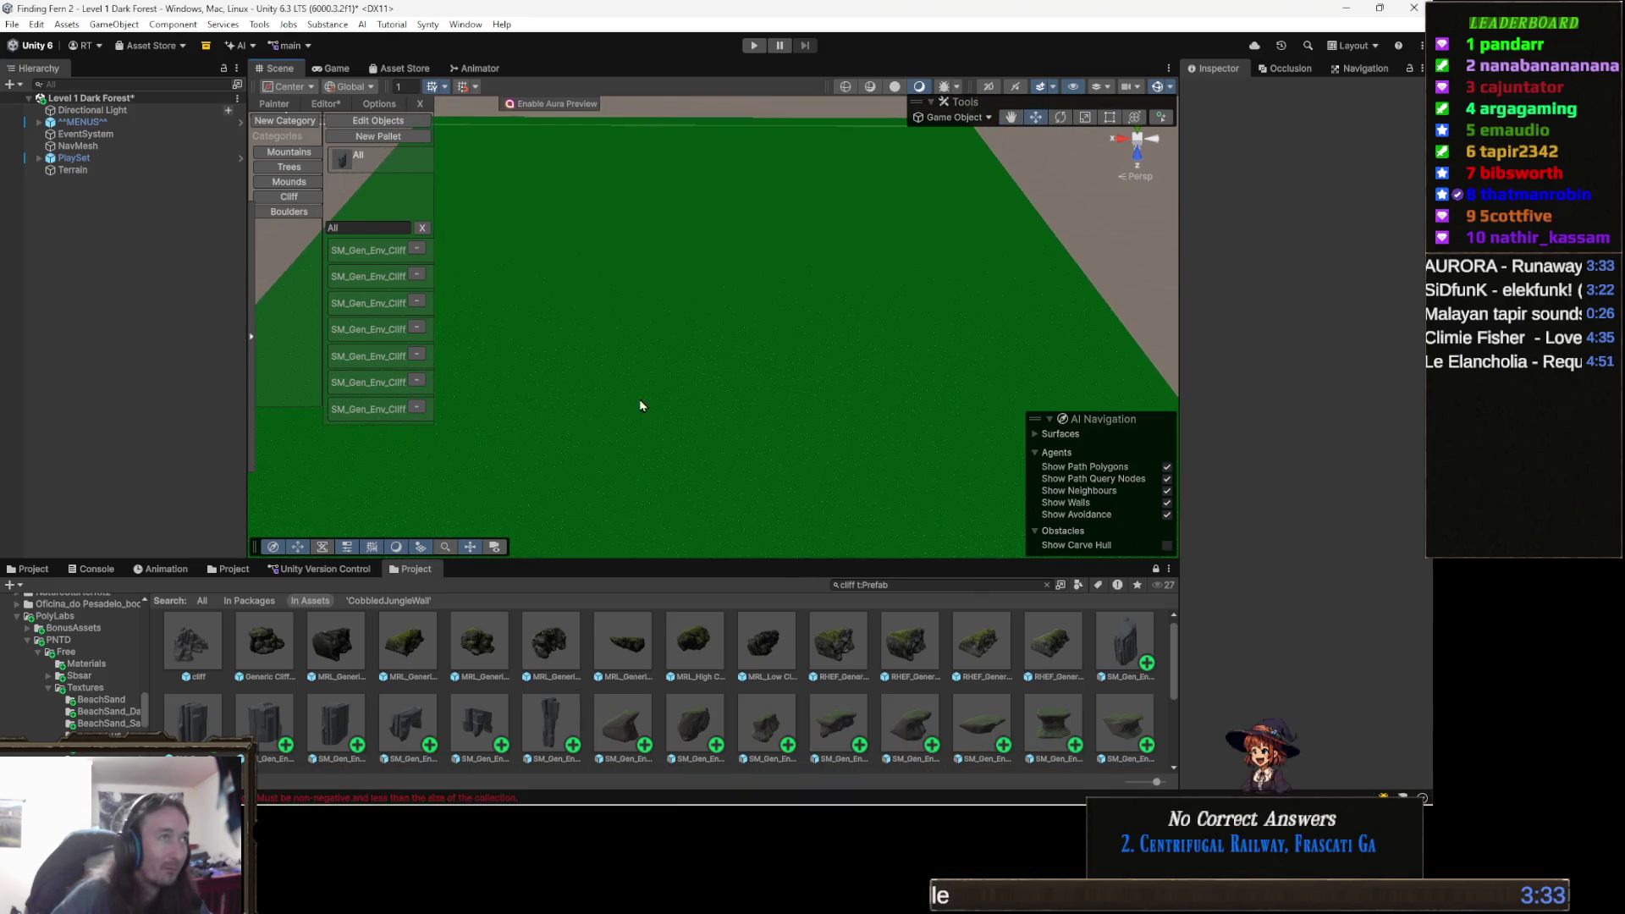
scroll(668, 362, "up", 2)
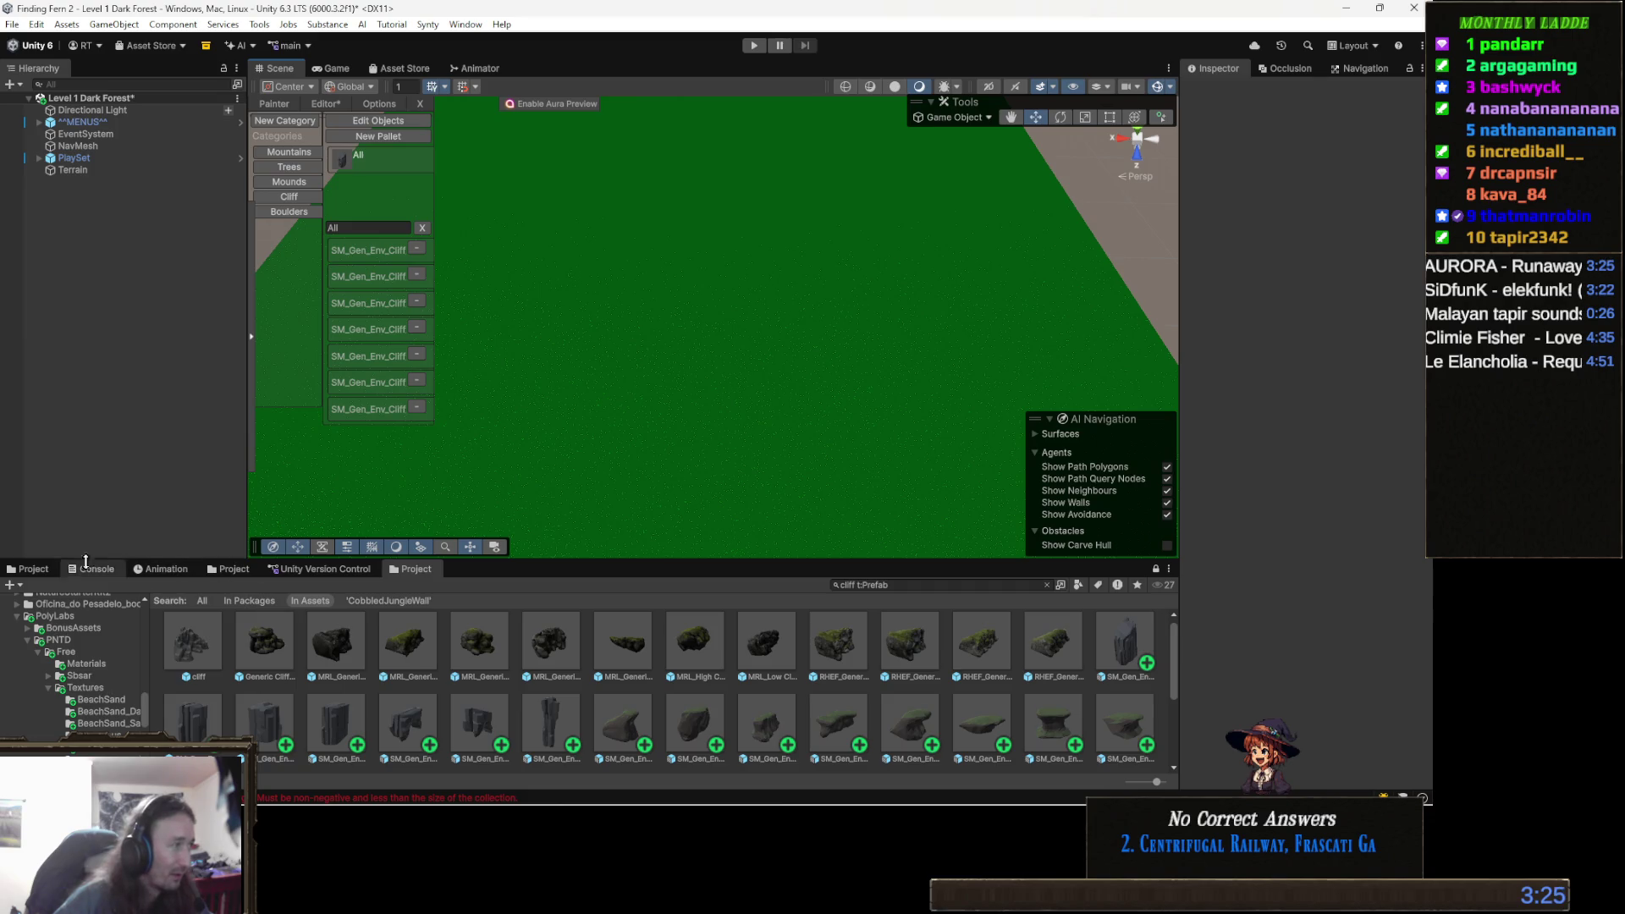
left_click(33, 568)
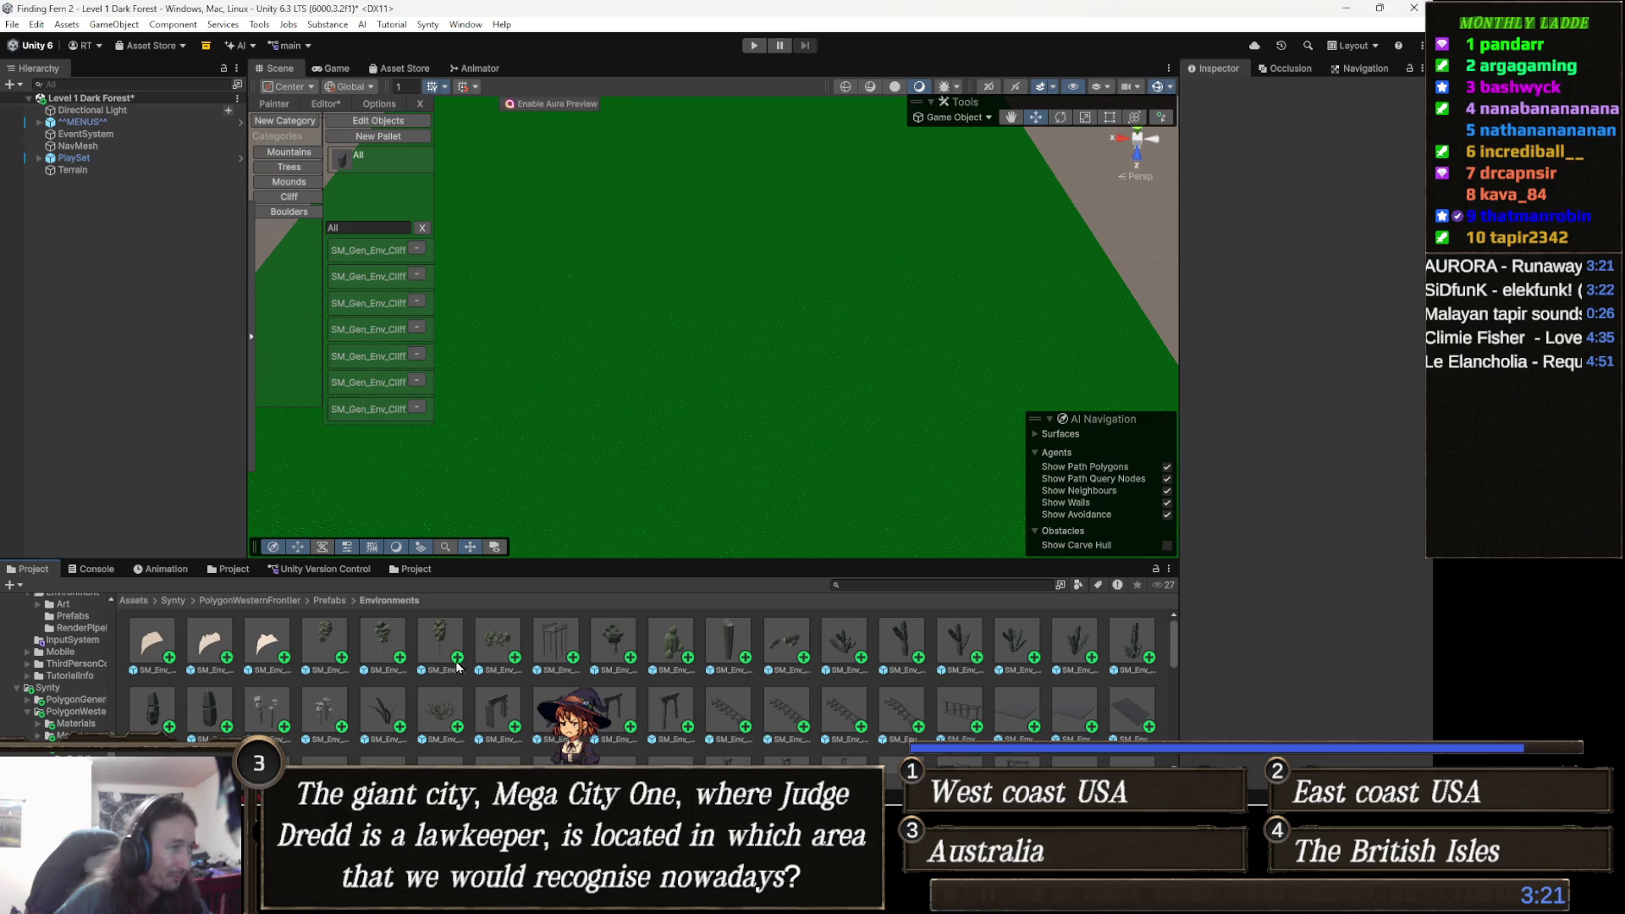
Search the assets for 'worldmap', clear the search, and open the Assets/Scripts folder.
left_click(968, 583)
type("w")
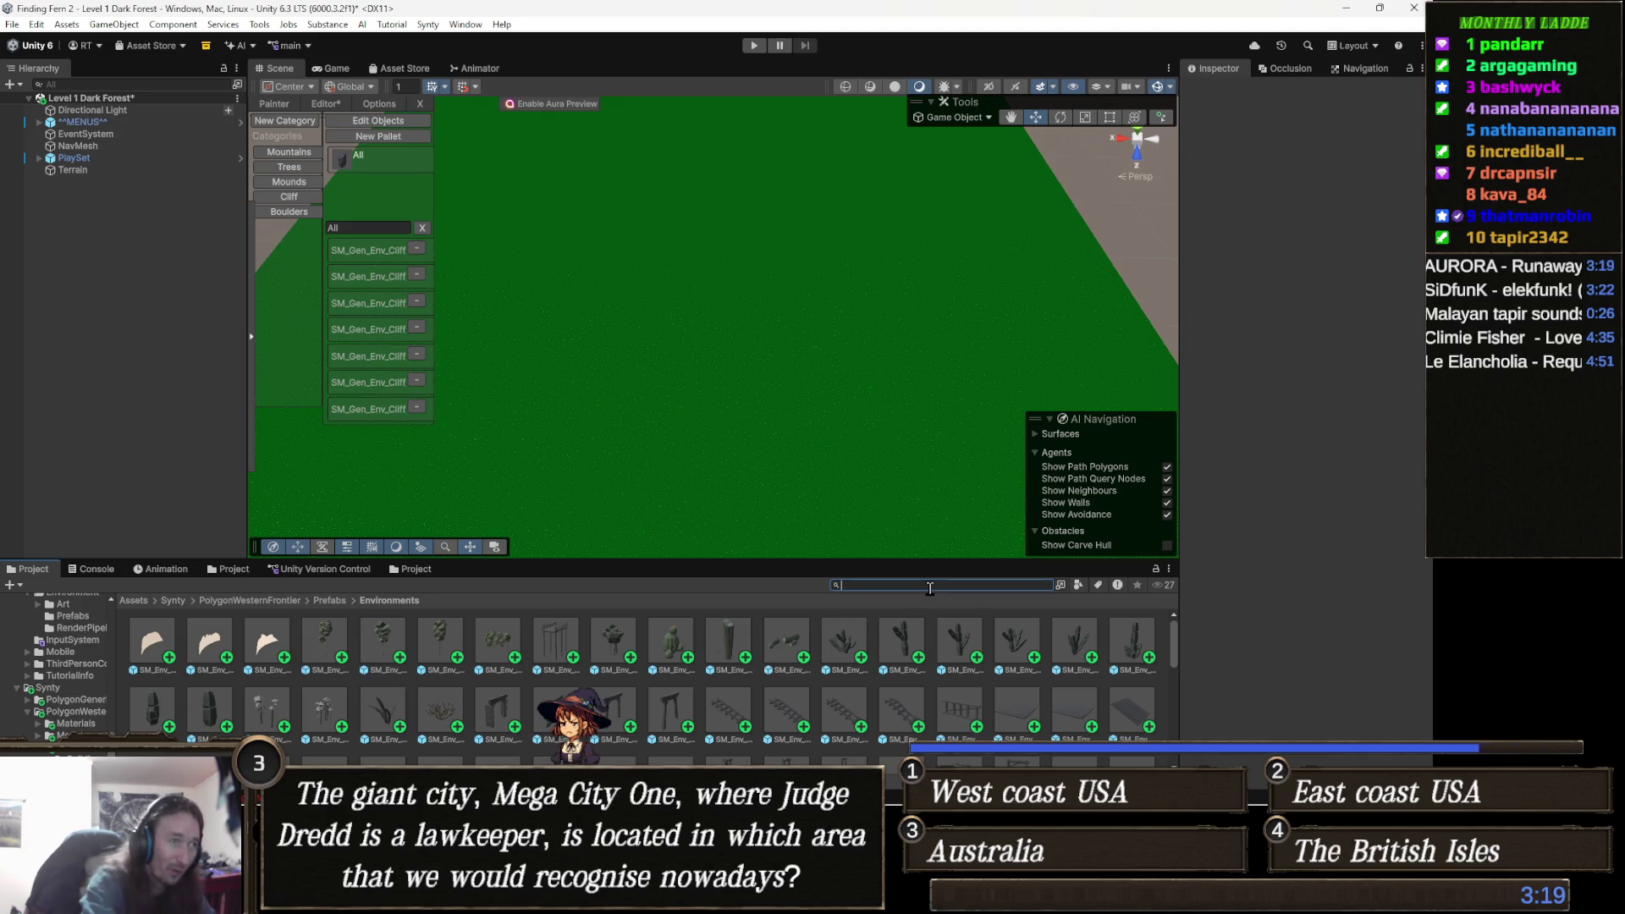
type("orldmap")
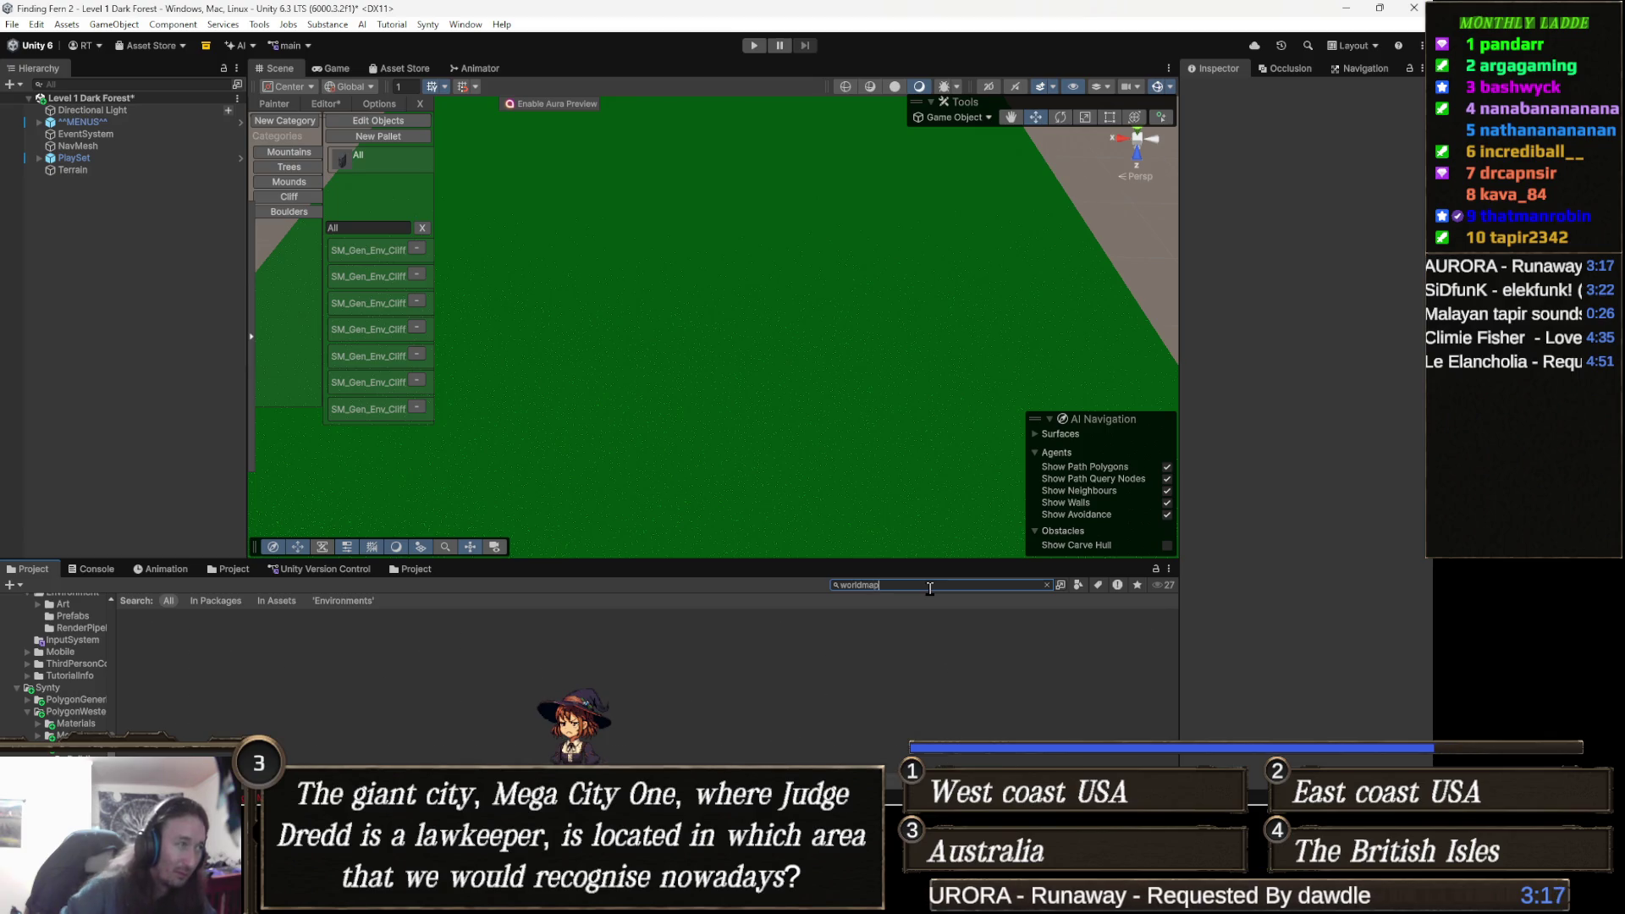
double_click(929, 585)
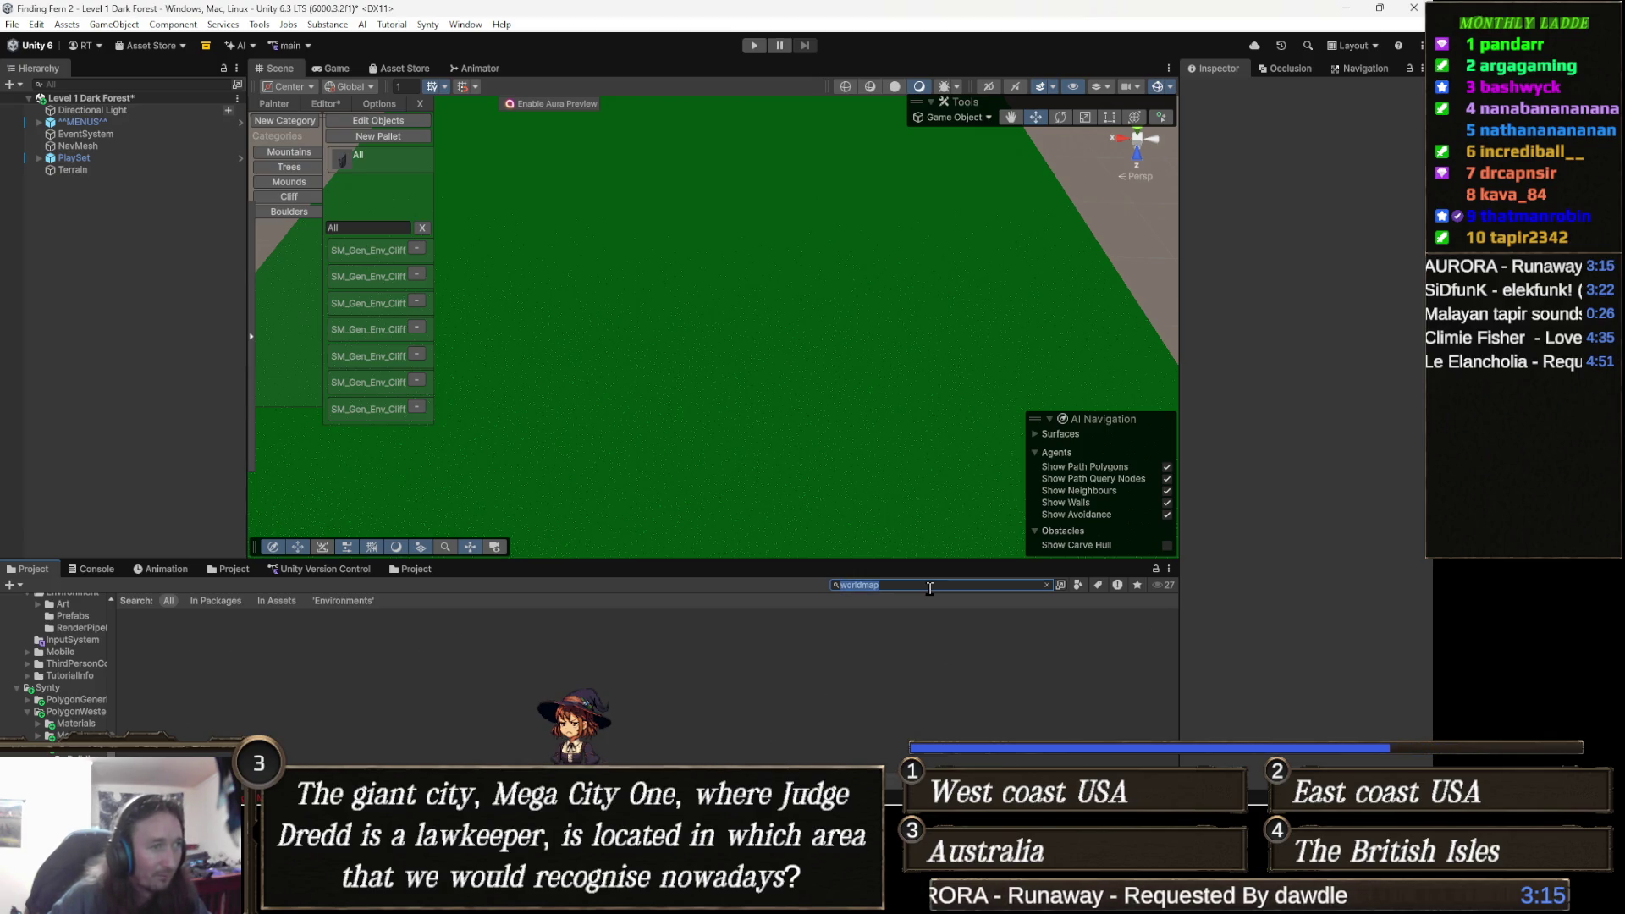
key("BackSpace")
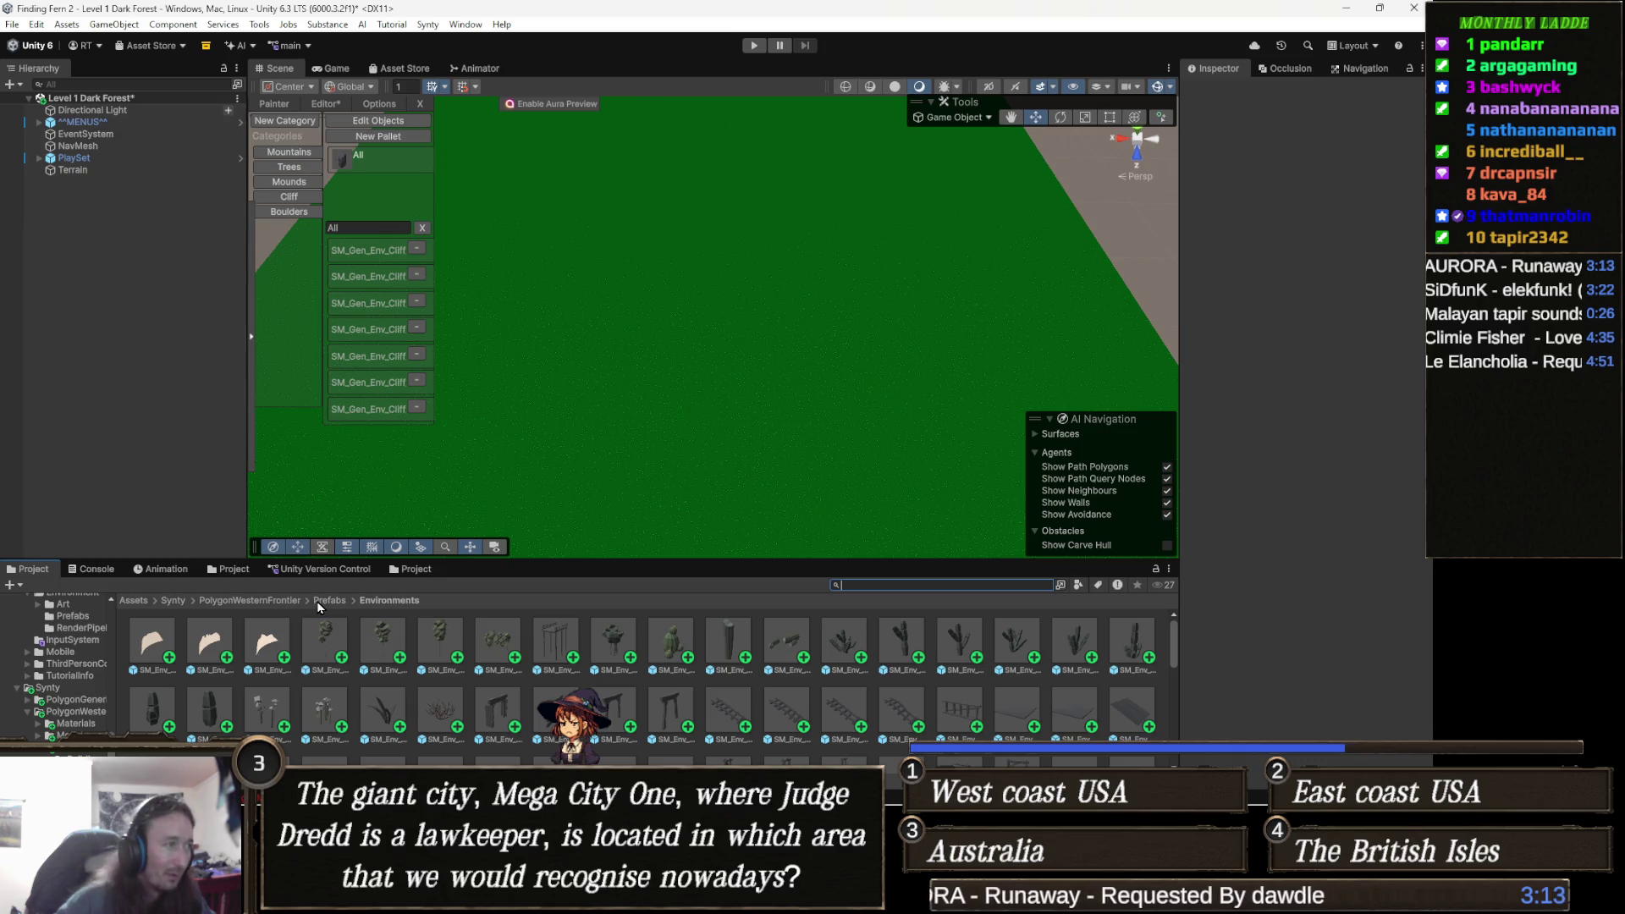
left_click(133, 600)
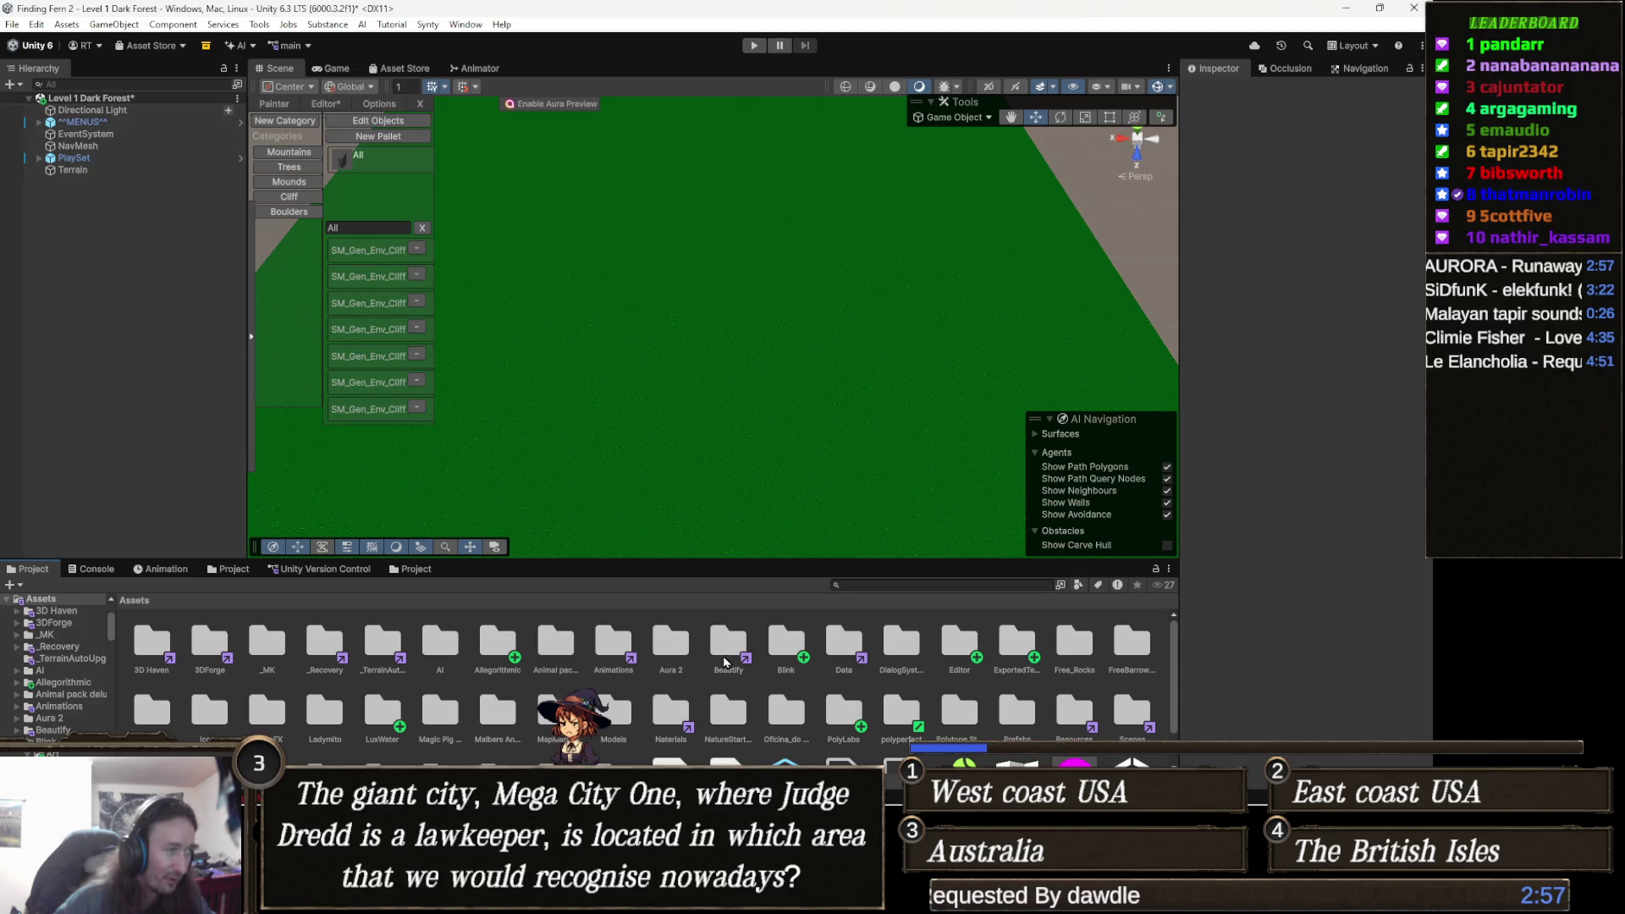
scroll(810, 733, "down", 2)
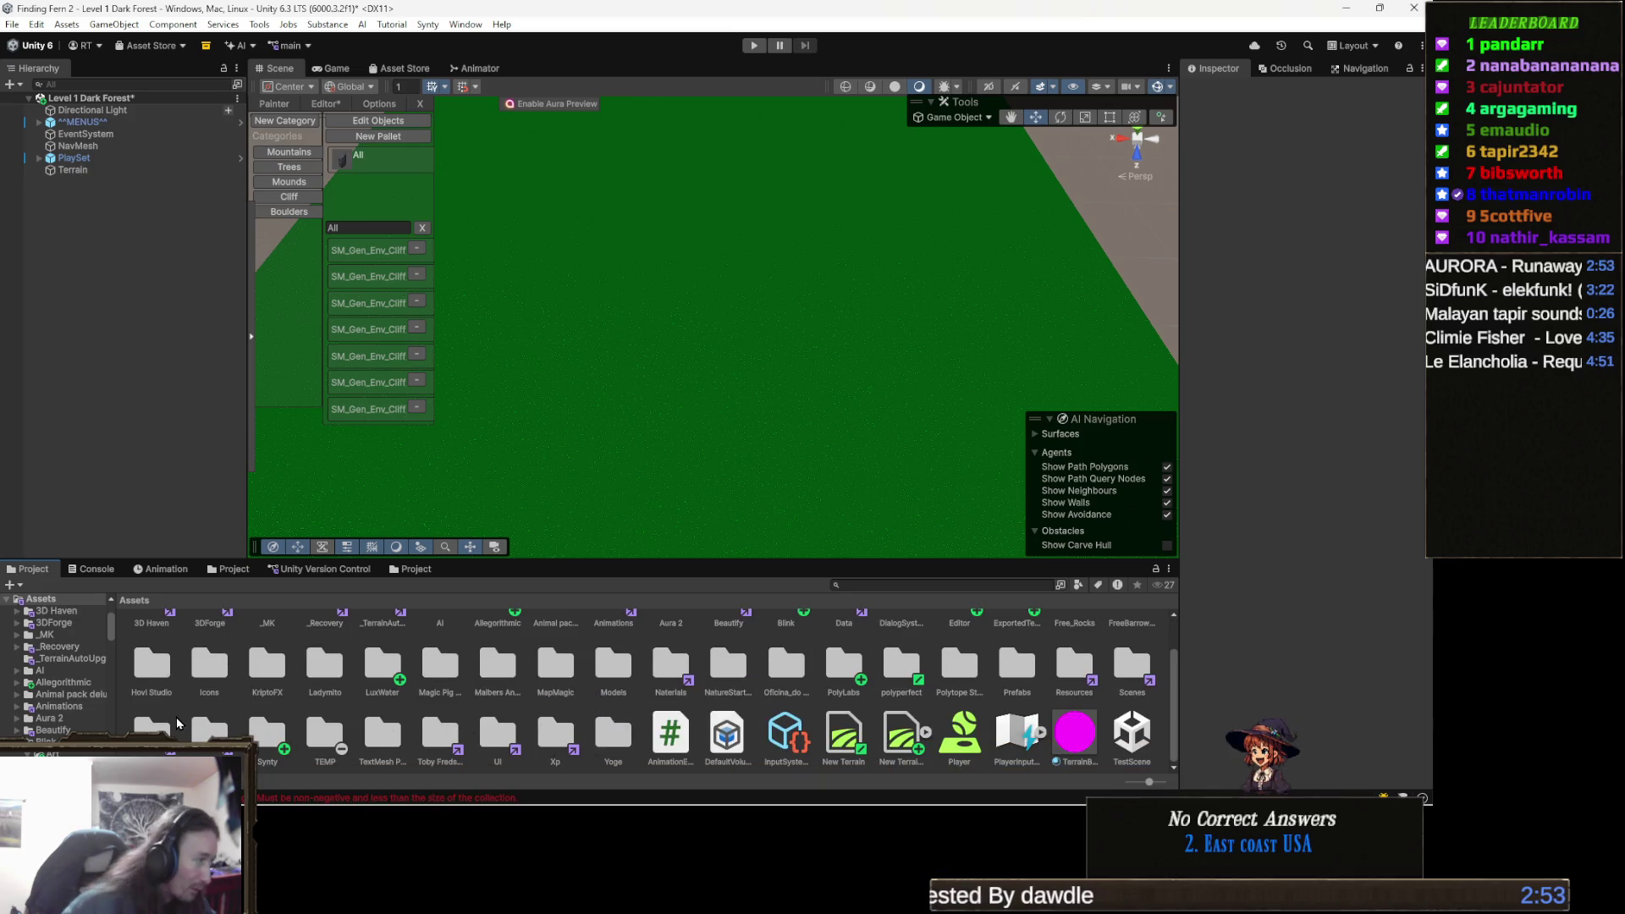
double_click(155, 752)
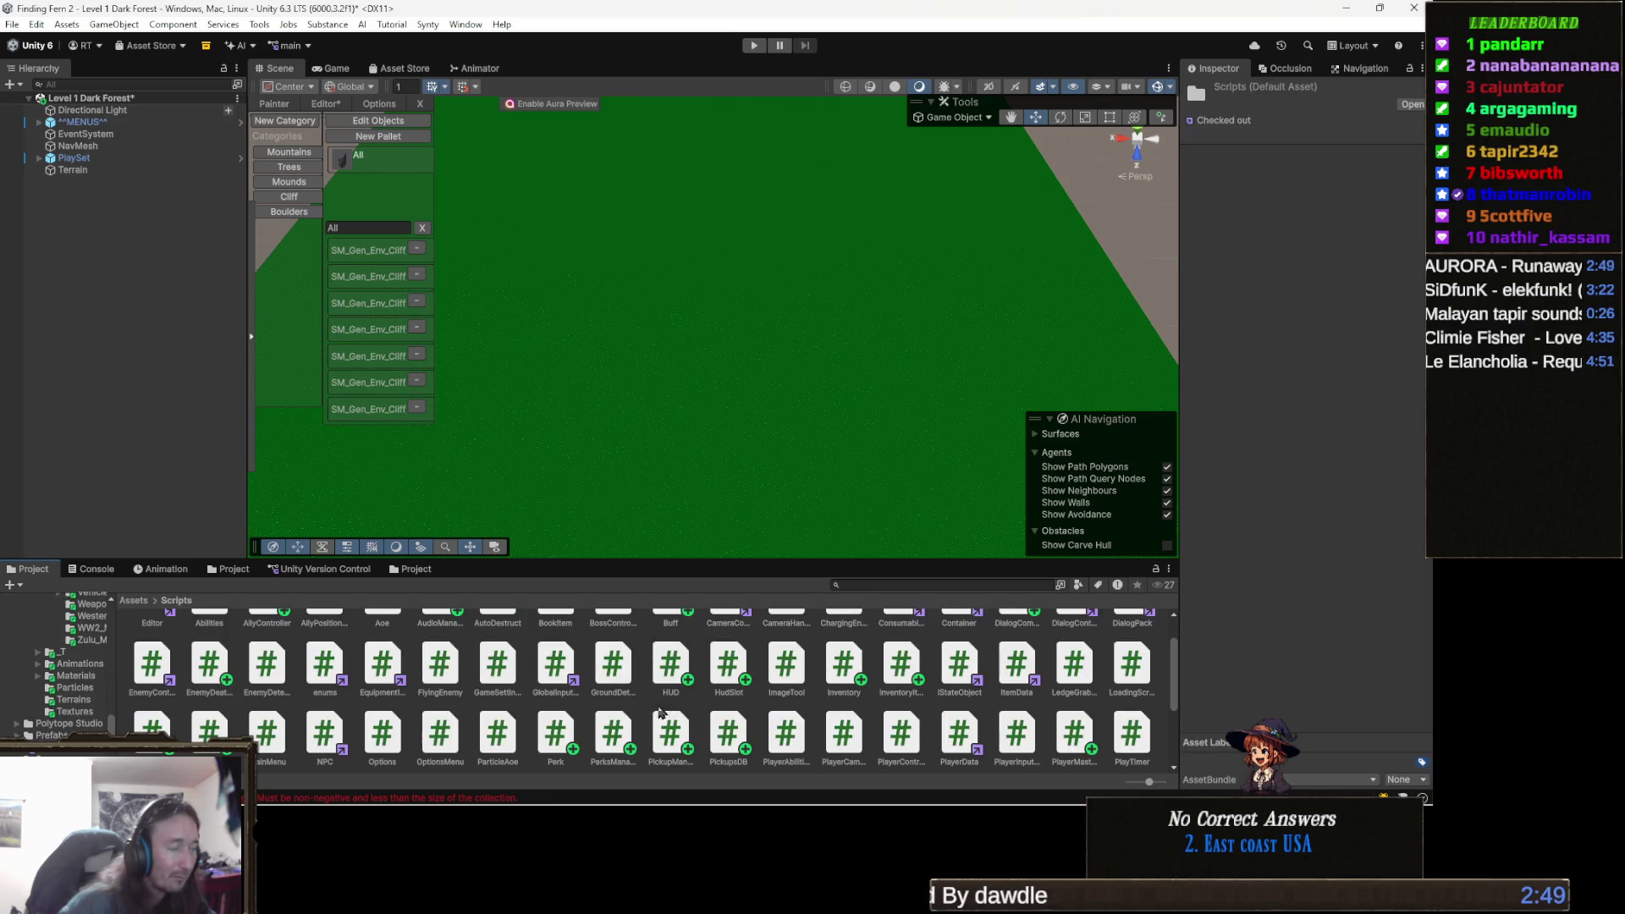
Orbit toward the far terrain edge and close the Painter panel.
mouse_move(474, 800)
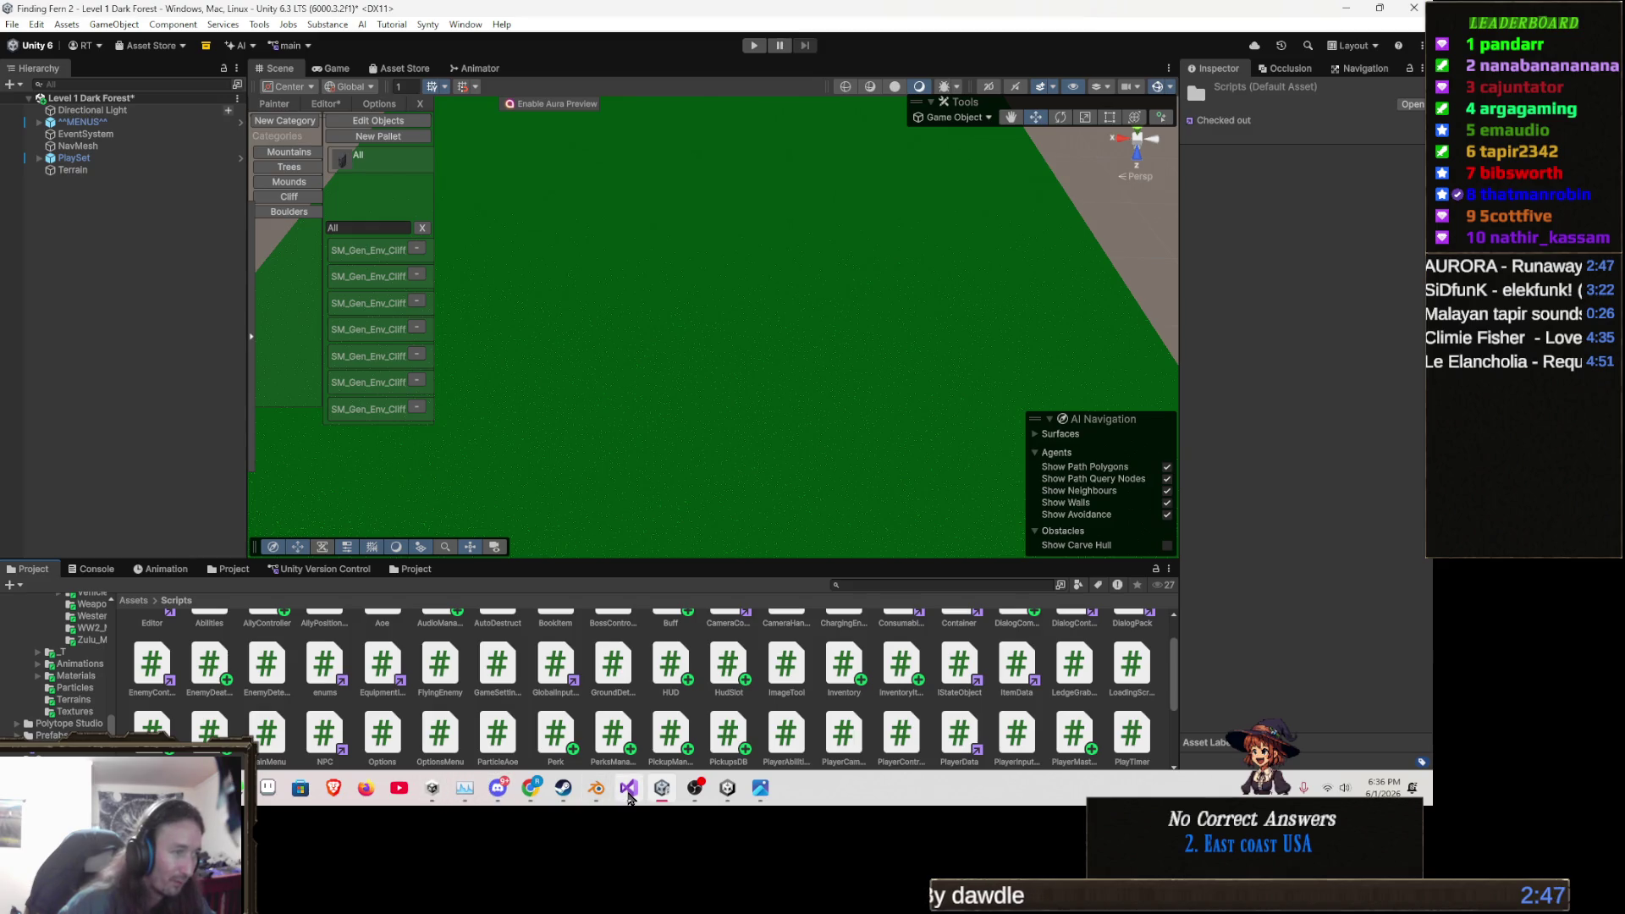
mouse_move(917, 264)
left_mouse_down()
mouse_move(899, 211)
mouse_move(617, 149)
left_mouse_up()
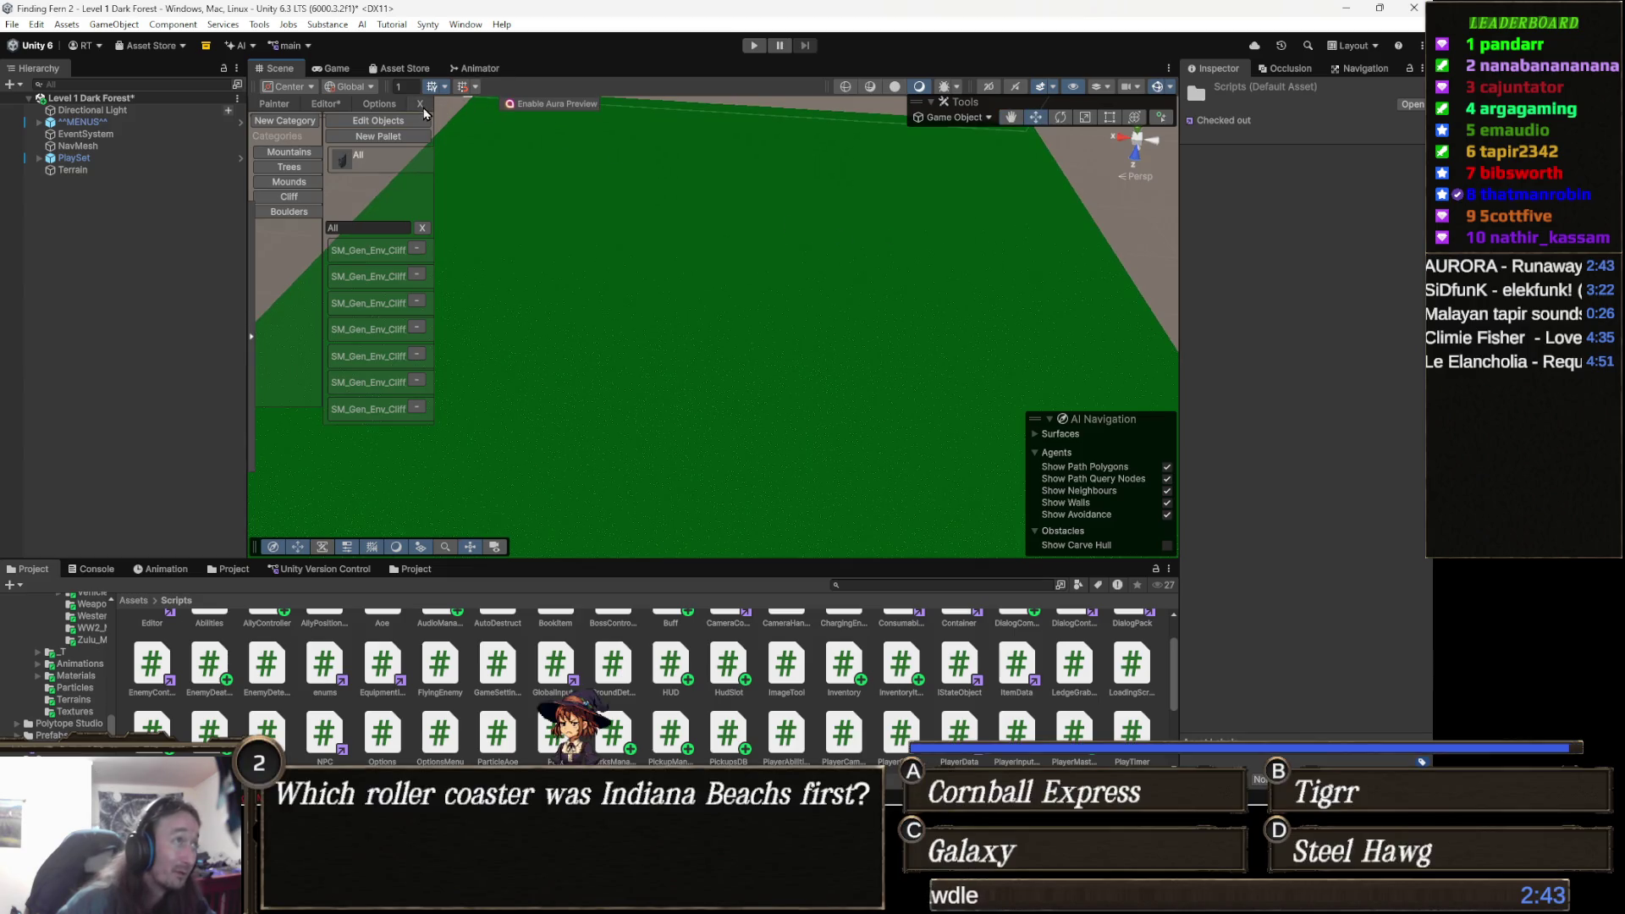
left_click(420, 104)
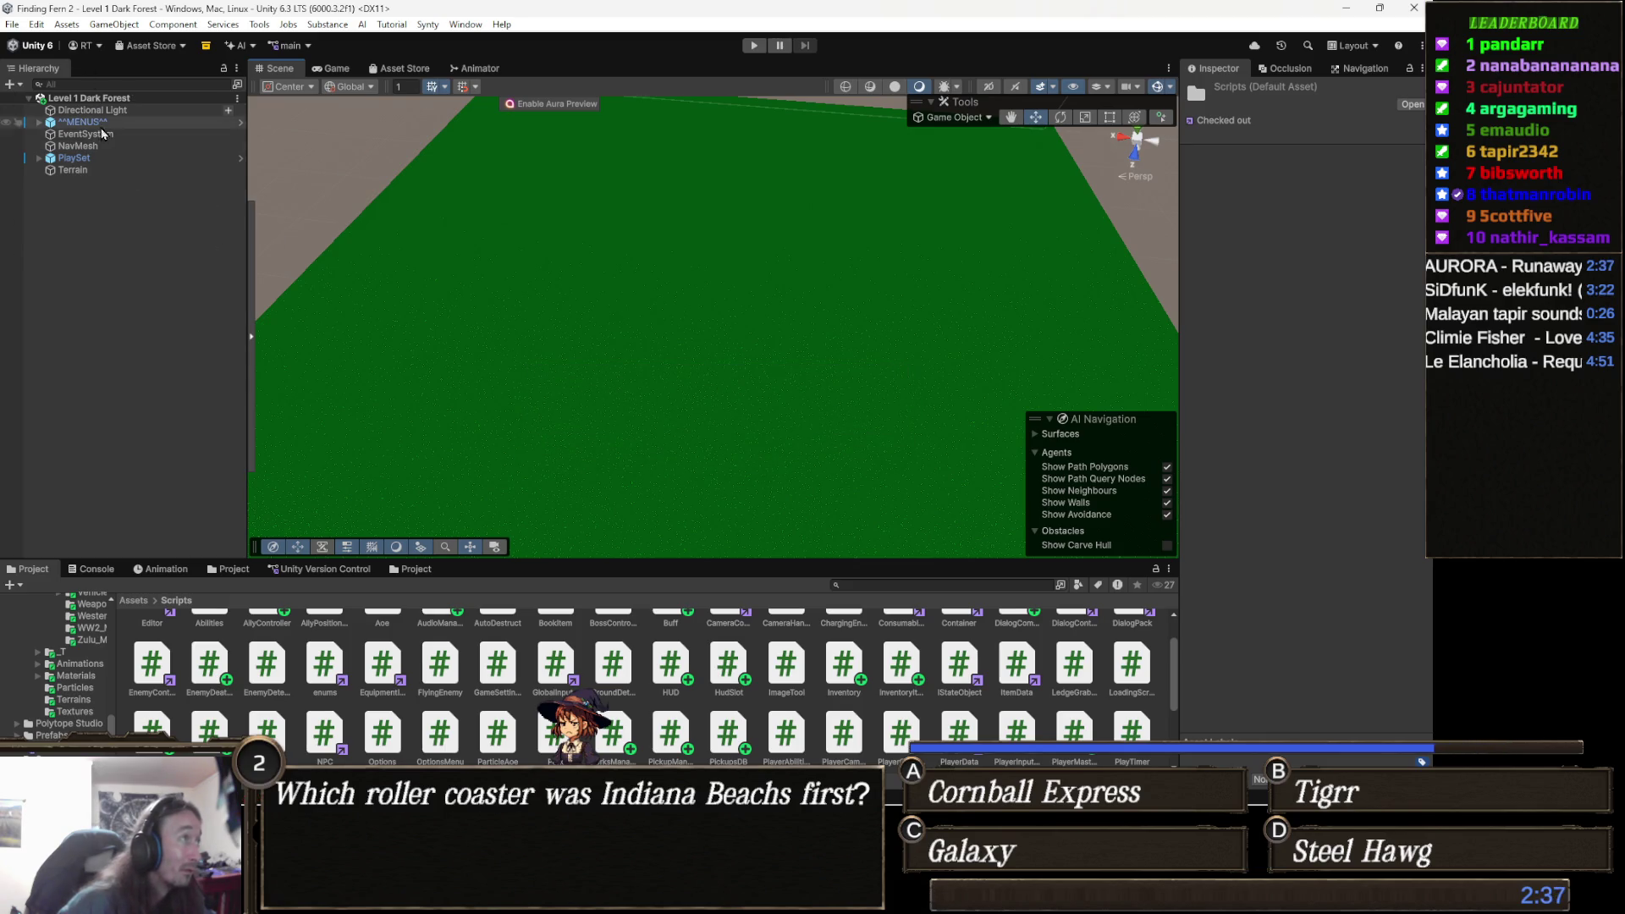
Save the project via File > Save Project, close Unity, and bring Unity Hub forward.
left_click(12, 23)
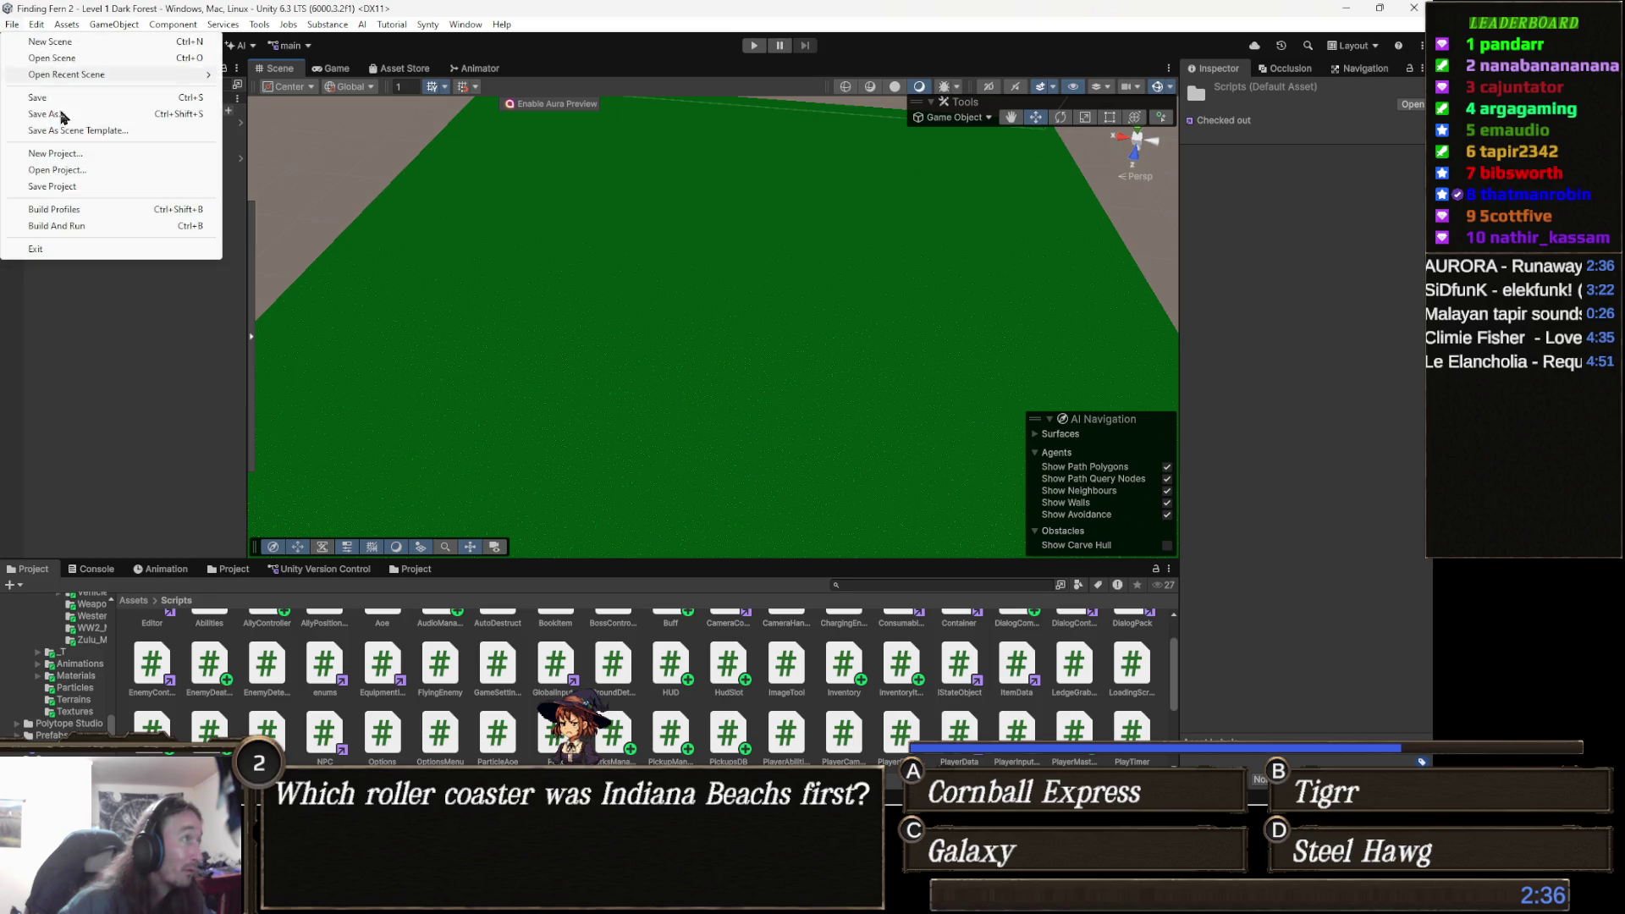
left_click(65, 193)
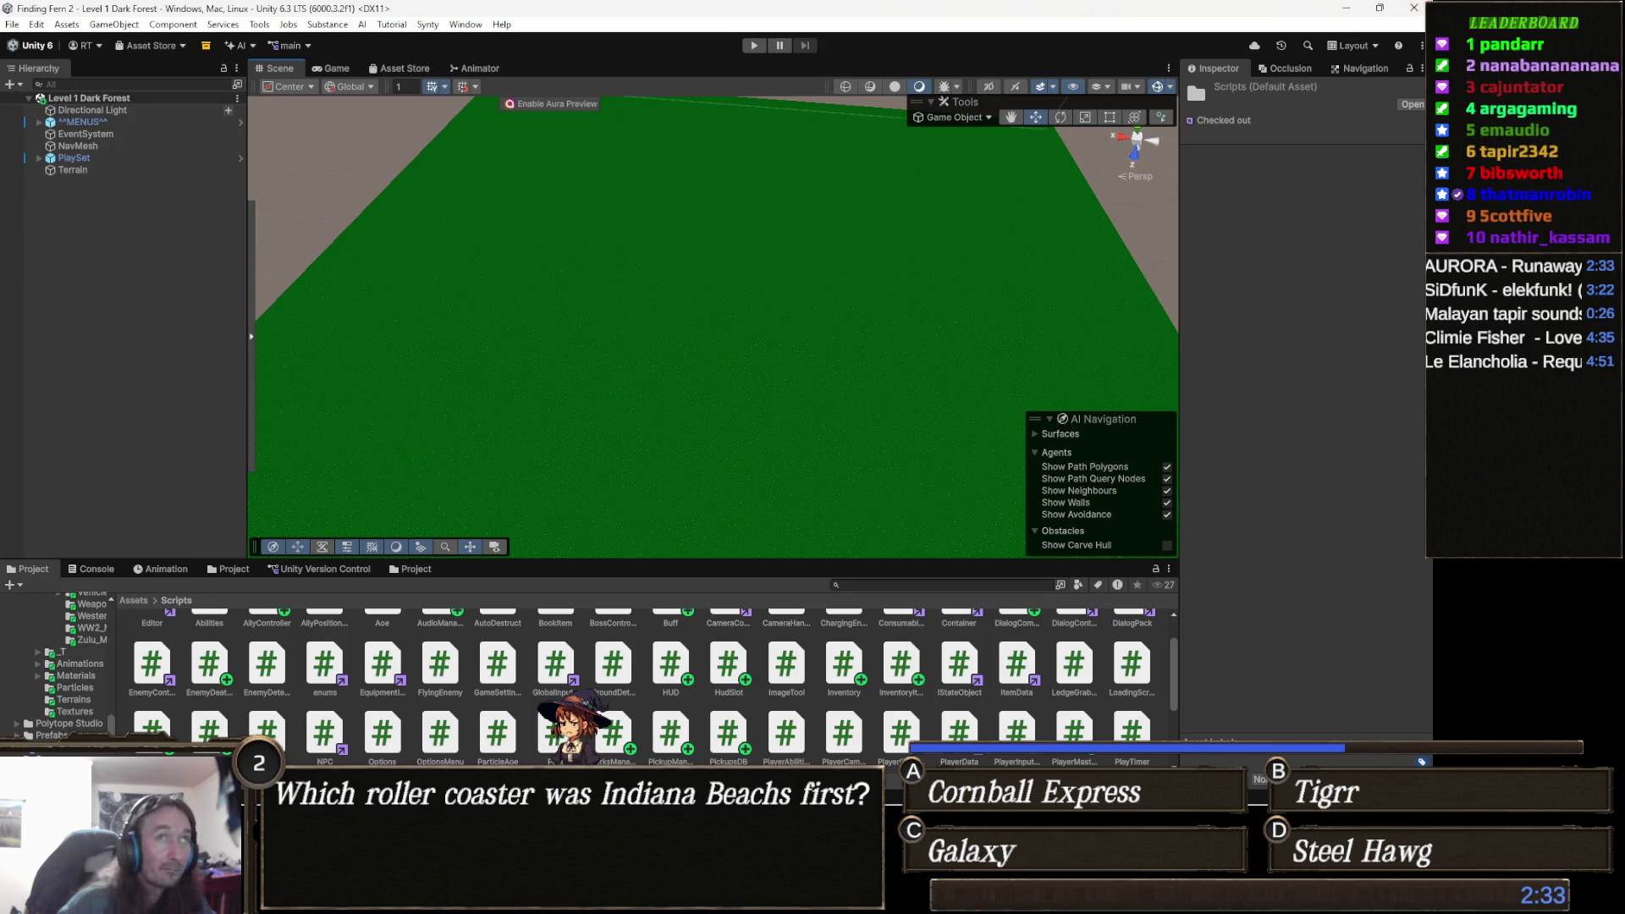
left_click(1415, 10)
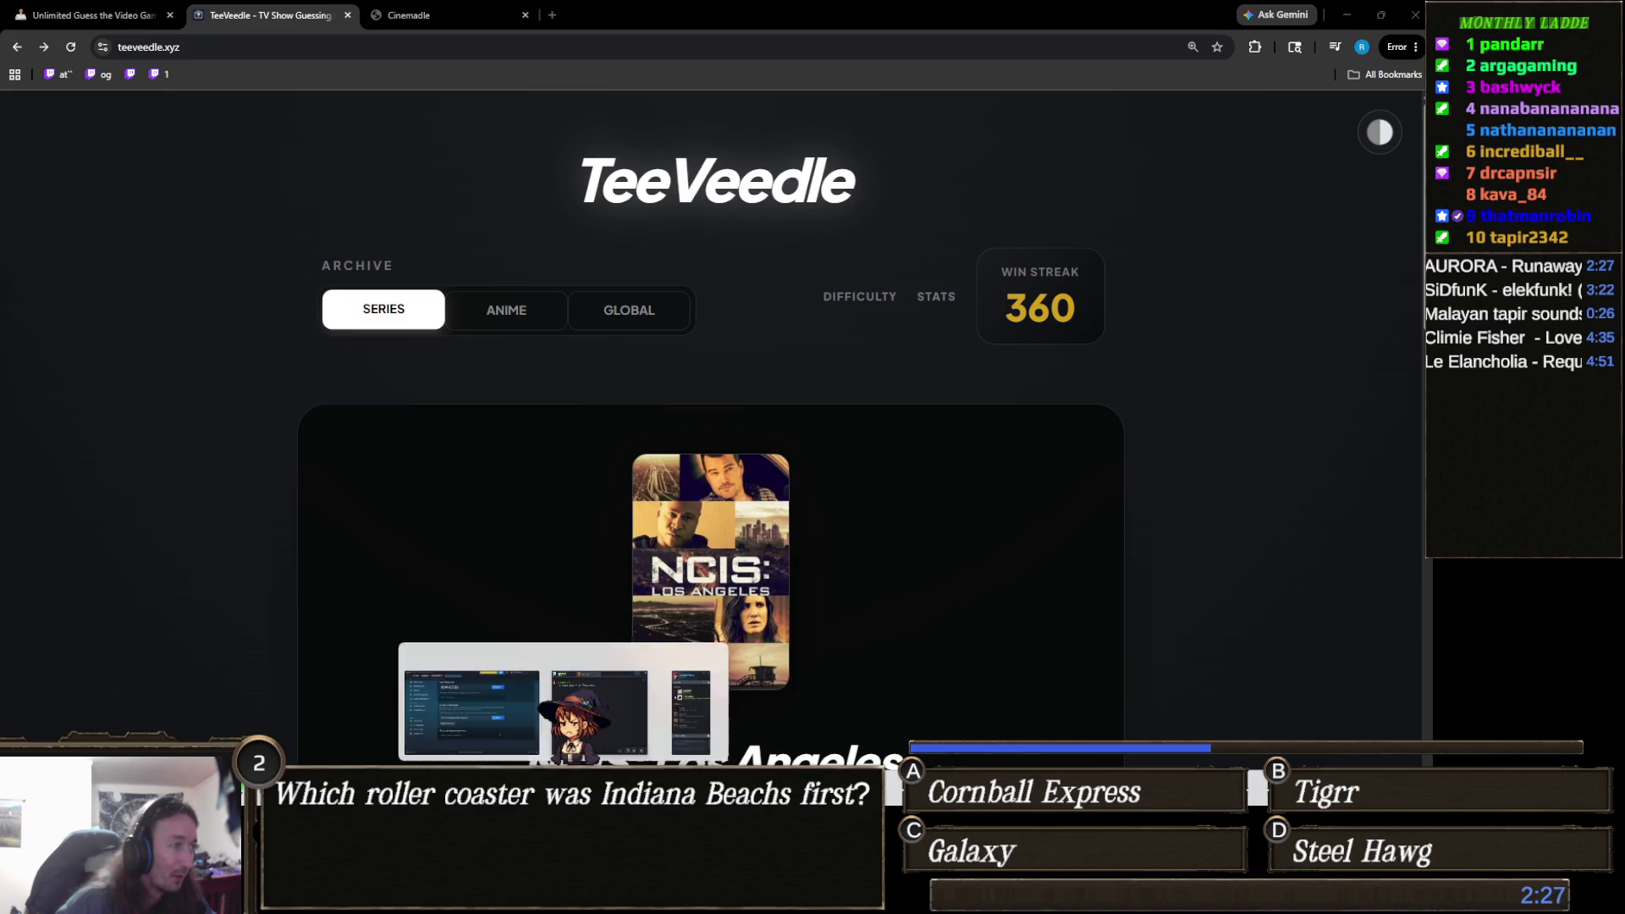
left_click(438, 703)
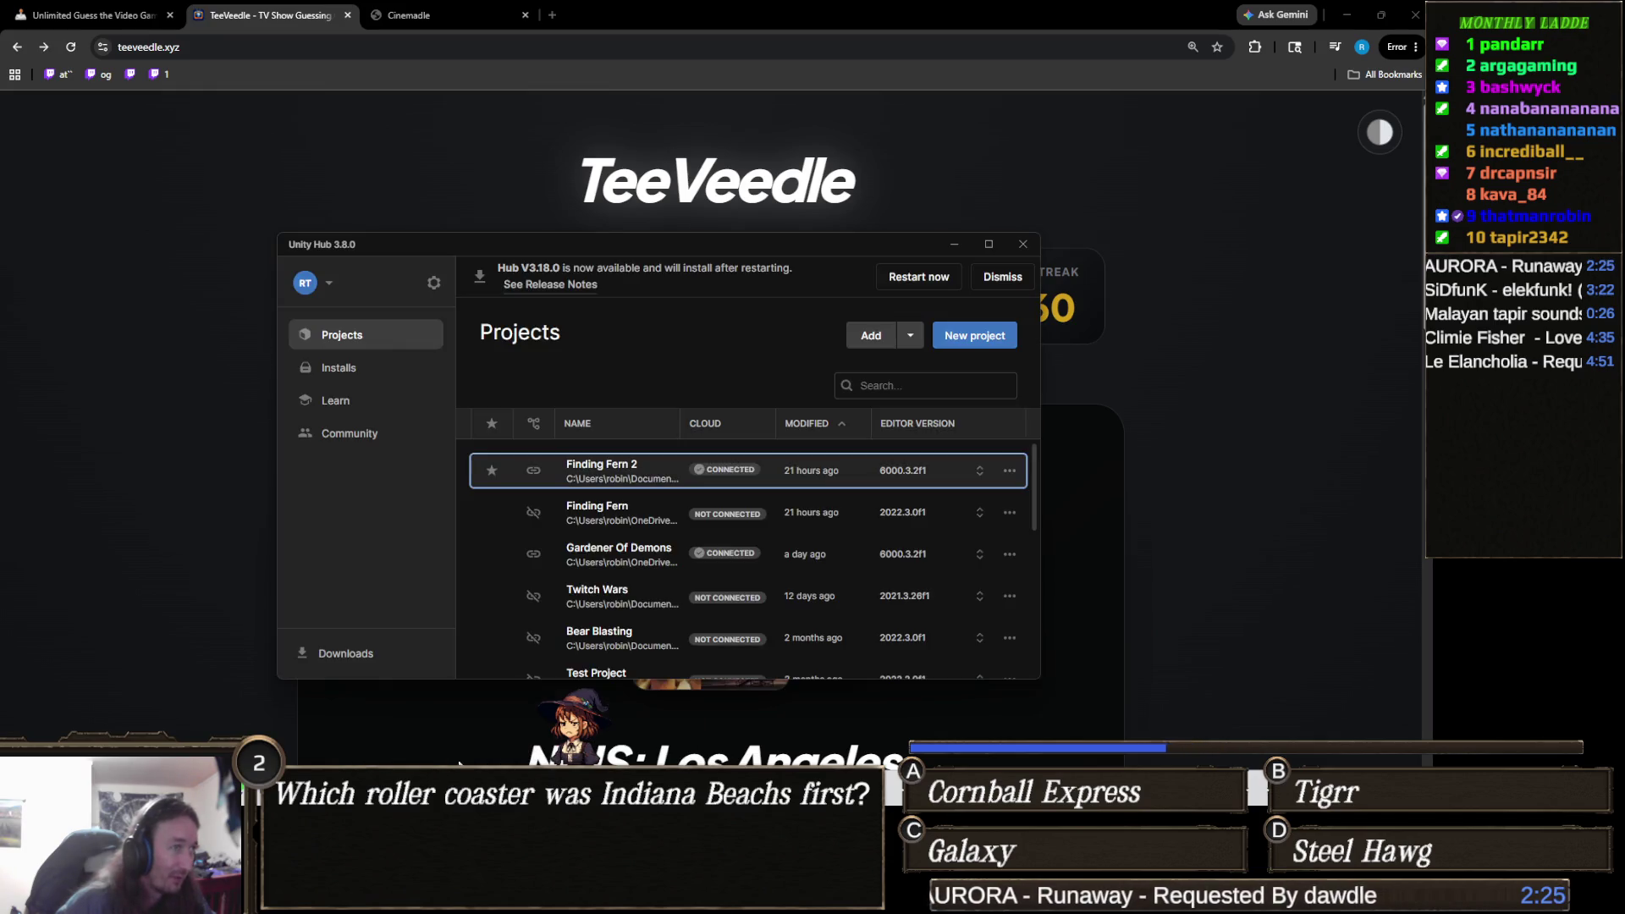
Launch the Finding Fern project from Unity Hub, loading its DarkForest1 scene in Unity 2022.3.
left_click(618, 517)
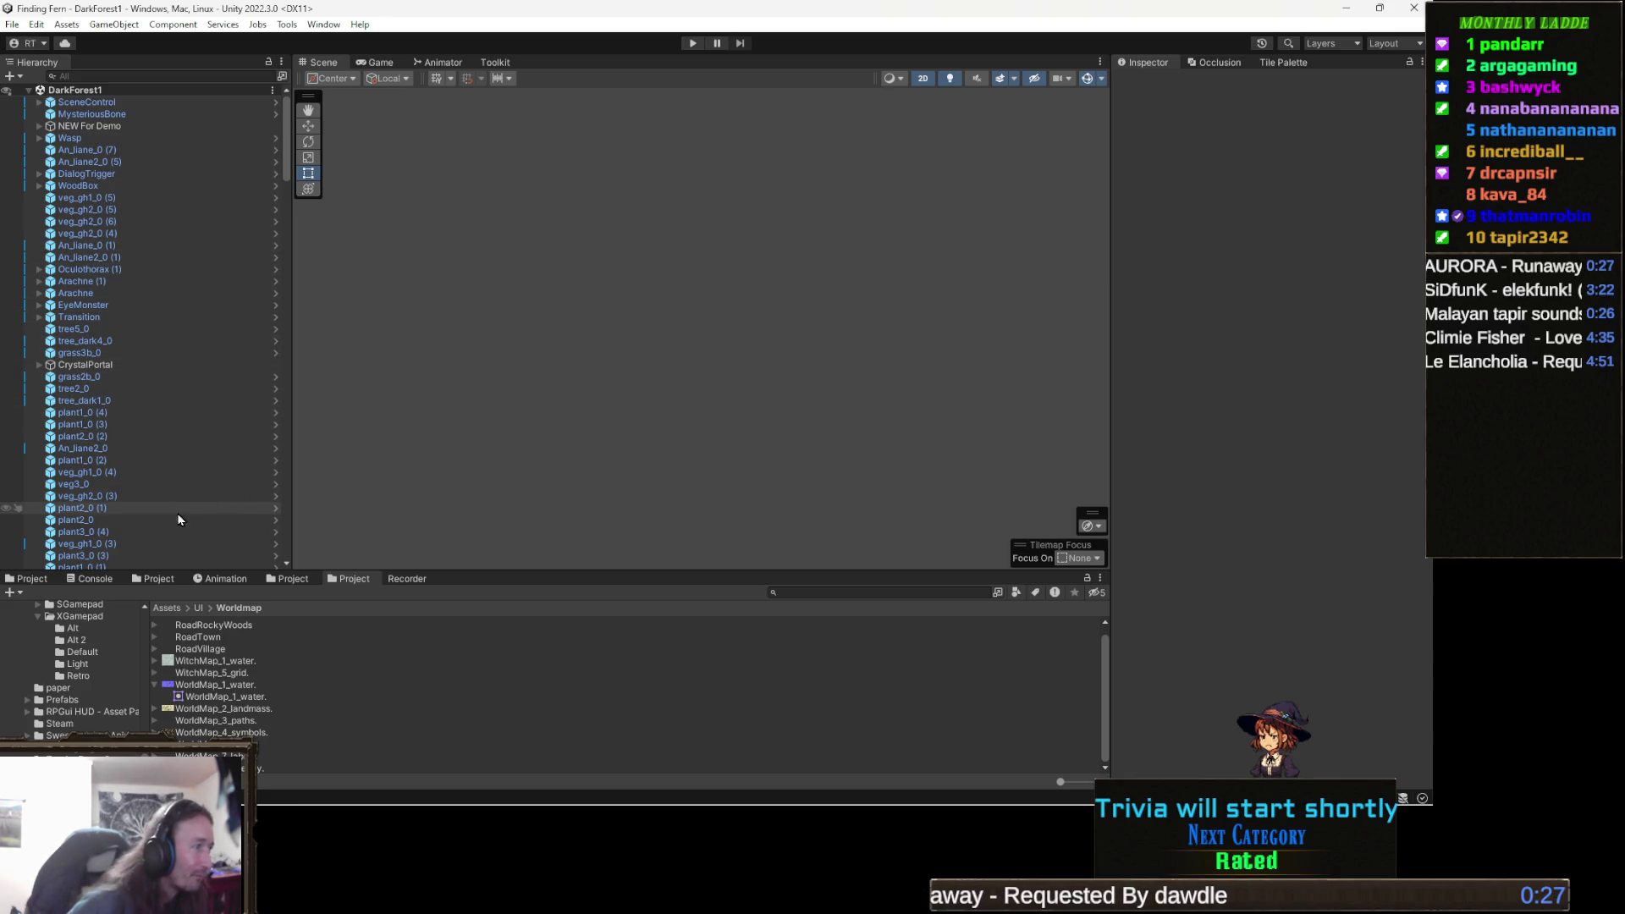
Open the CollectableItem script from the root Assets folder in Visual Studio.
left_click(165, 607)
scroll(304, 690, "down", 10)
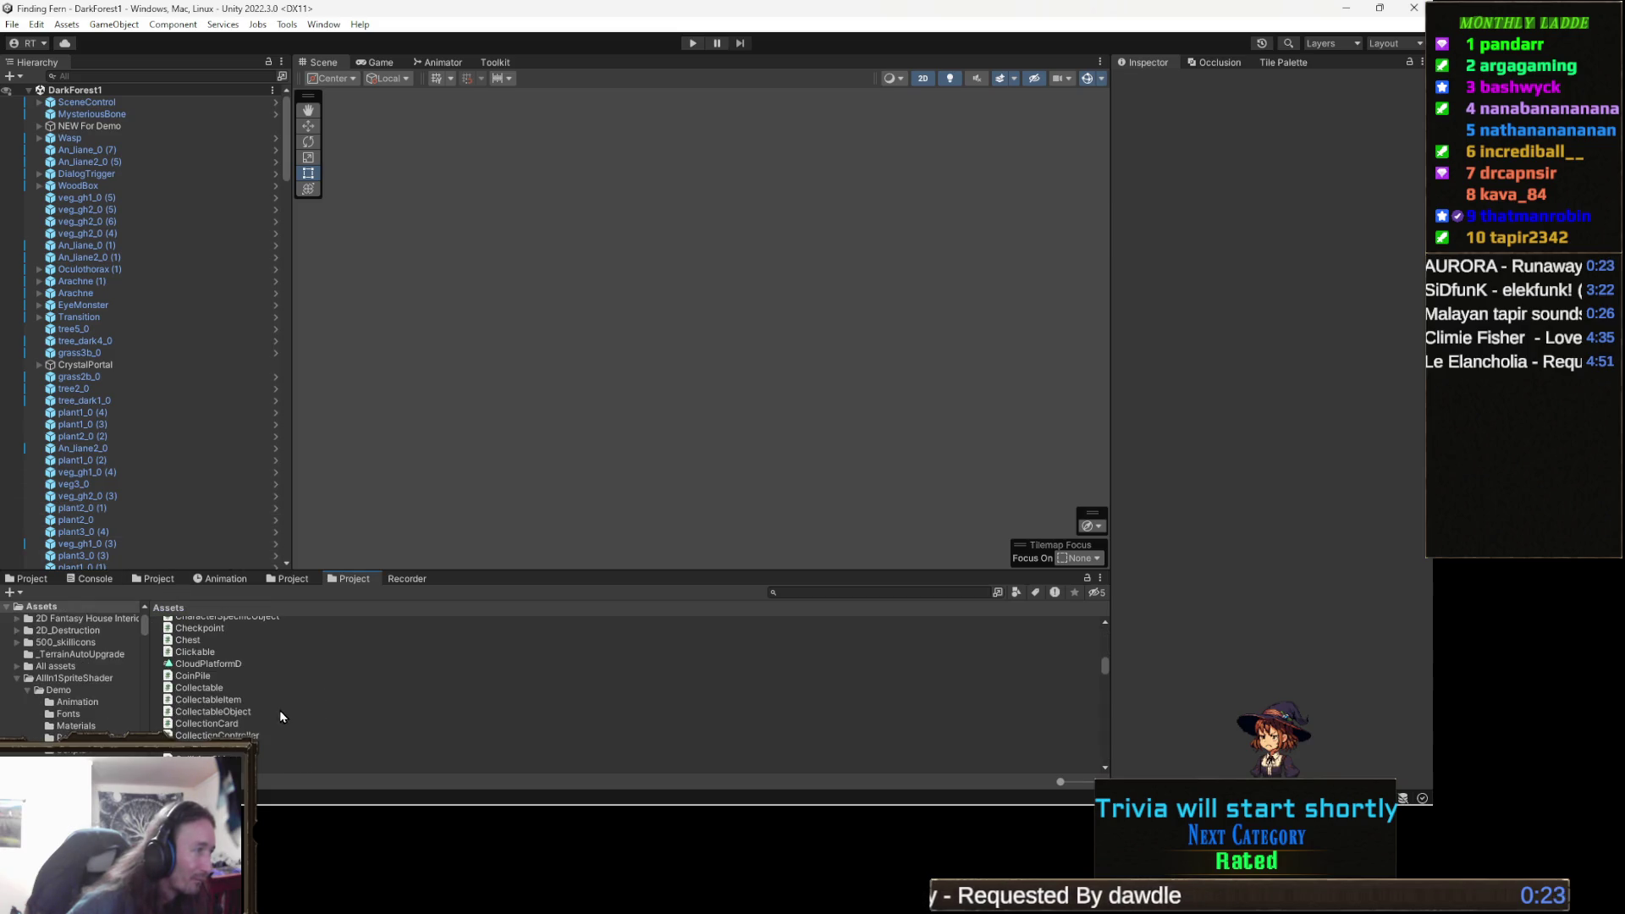
left_click(218, 701)
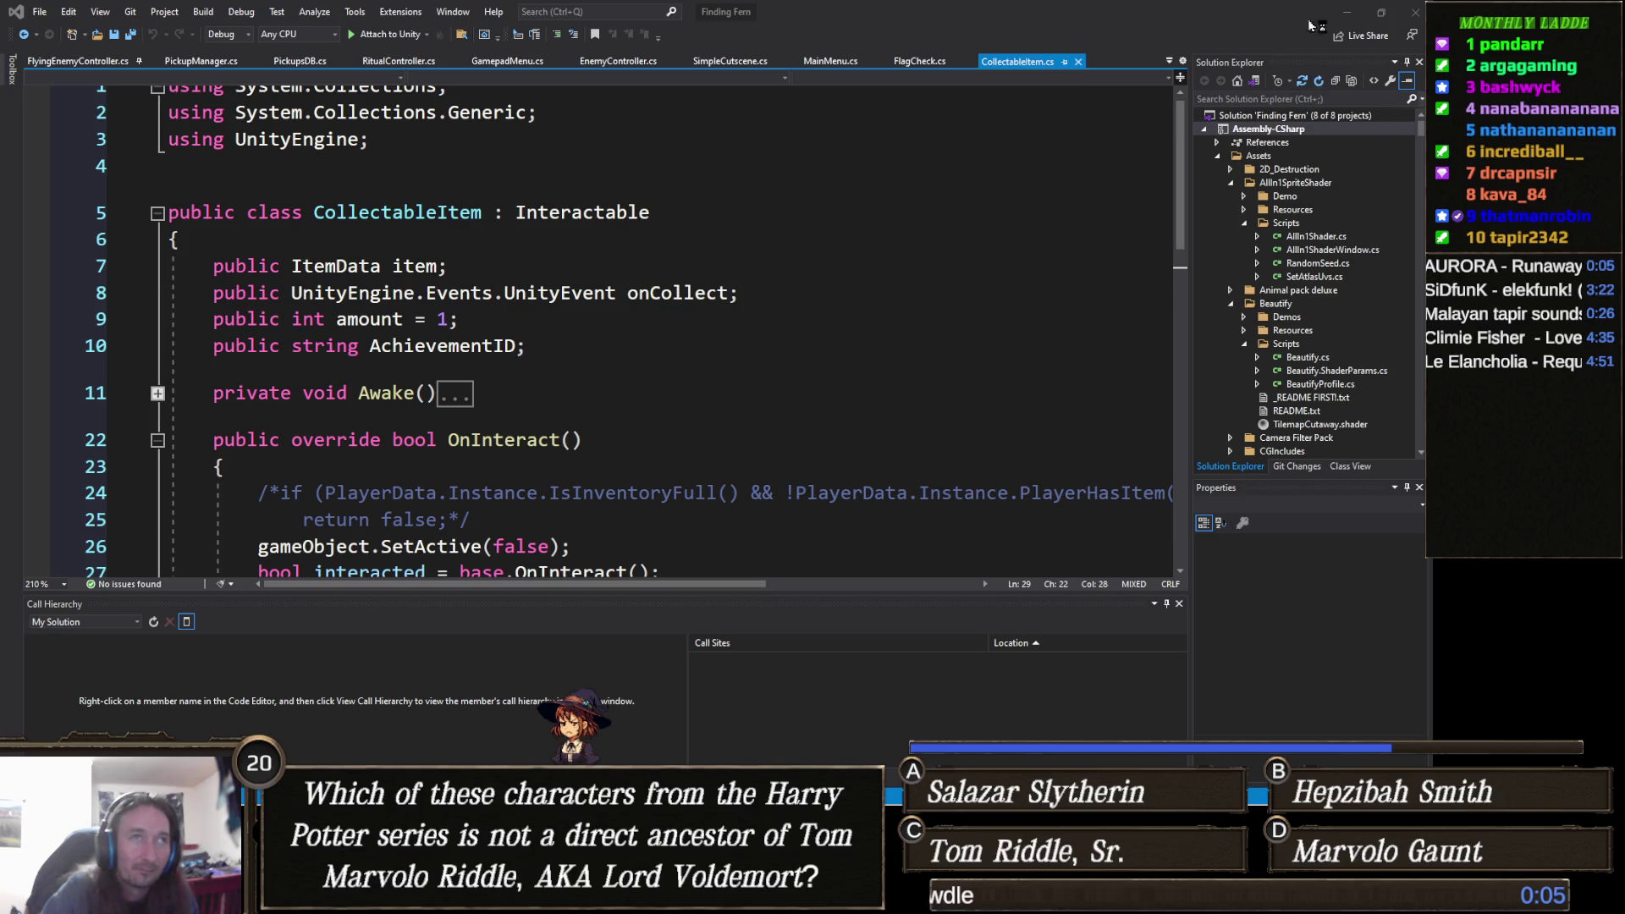
Leave Visual Studio for Unity and close the Finding Fern editor, returning to Unity Hub.
left_click(1391, 16)
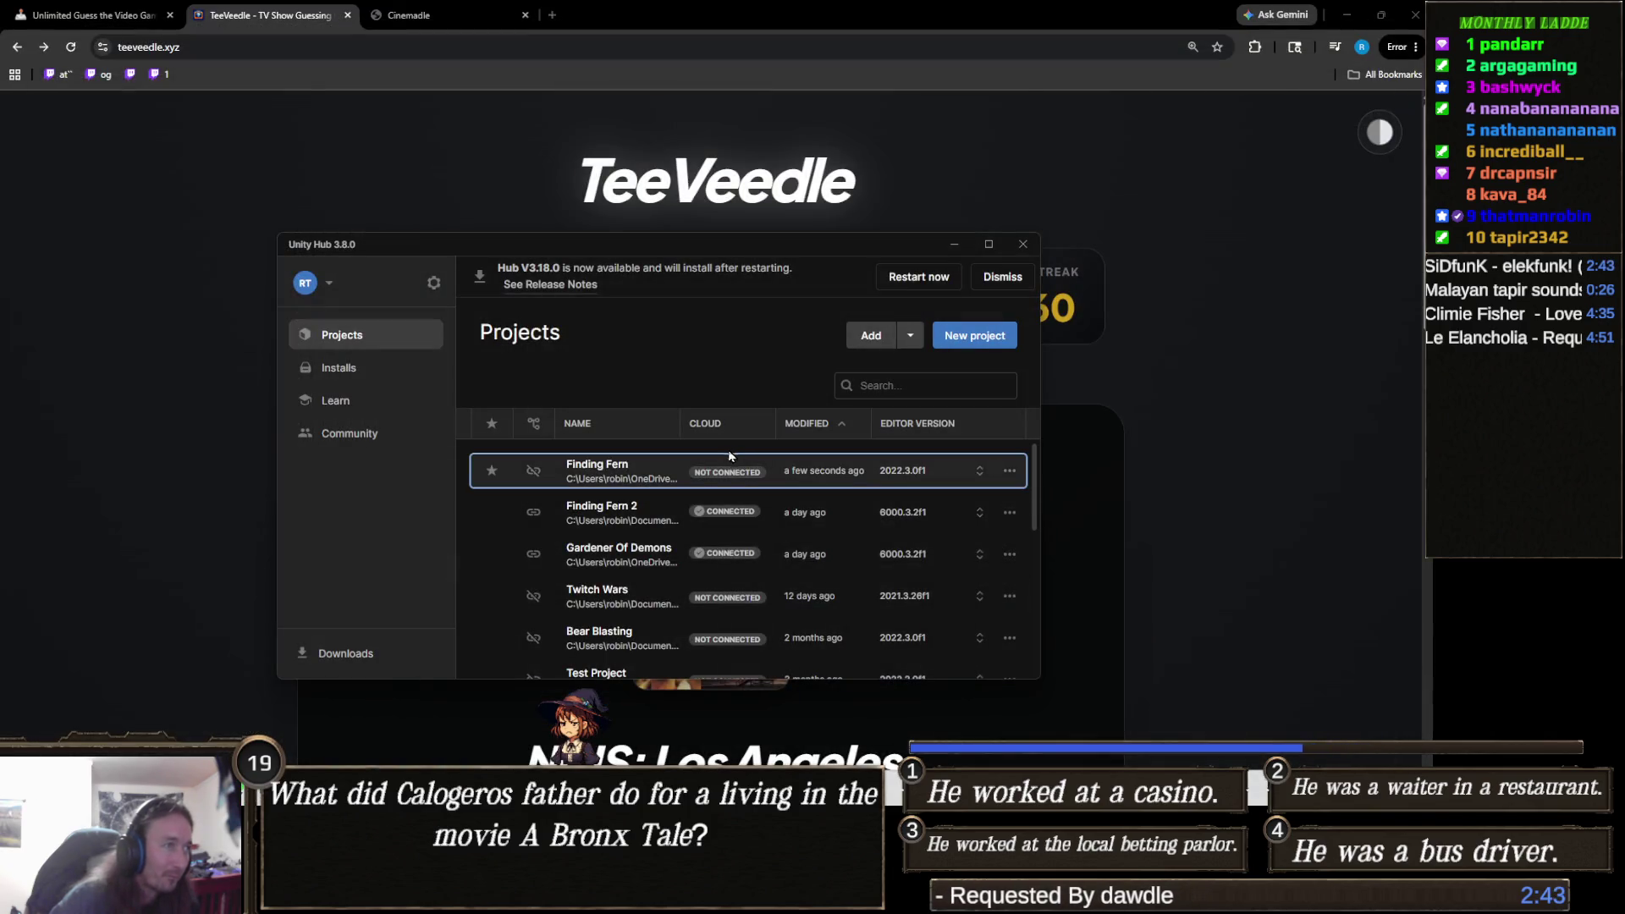
Launch Finding Fern 2 from Unity Hub so it loads in the Unity 6 editor.
left_click(641, 505)
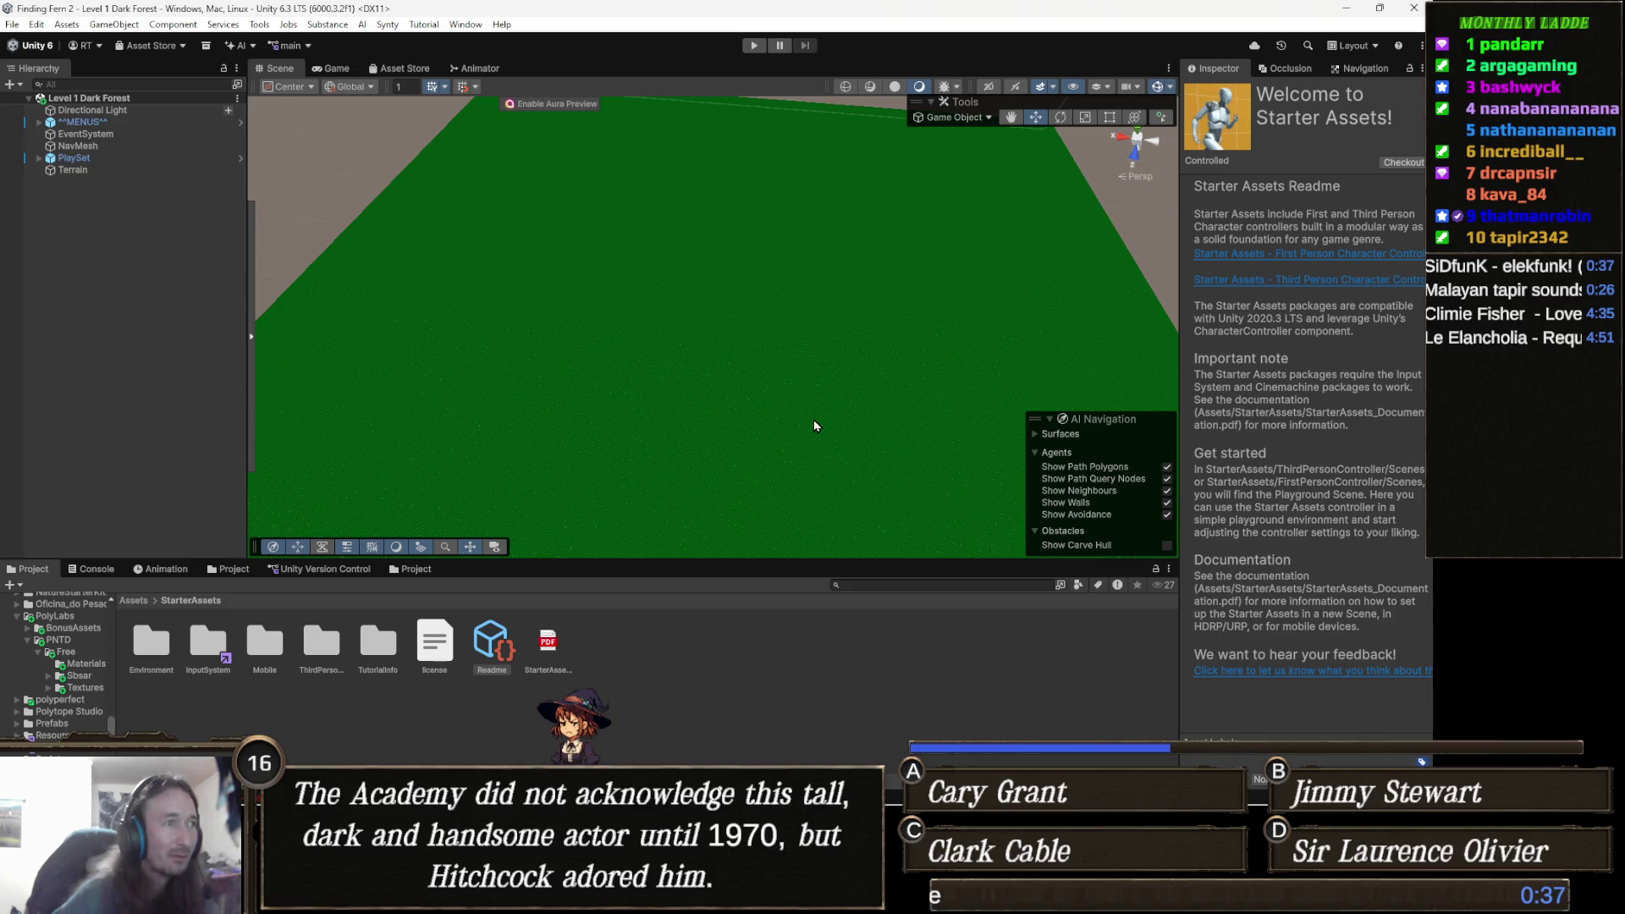
Zoom out in the Scene view and bring up WorldMap_1.png in Windows Photos.
scroll(812, 372, "down", 5)
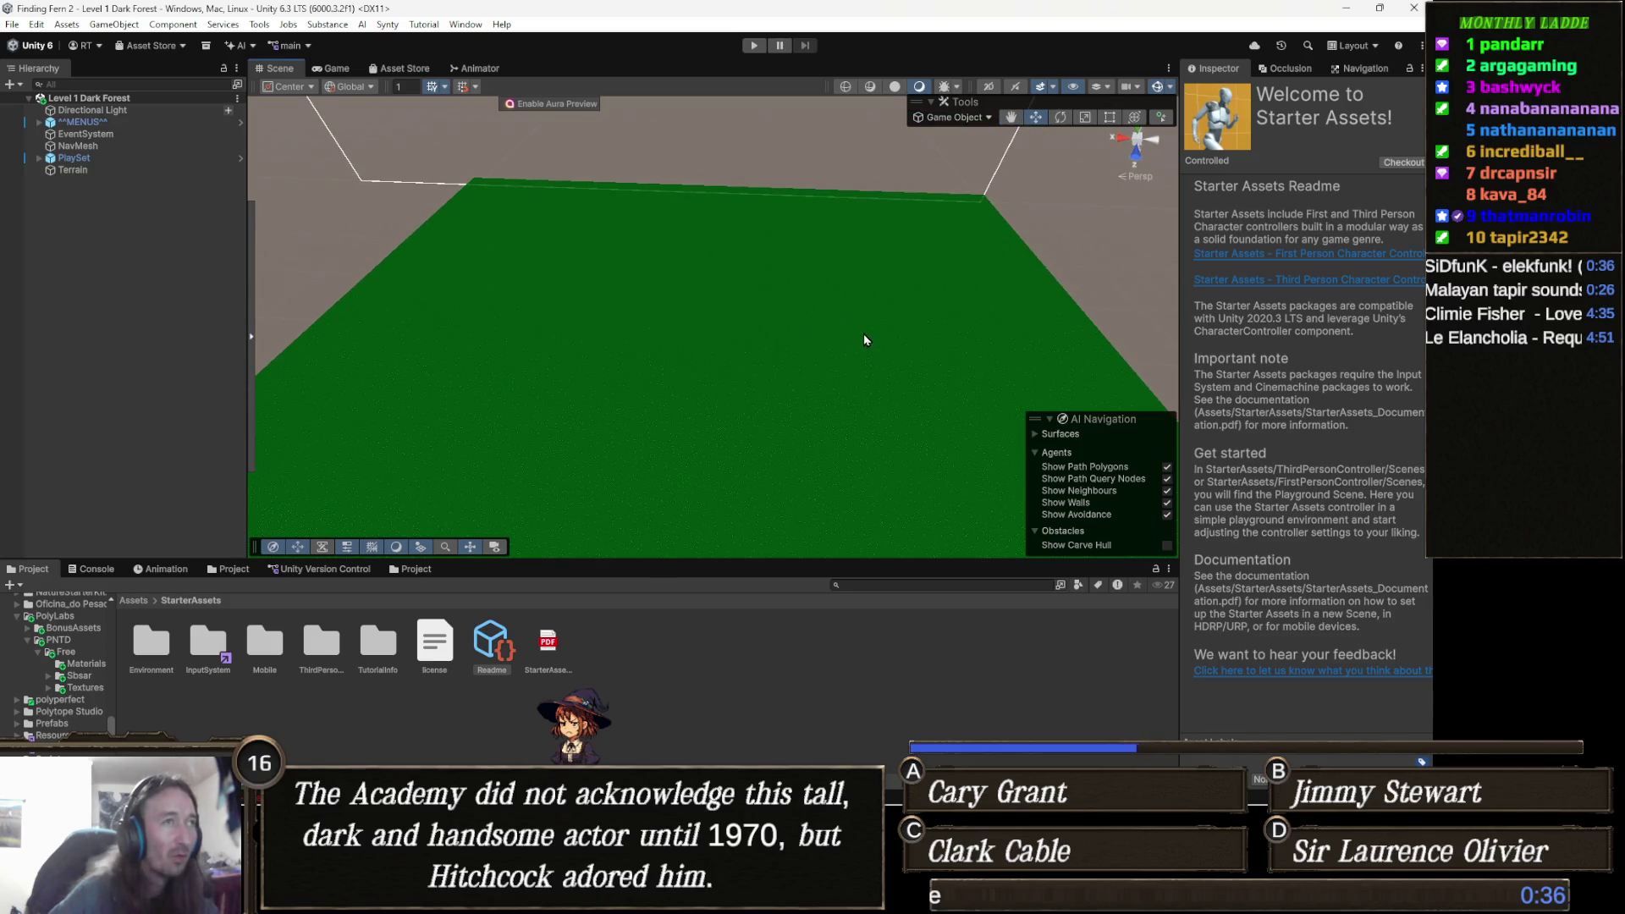
scroll(863, 333, "down", 3)
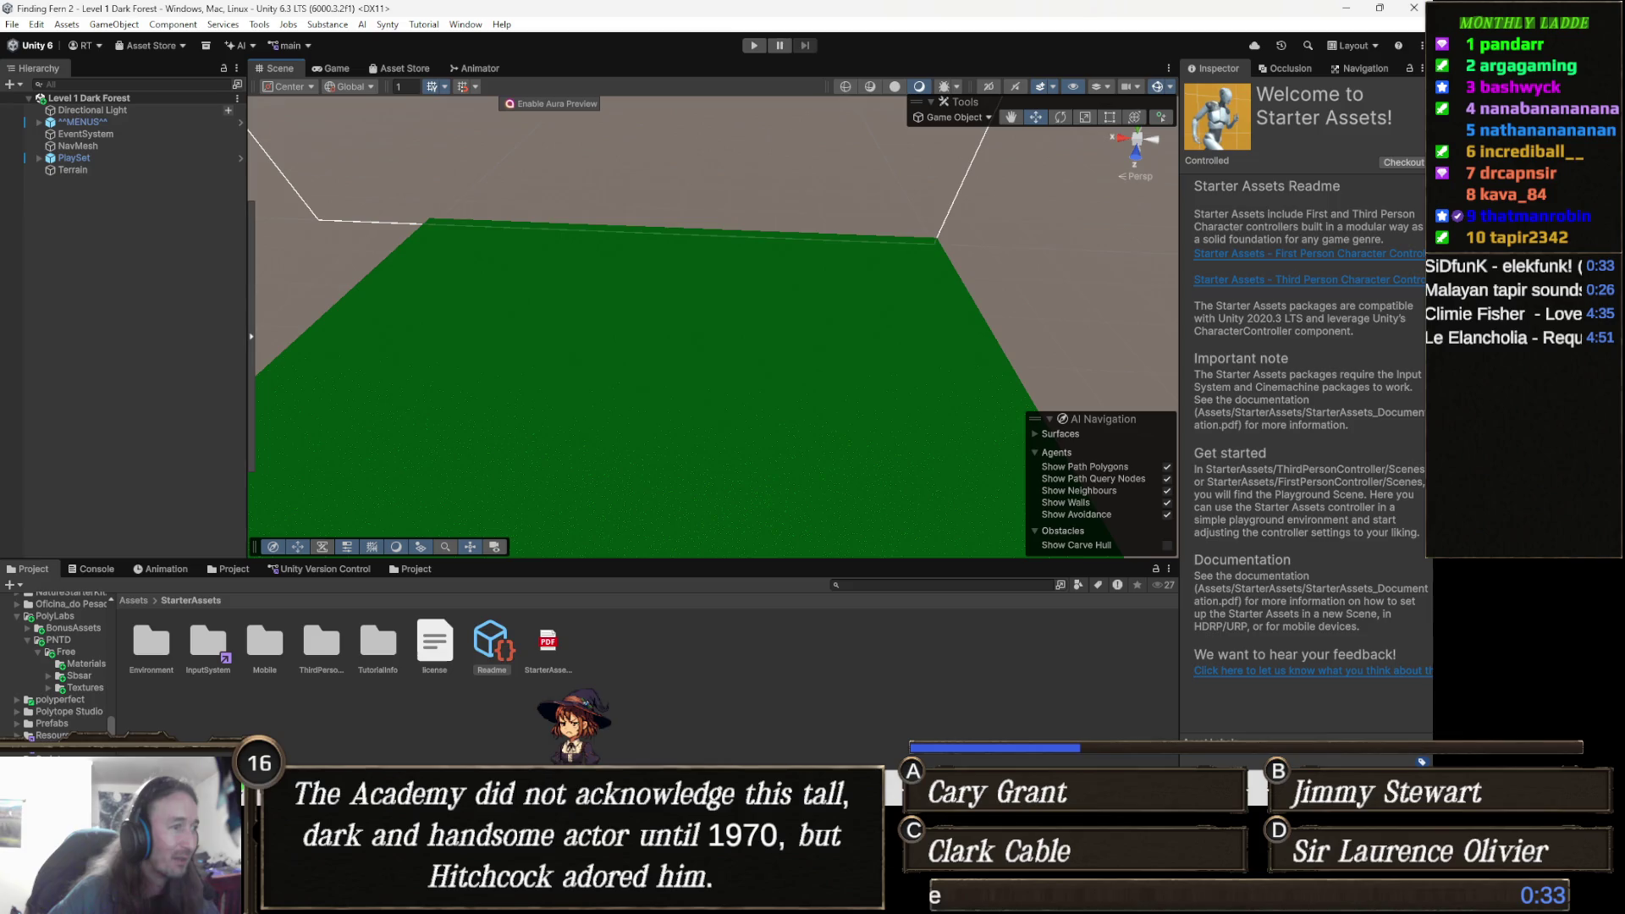
mouse_move(760, 910)
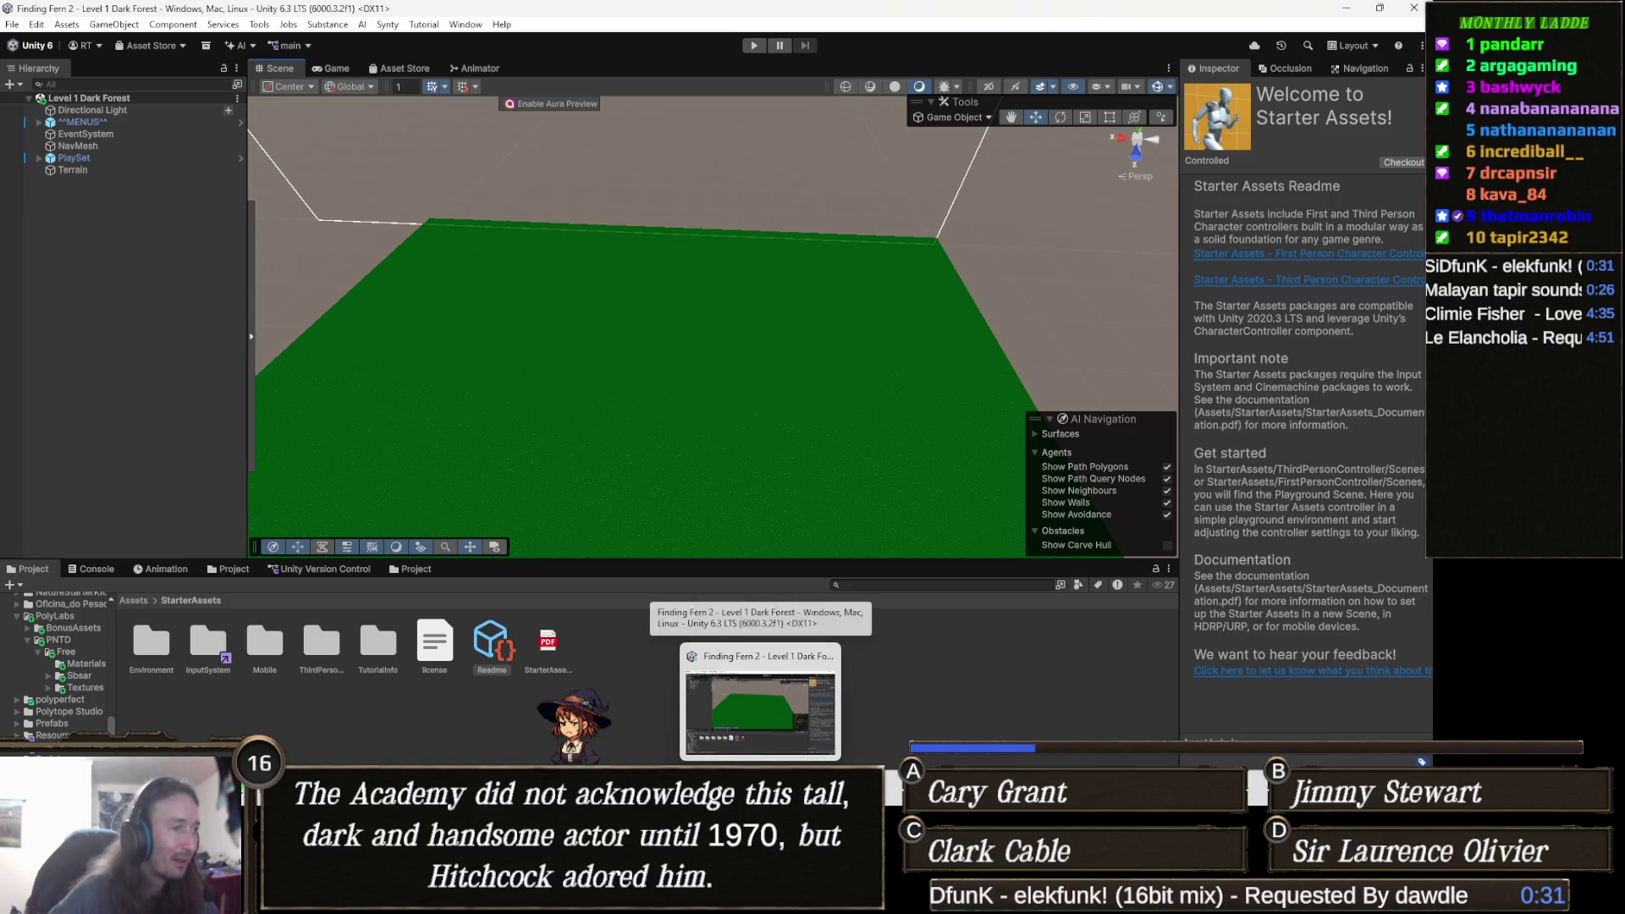
left_click(726, 711)
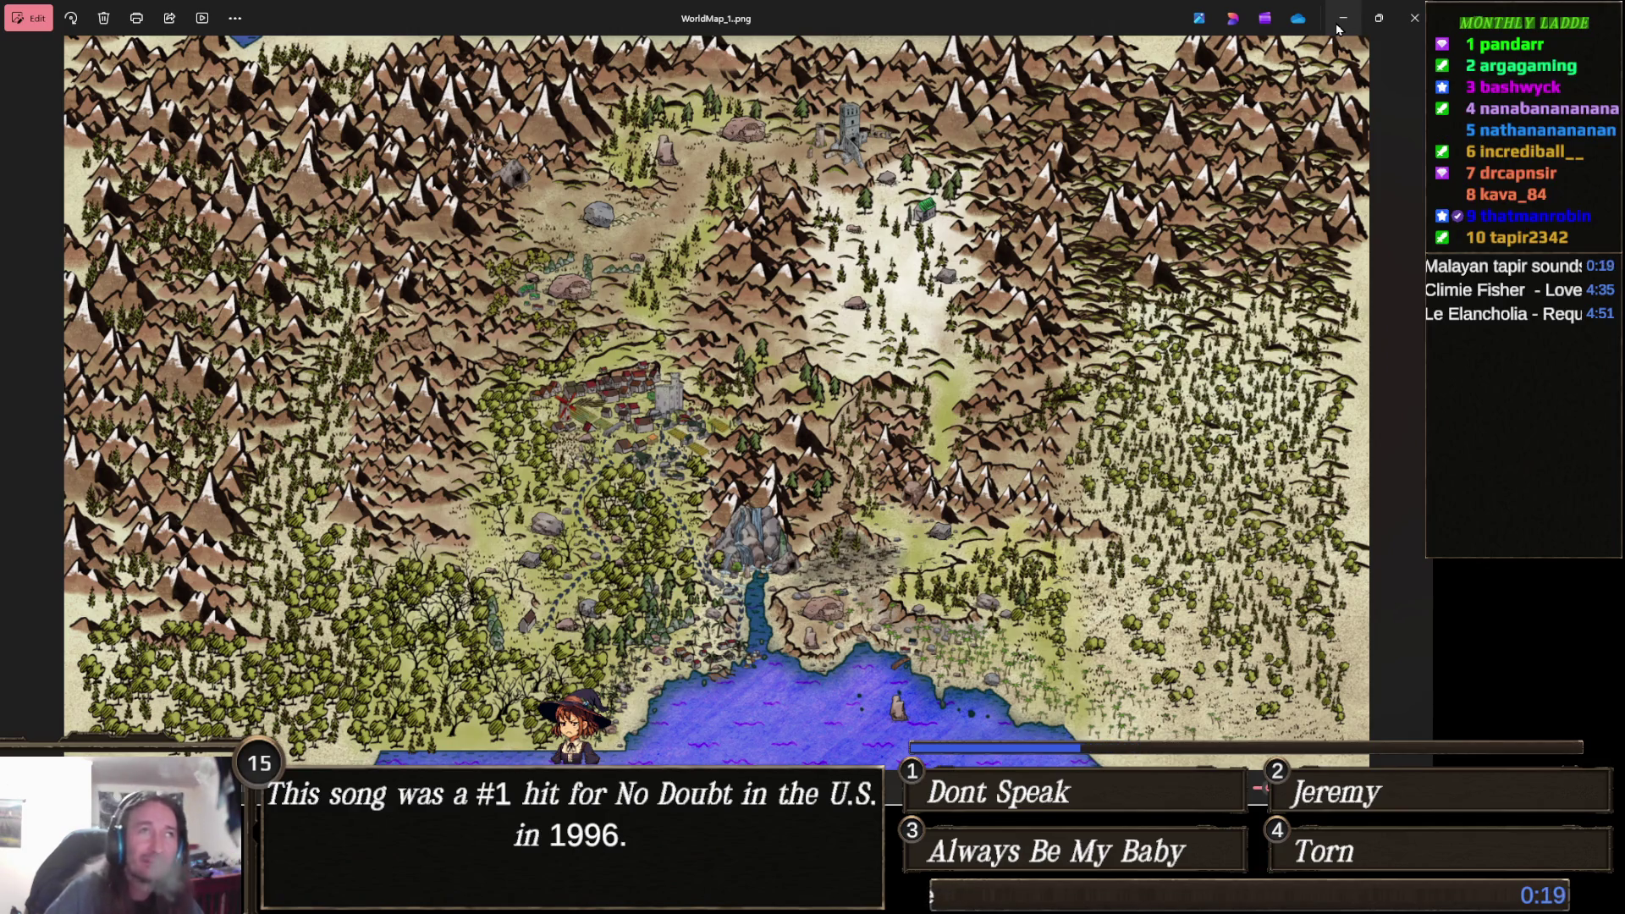
Minimize the WorldMap_1.png Photos viewer to reveal the Level 1 Dark Forest scene.
left_click(1337, 29)
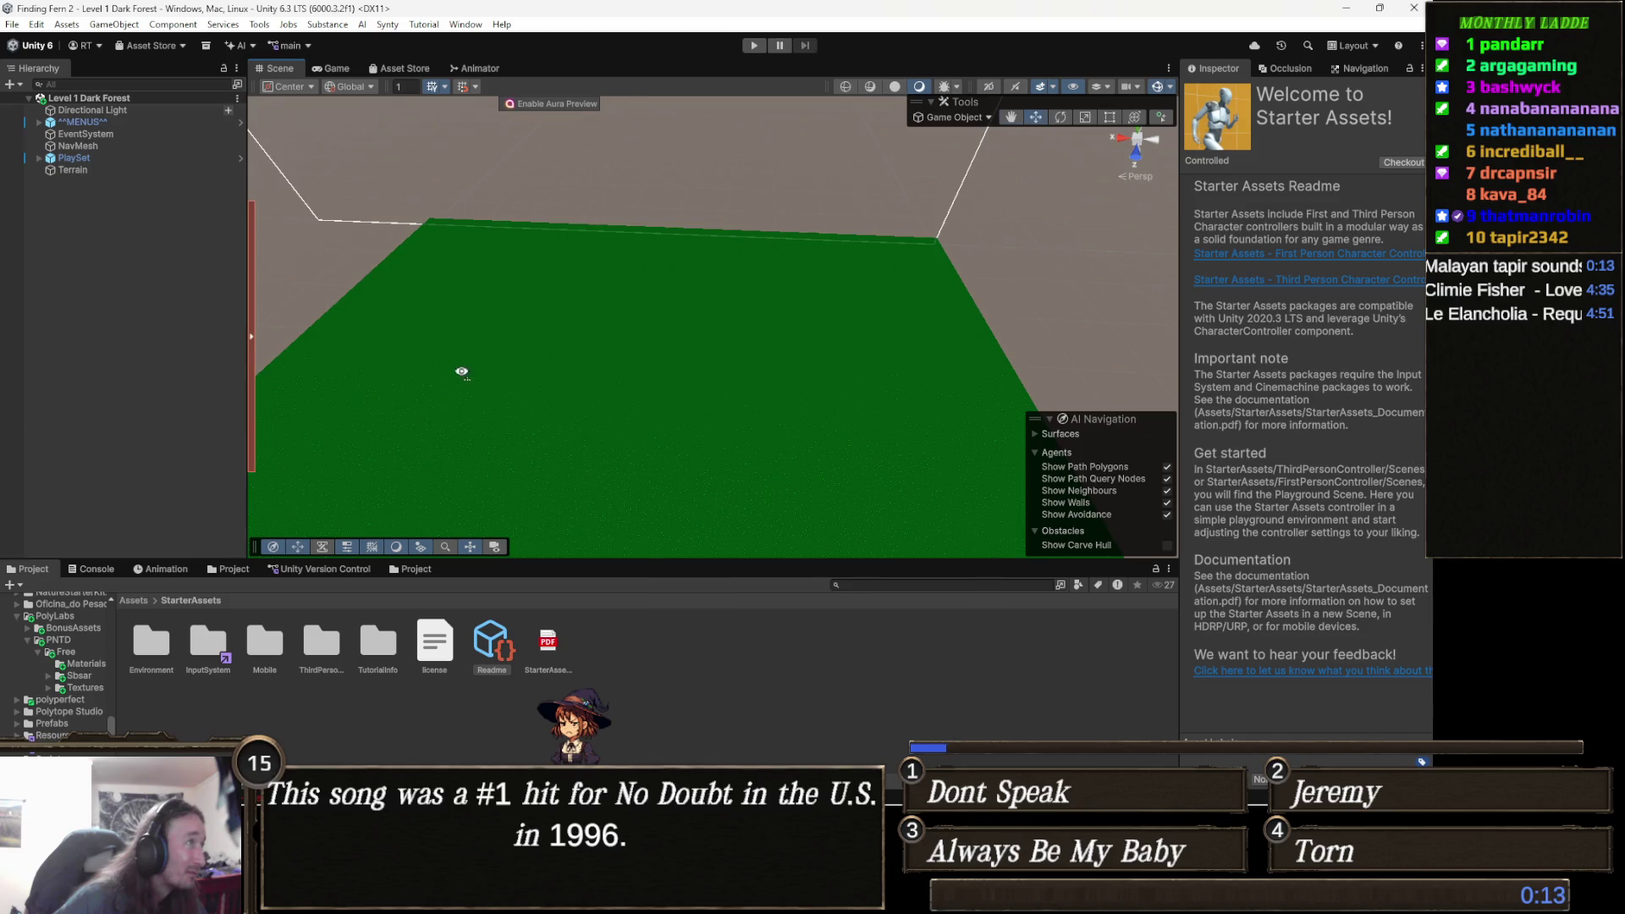
Tilt the scene view, then navigate from the root Assets folder into the TEMP folder.
left_click_drag(462, 370, 460, 355)
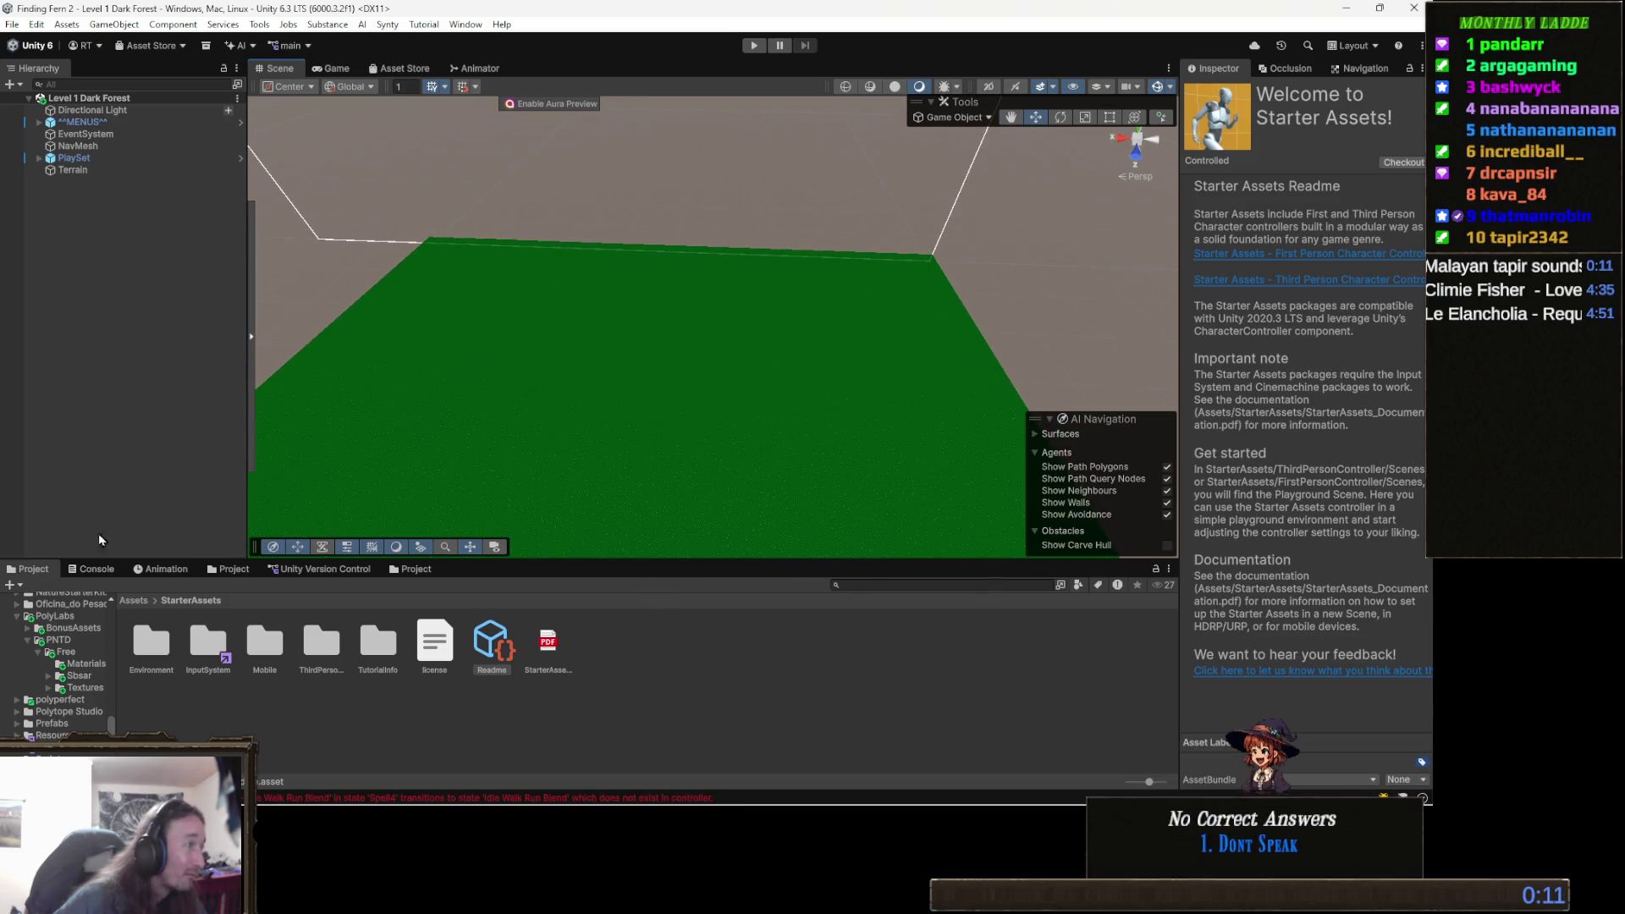
left_click(133, 600)
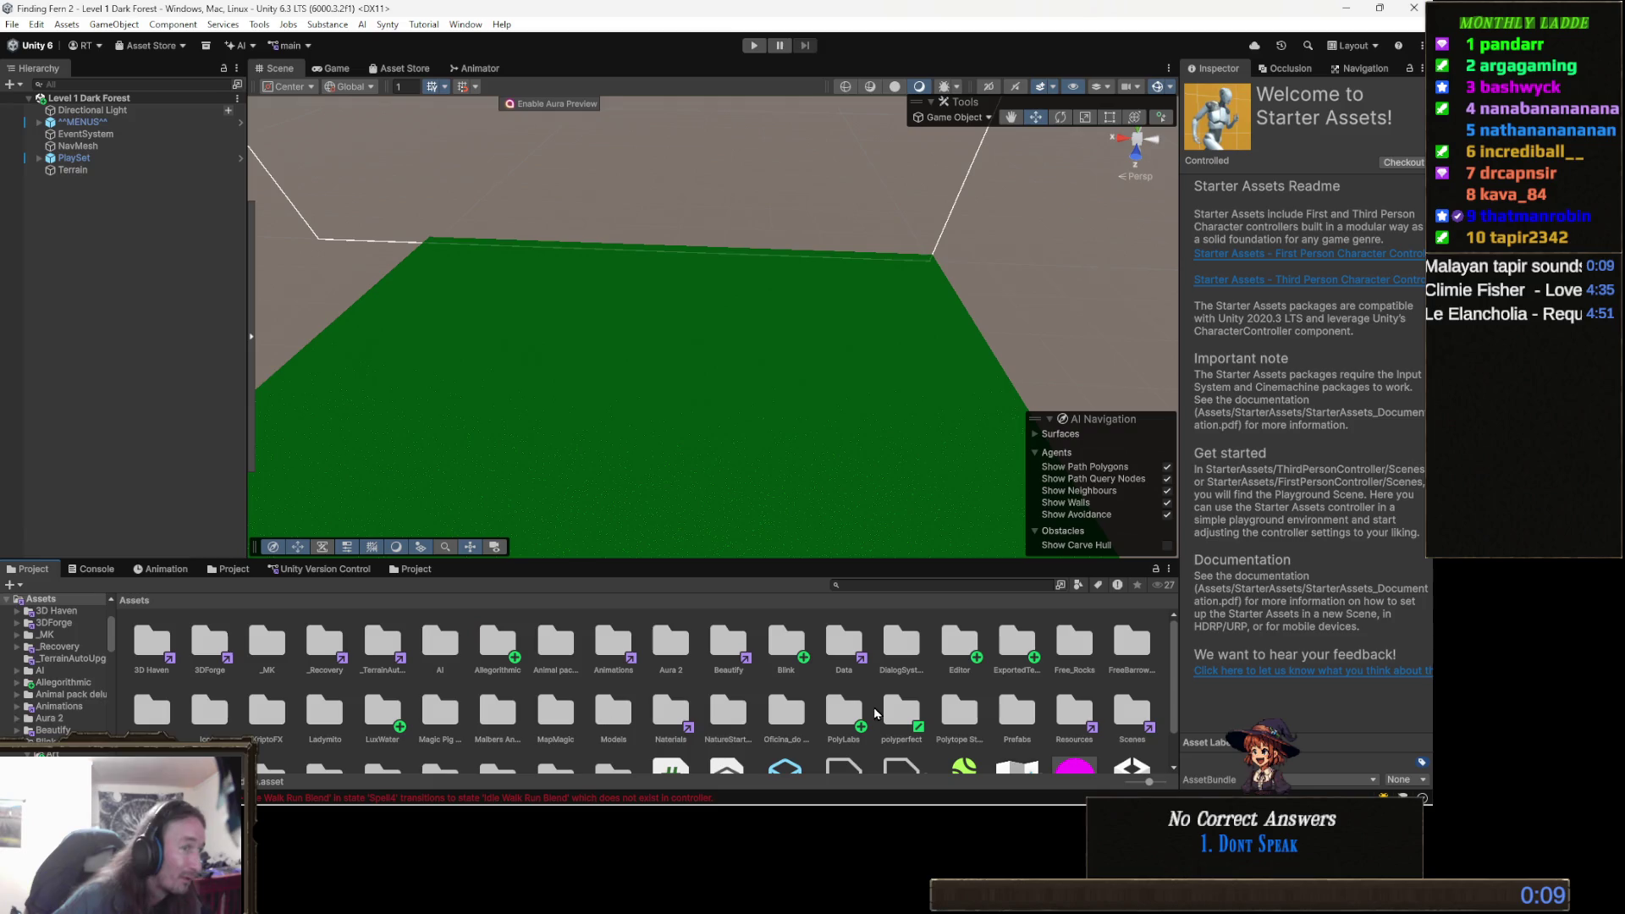
scroll(819, 720, "down", 1)
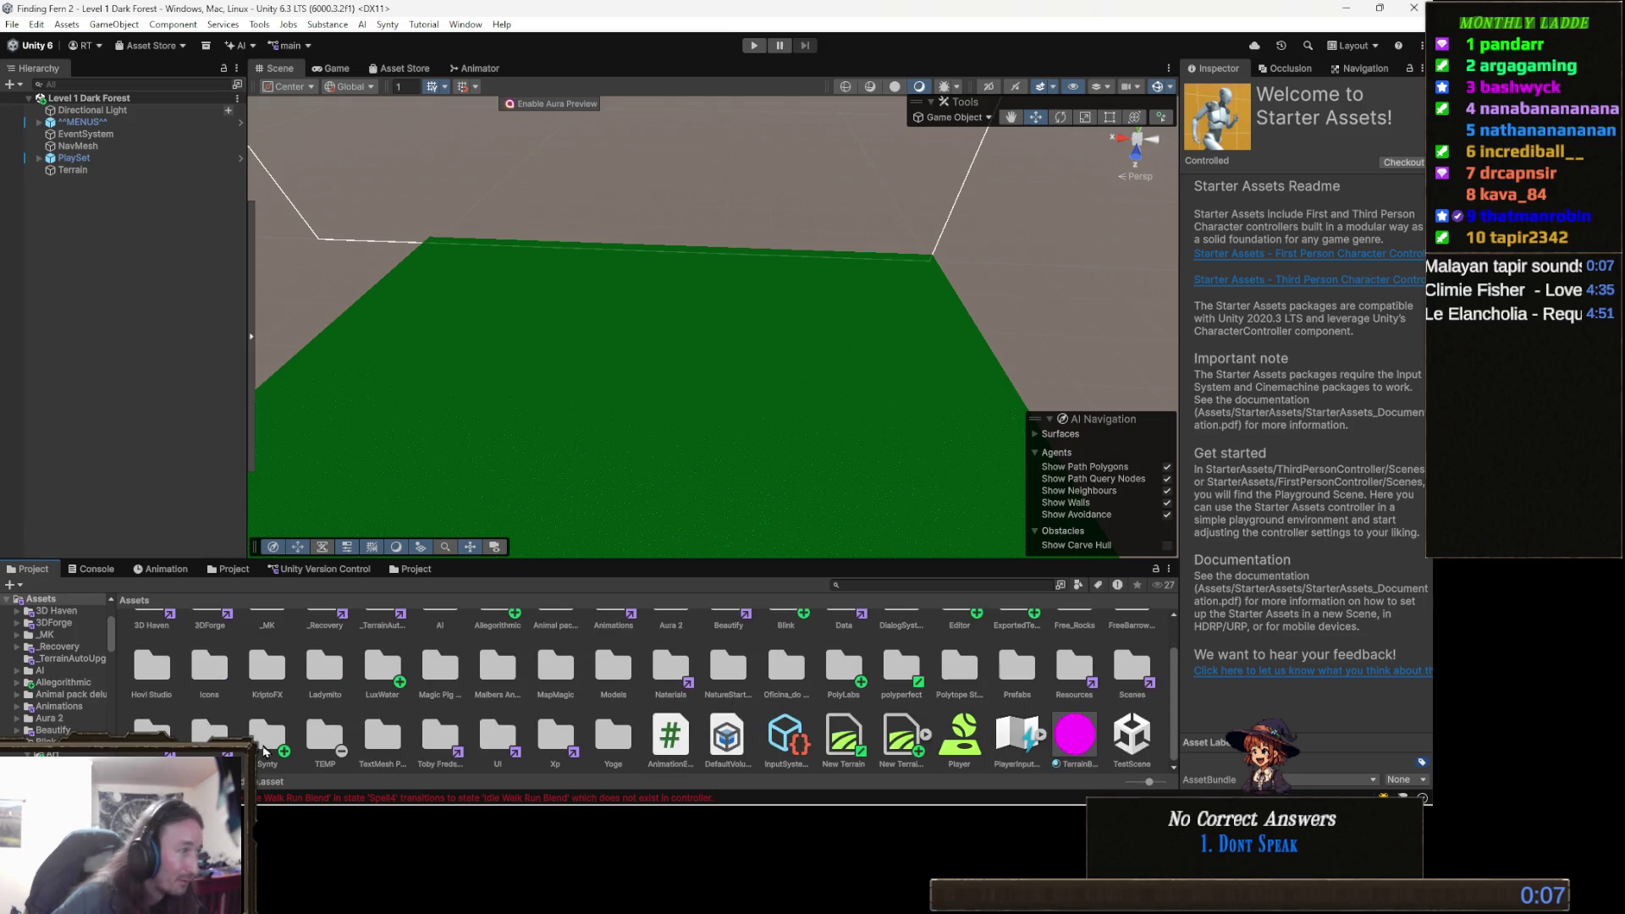
double_click(322, 737)
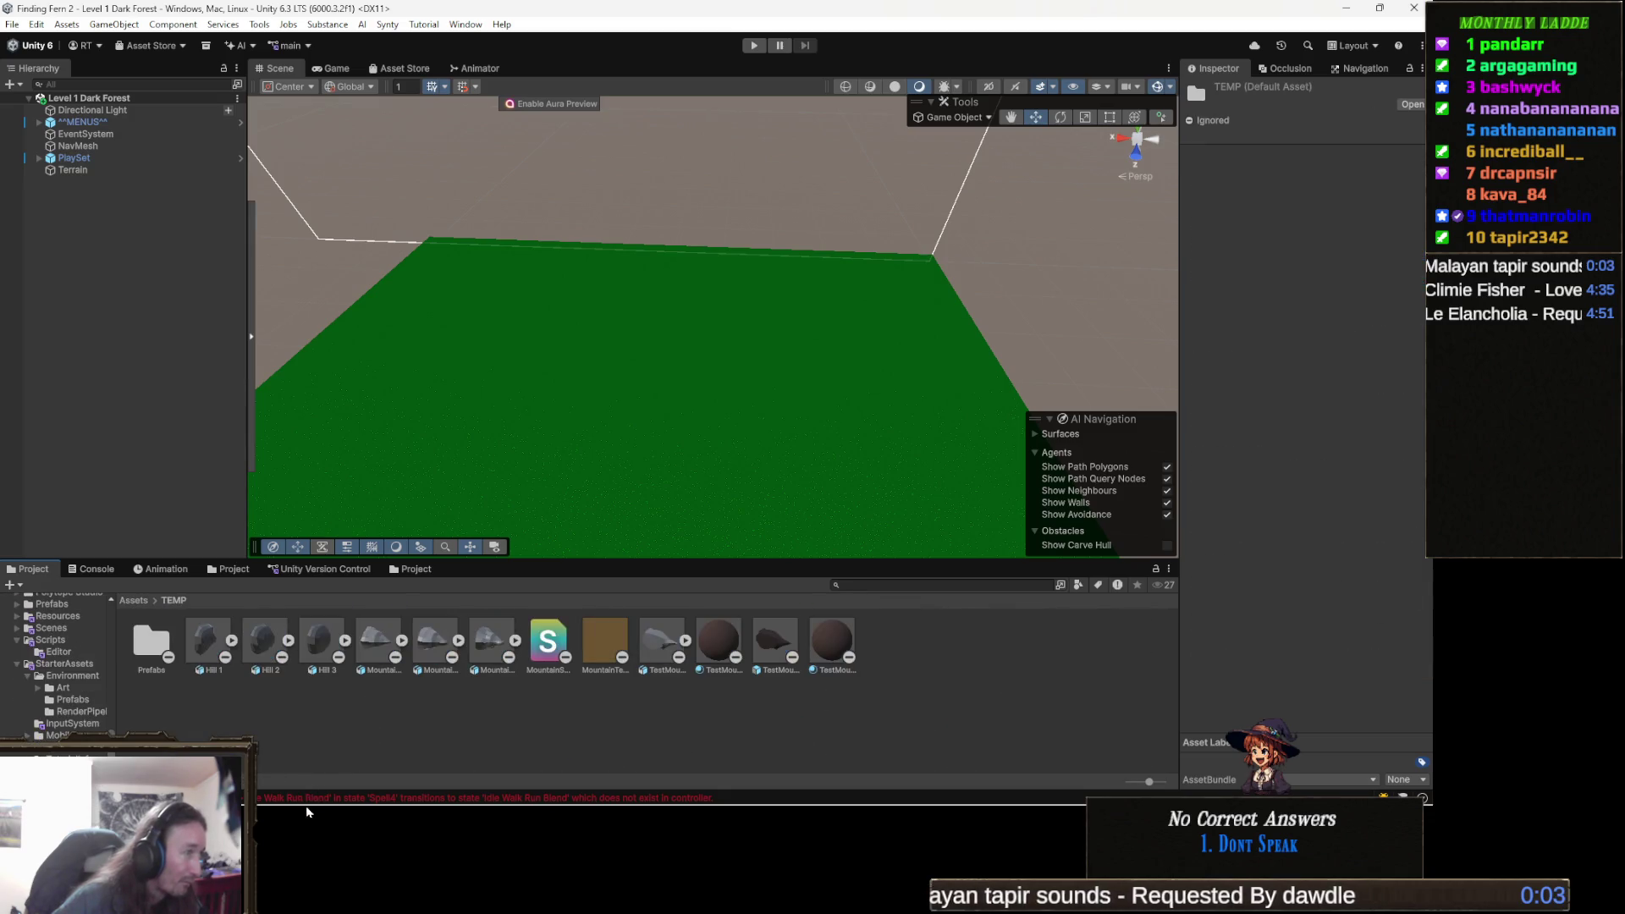
mouse_move(303, 799)
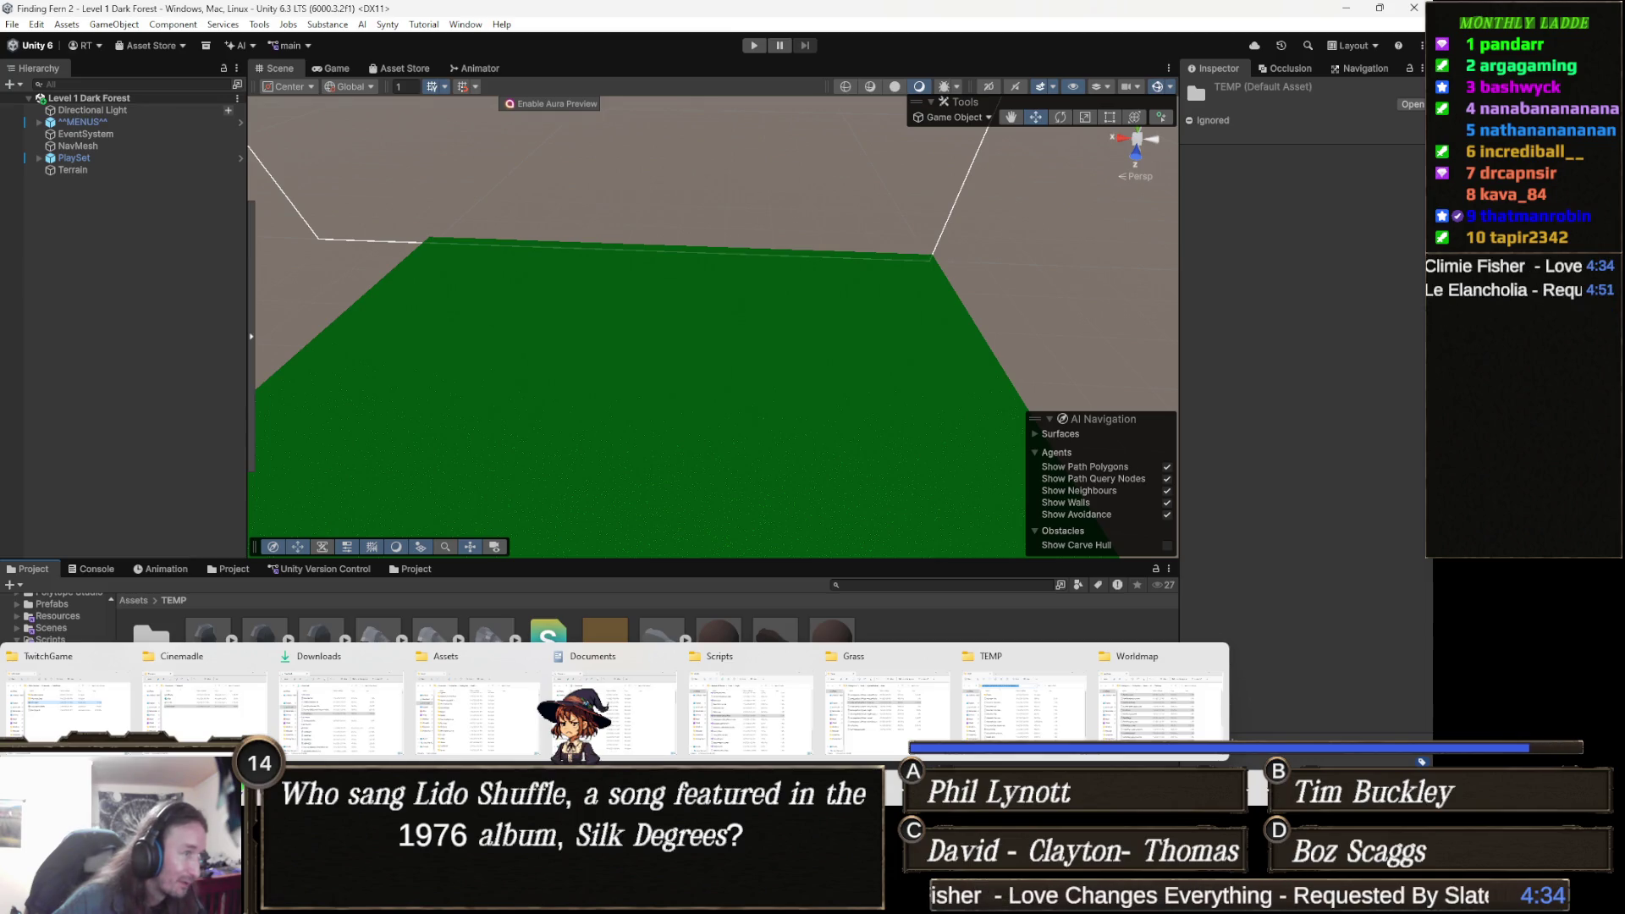
Drag WorldMap_1.png from the Downloads folder into Unity's TEMP folder, then return to Unity.
left_click(356, 708)
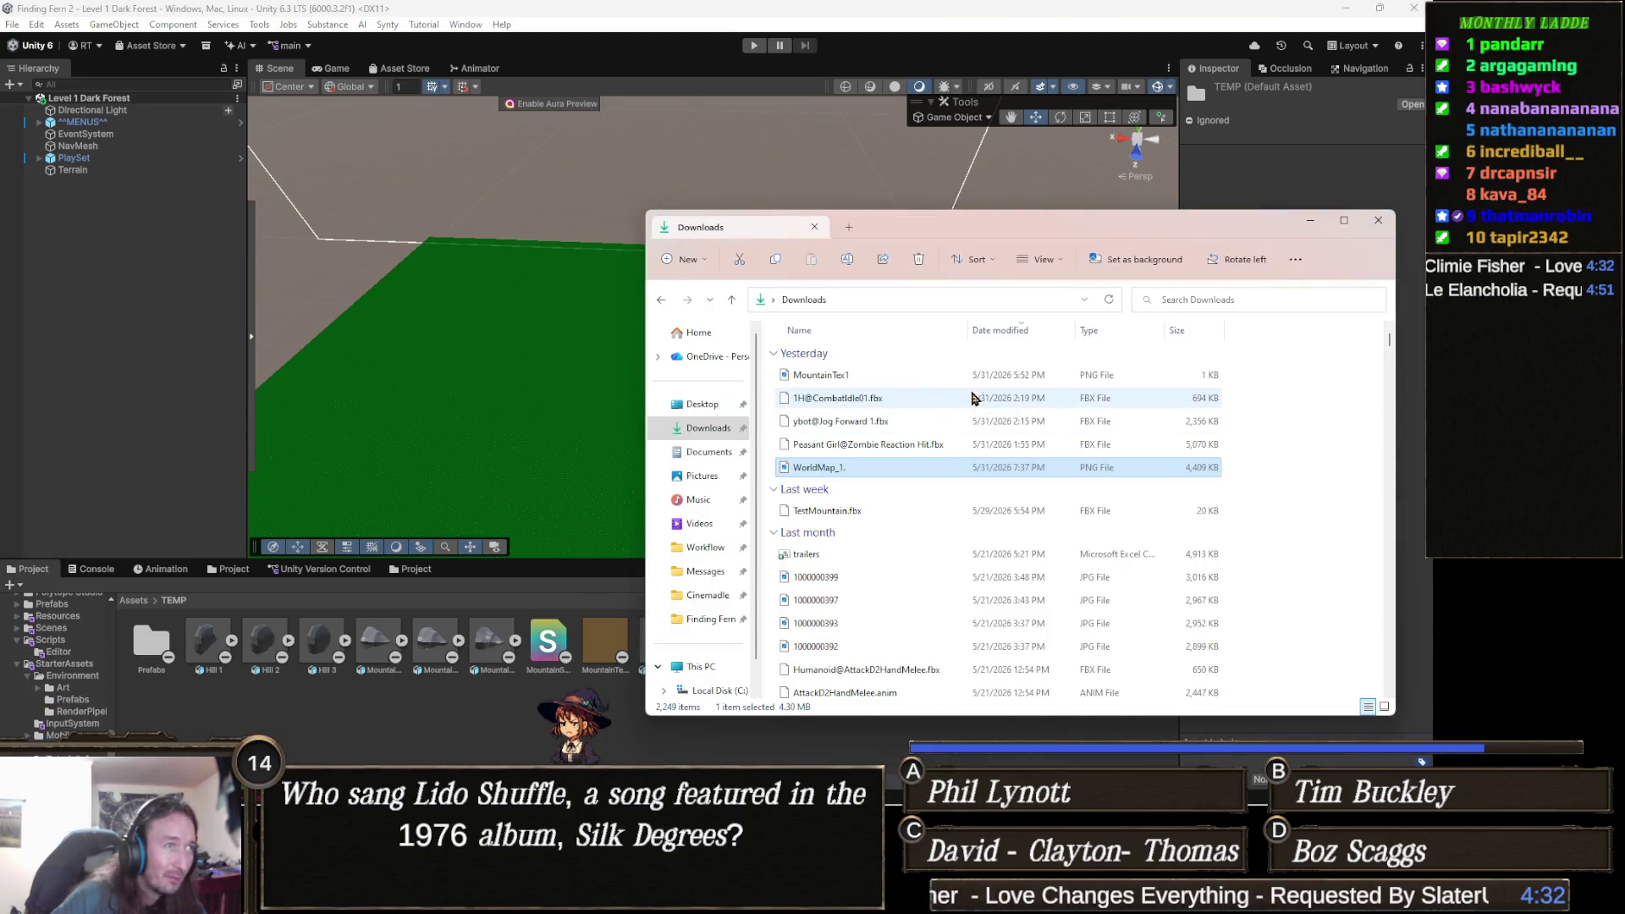
left_click_drag(817, 478, 434, 722)
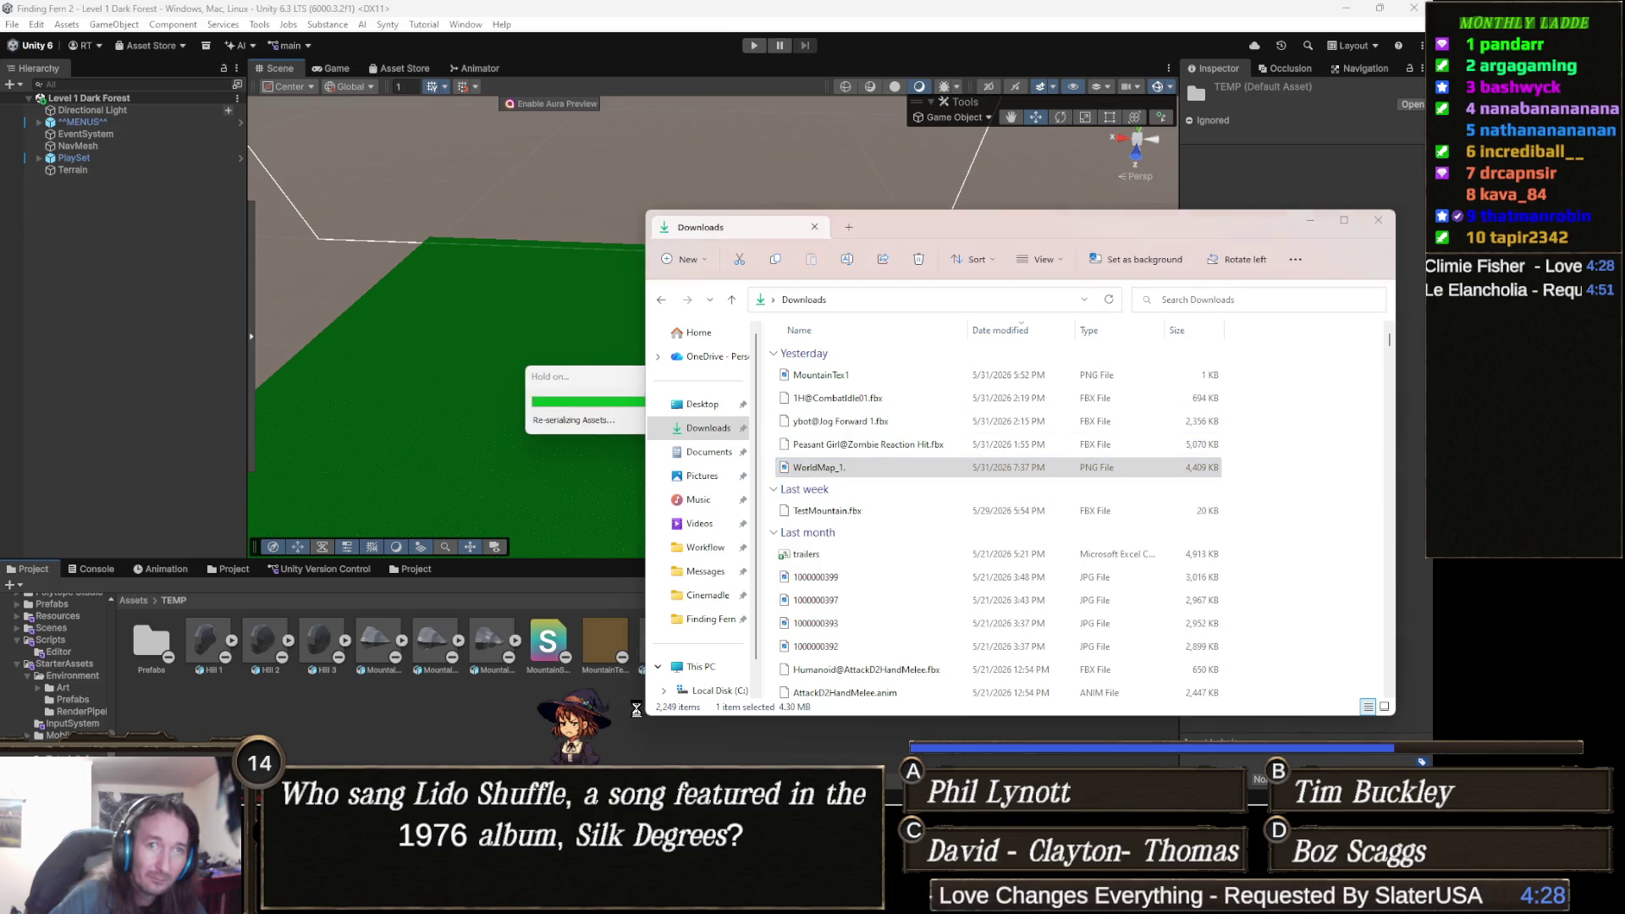
left_click(639, 708)
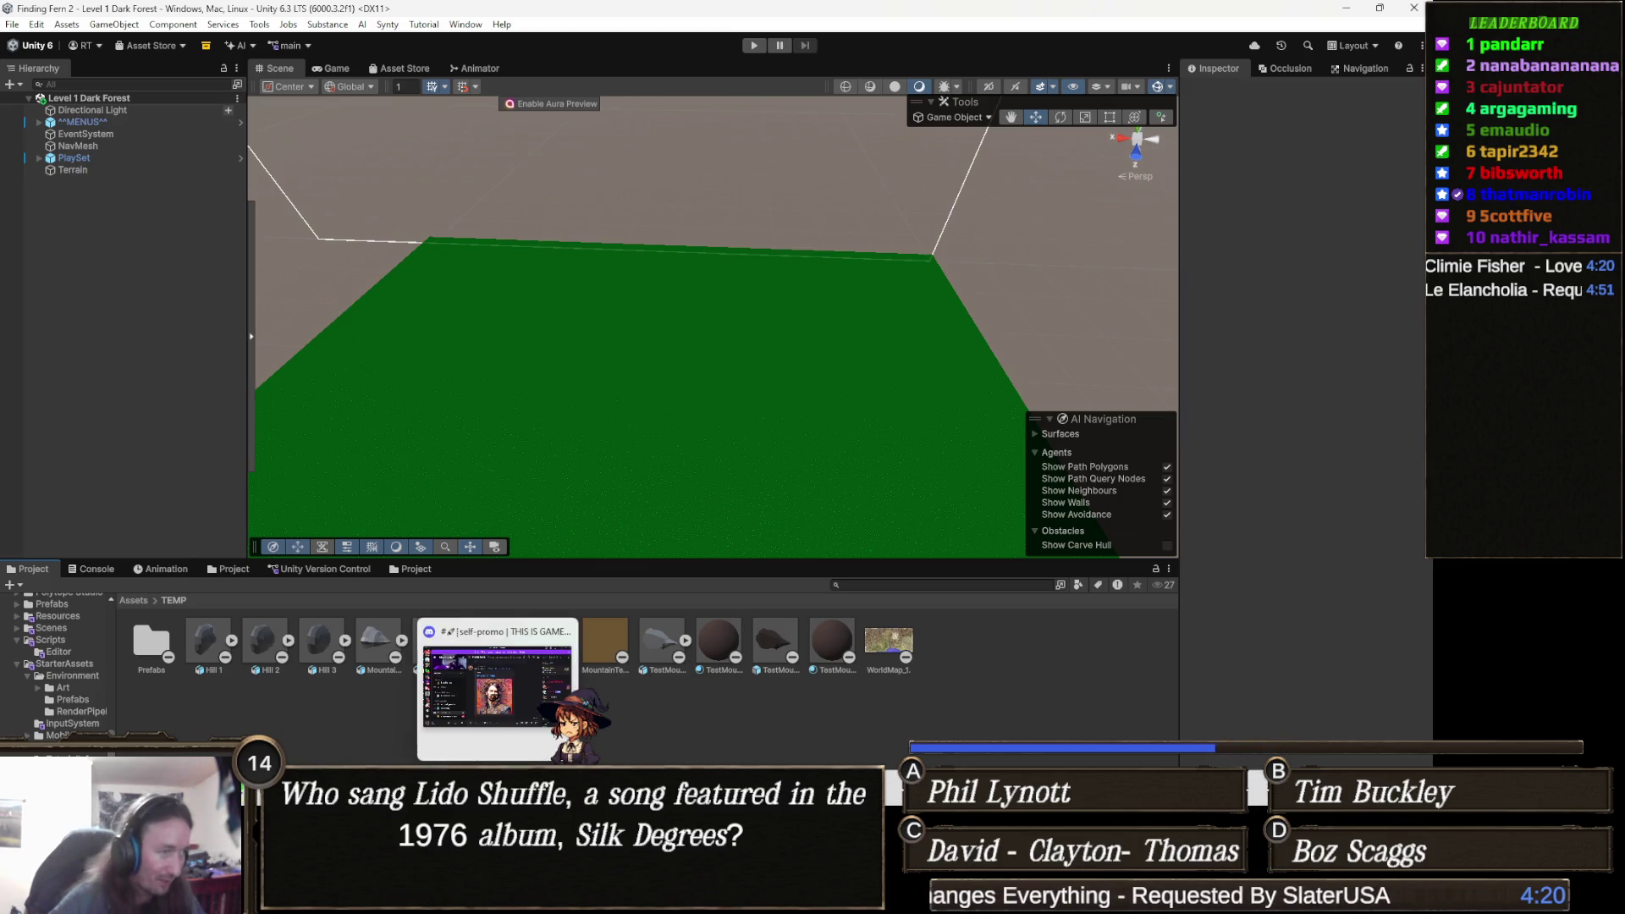
mouse_move(727, 897)
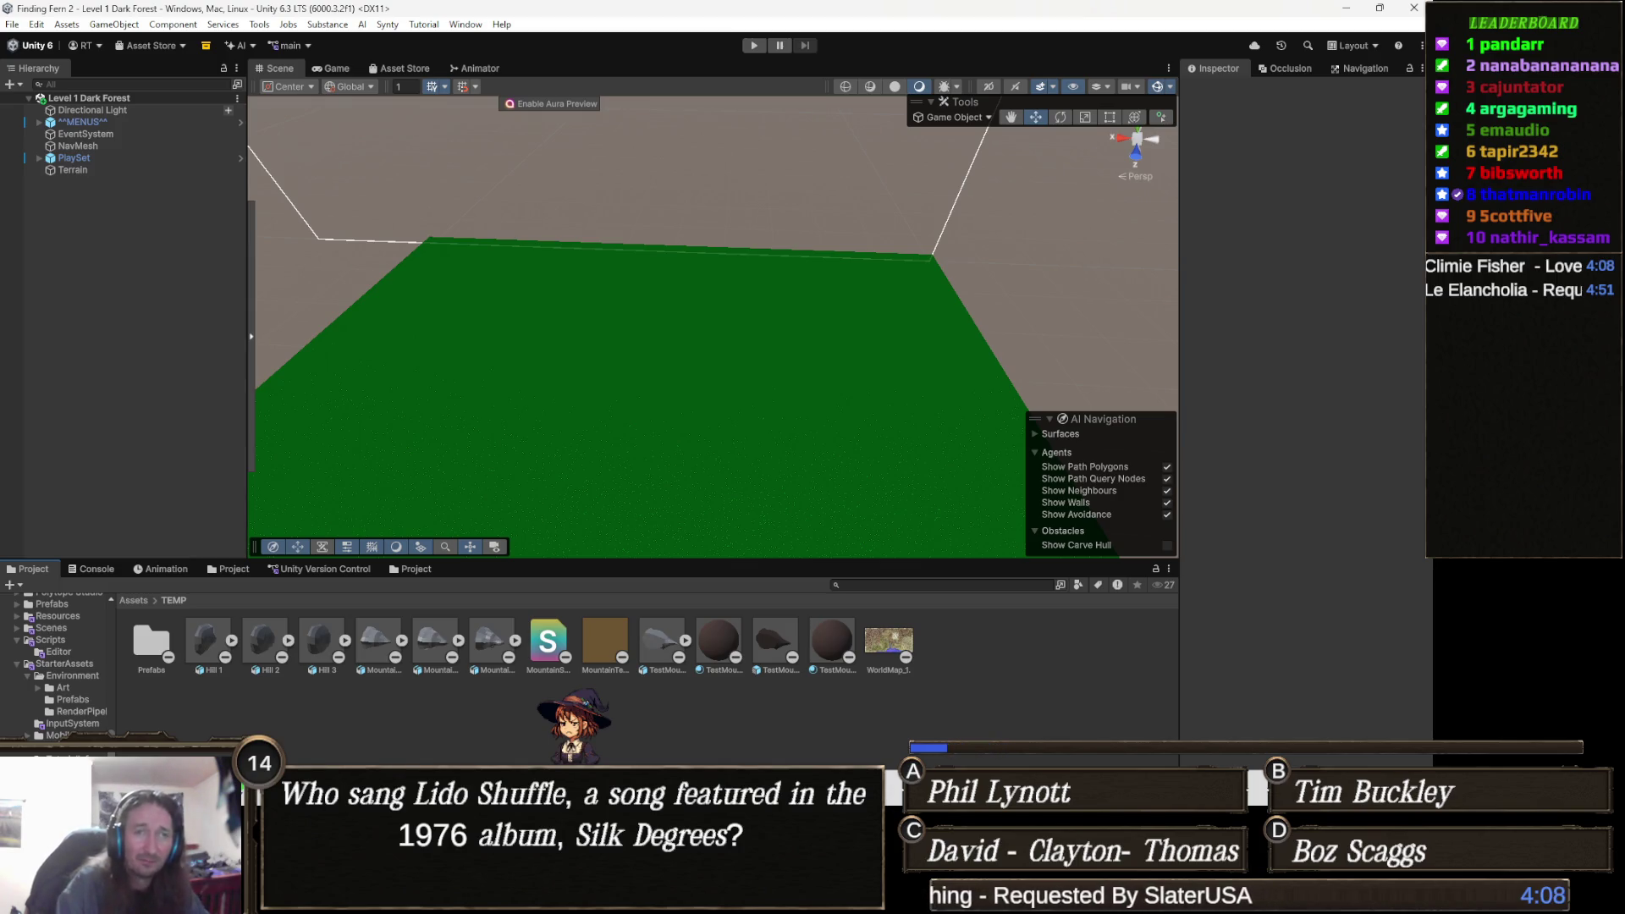
mouse_move(787, 799)
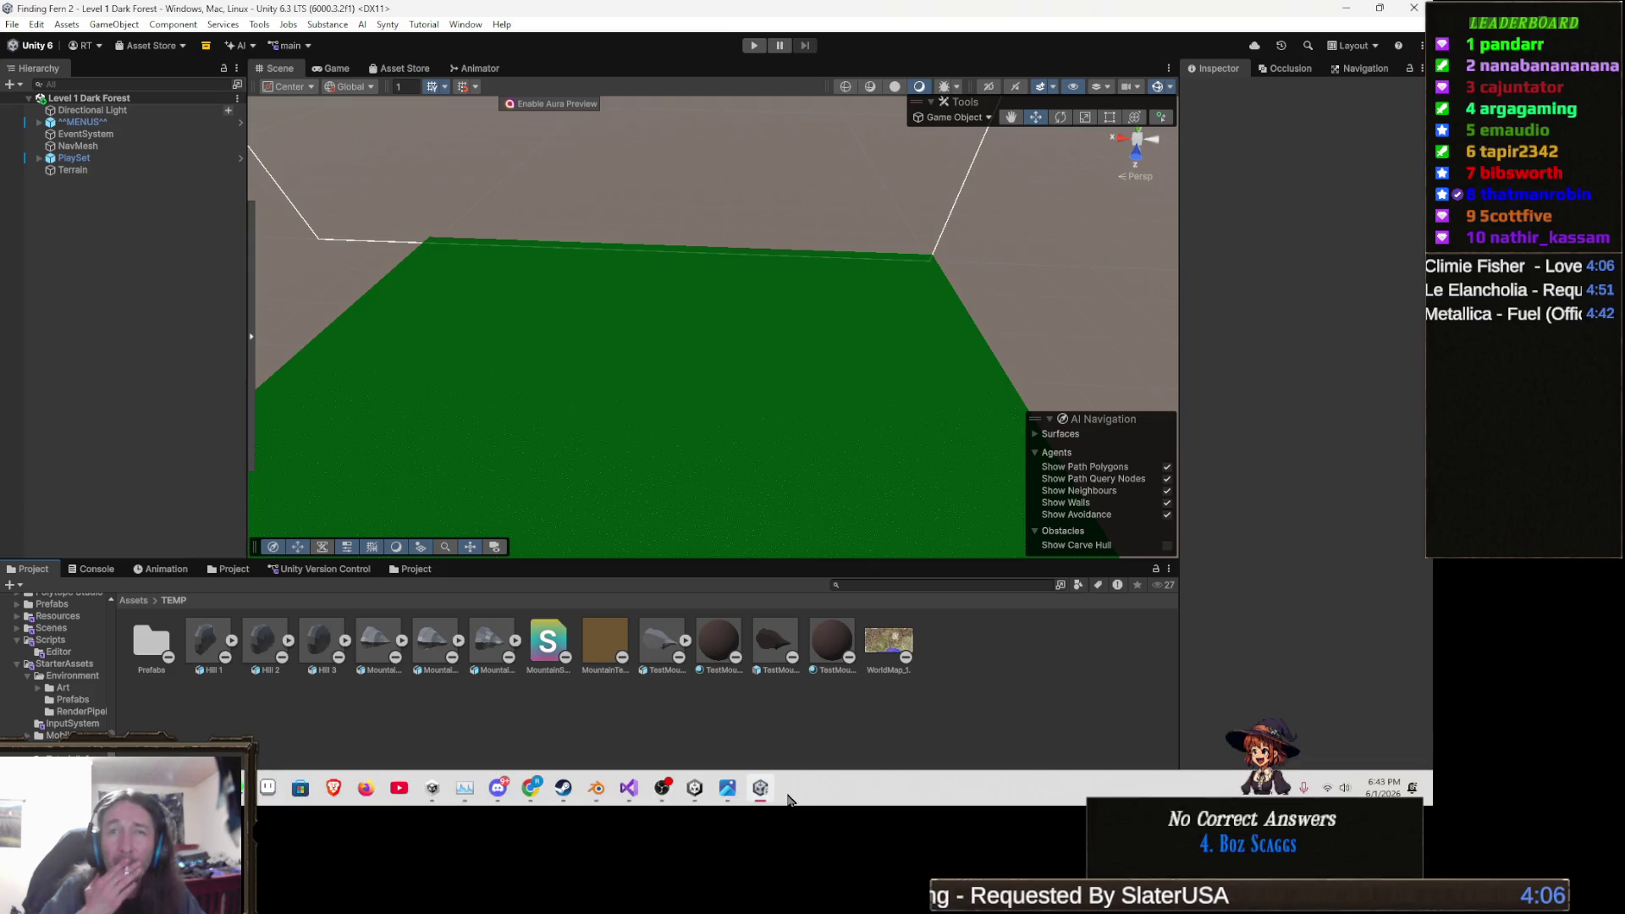